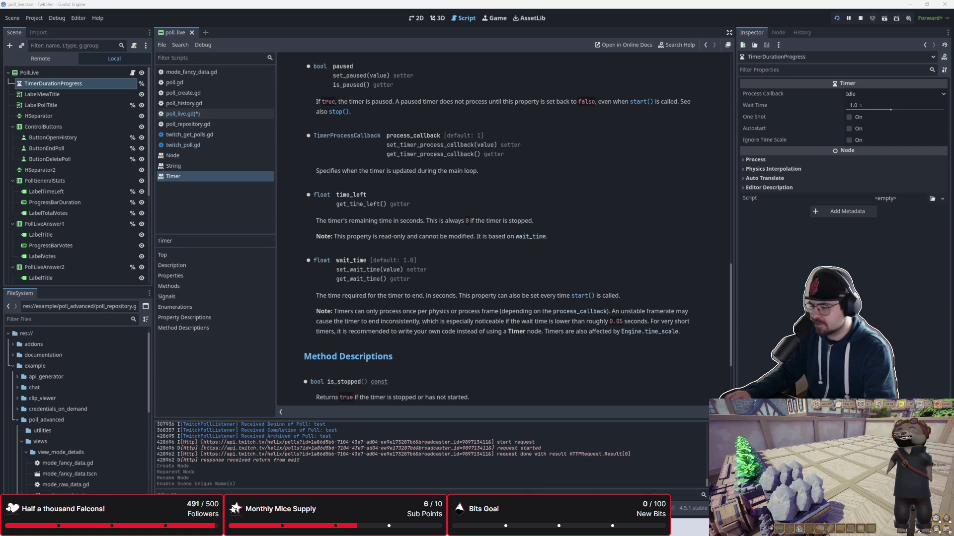
Open a new Firefox tab, bookmark it on the toolbar, and move its own window to the right edge
left_click(501, 474)
key("ctrl+t")
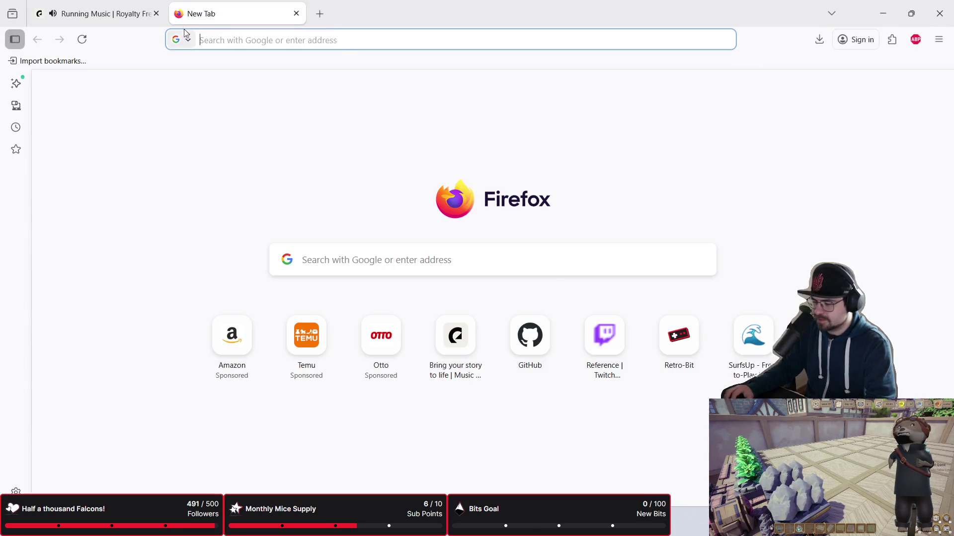
mouse_move(782, 84)
left_mouse_down()
mouse_move(695, 102)
mouse_move(228, 50)
mouse_move(114, 60)
left_mouse_up()
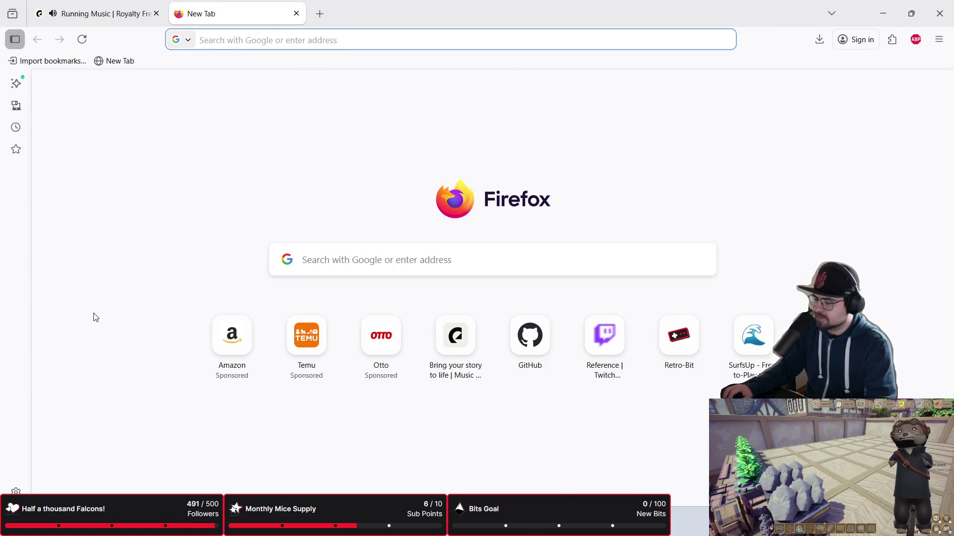
left_click_drag(255, 17, 497, 248)
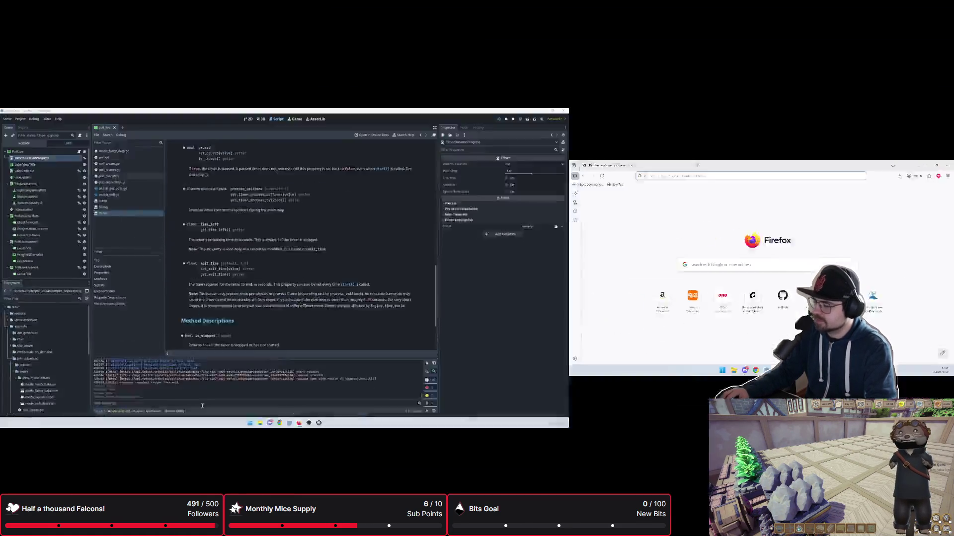
mouse_move(509, 7)
left_mouse_down()
mouse_move(934, 226)
mouse_move(953, 224)
left_mouse_up()
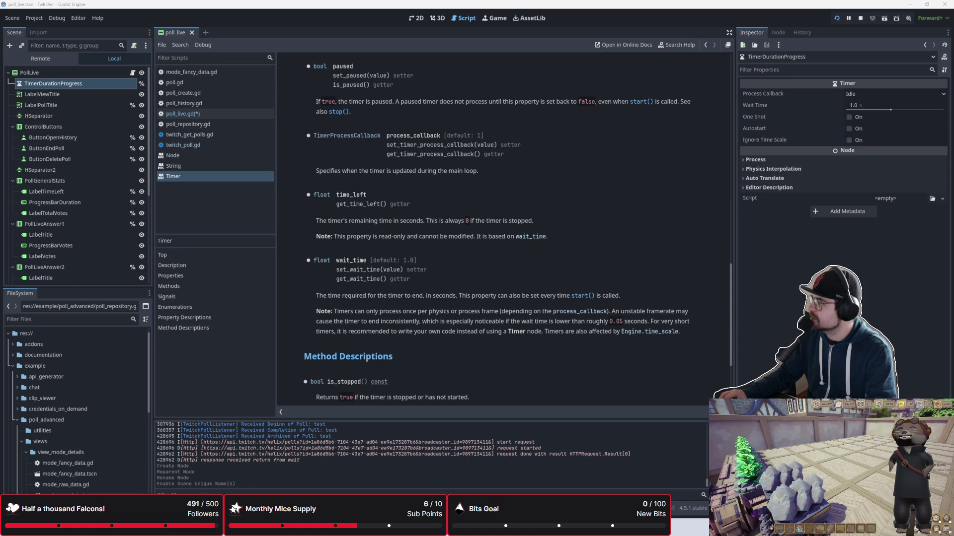
mouse_move(953, 152)
left_mouse_down()
mouse_move(739, 159)
mouse_move(548, 126)
mouse_move(953, 152)
left_mouse_up()
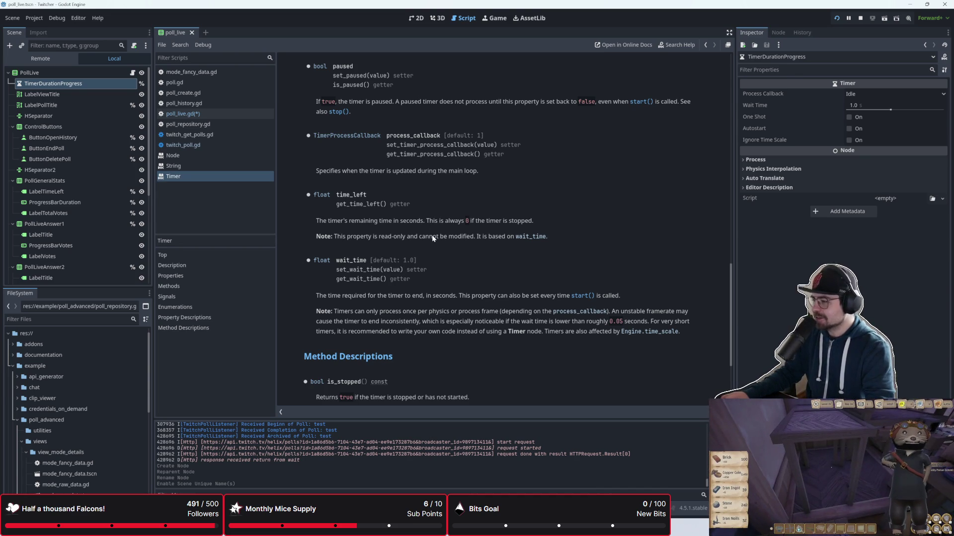
scroll(437, 239, "down", 3)
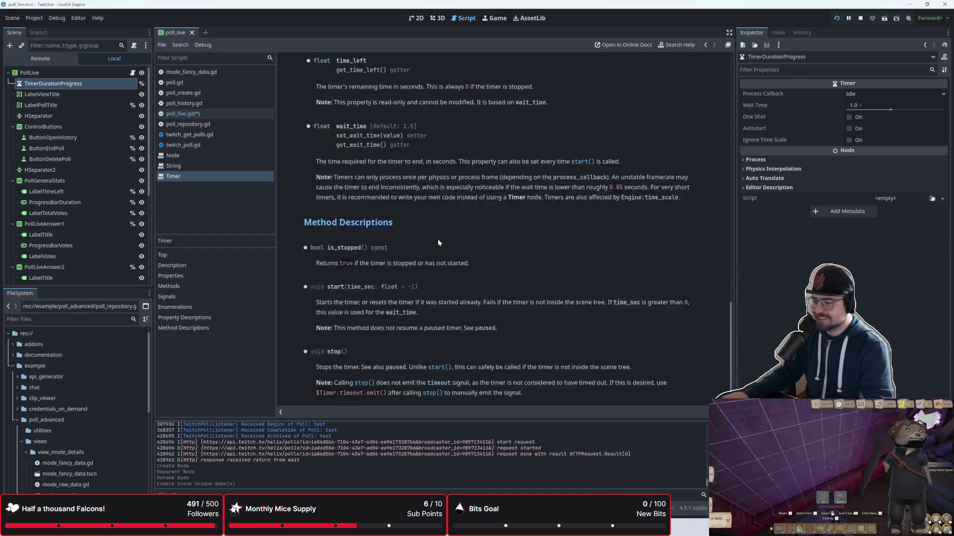
Read through the Timer class help page, then bring up the poll_live.gd script
scroll(437, 240, "up", 8)
scroll(439, 240, "down", 8)
scroll(440, 243, "up", 6)
scroll(441, 243, "up", 12)
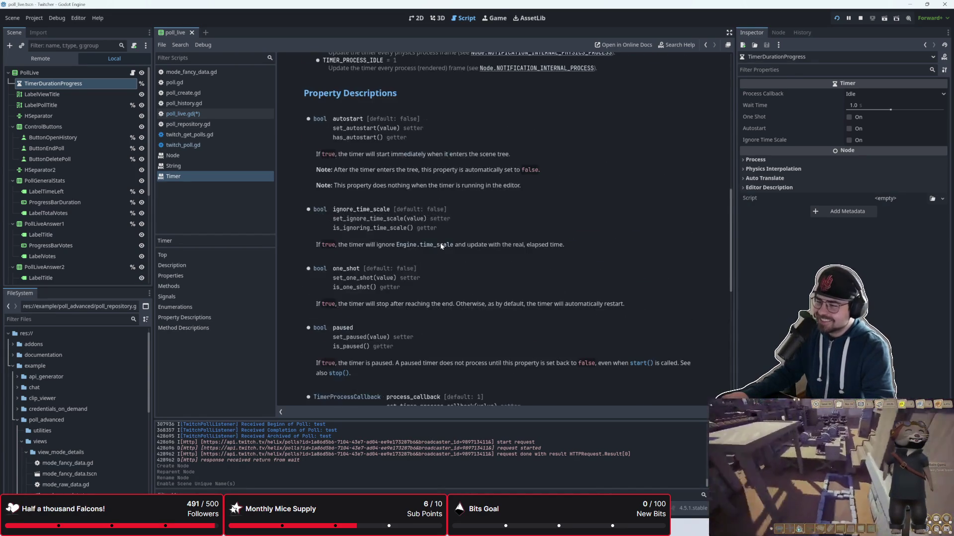
scroll(443, 246, "down", 5)
scroll(444, 250, "down", 3)
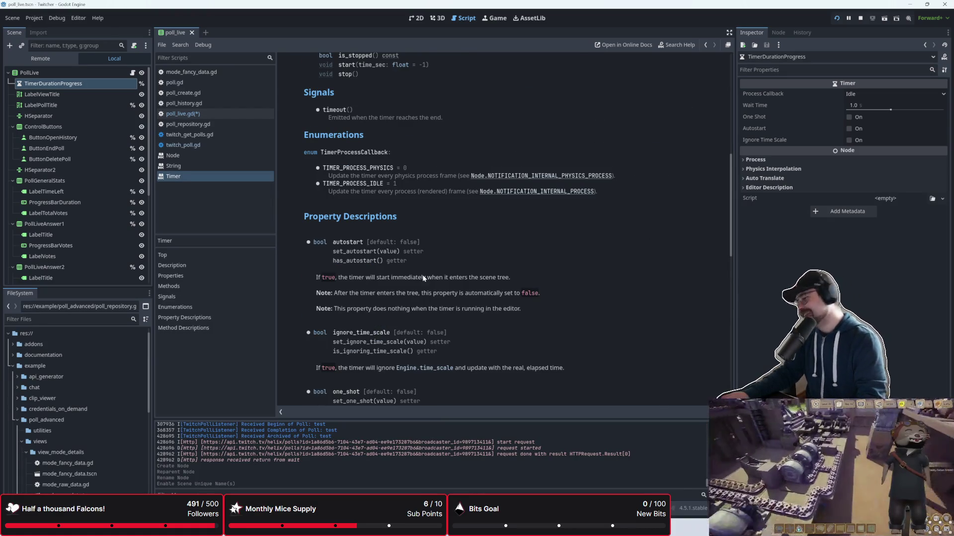
scroll(427, 271, "down", 15)
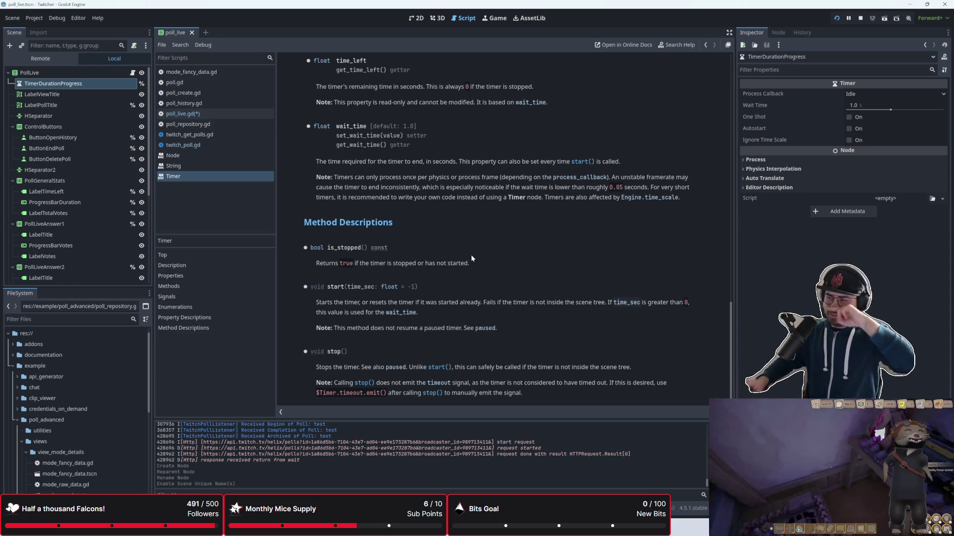
scroll(470, 255, "up", 3)
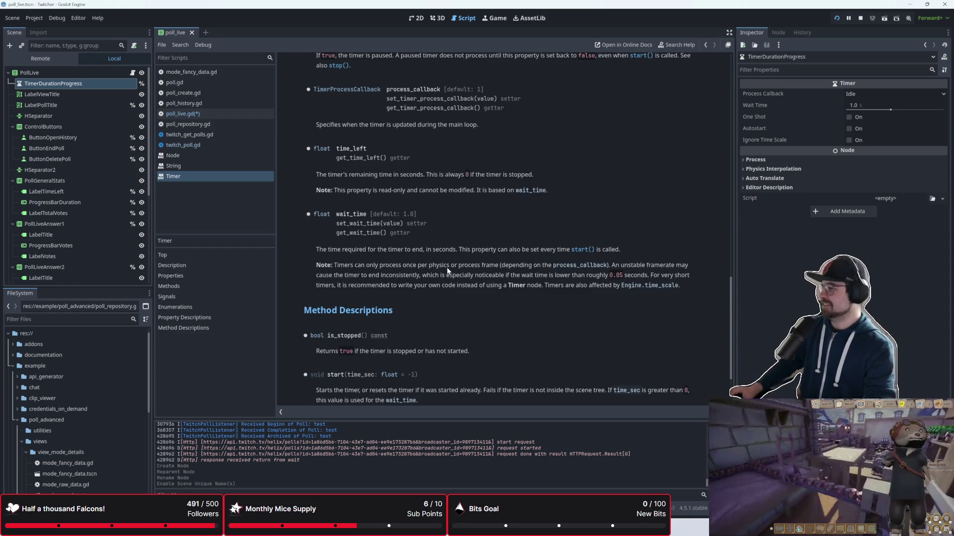
left_click(223, 113)
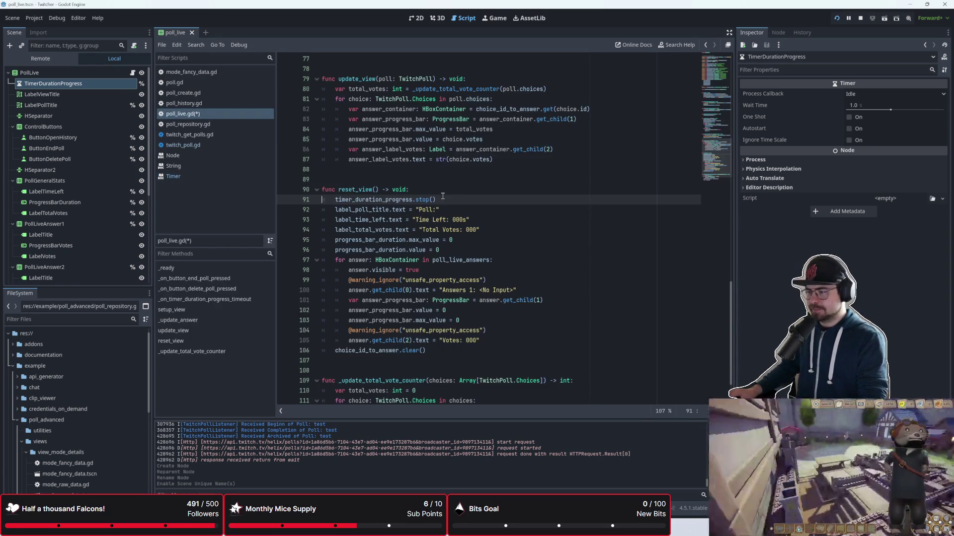
Go to the reset_view function at line 90 and save poll_live.gd
left_click(451, 192)
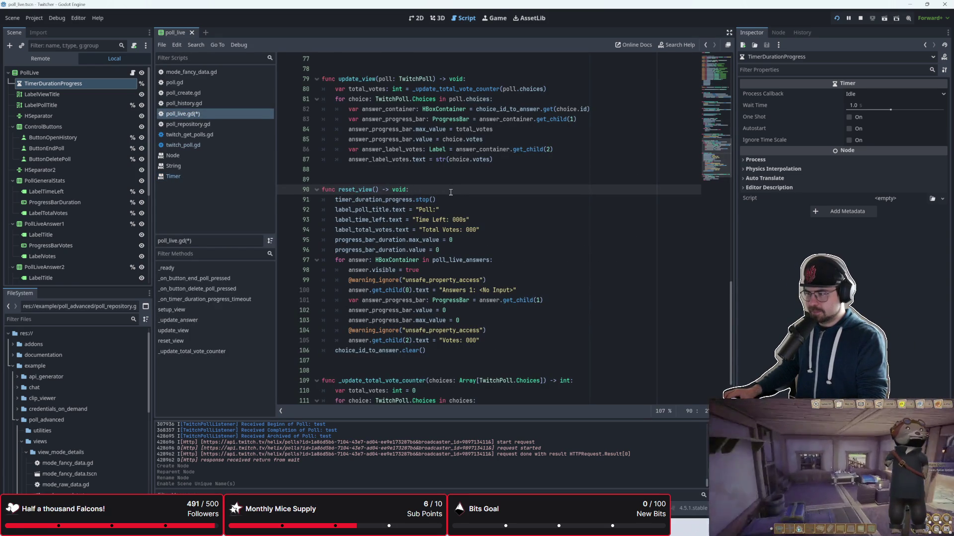
scroll(450, 192, "up", 5)
scroll(465, 193, "down", 7)
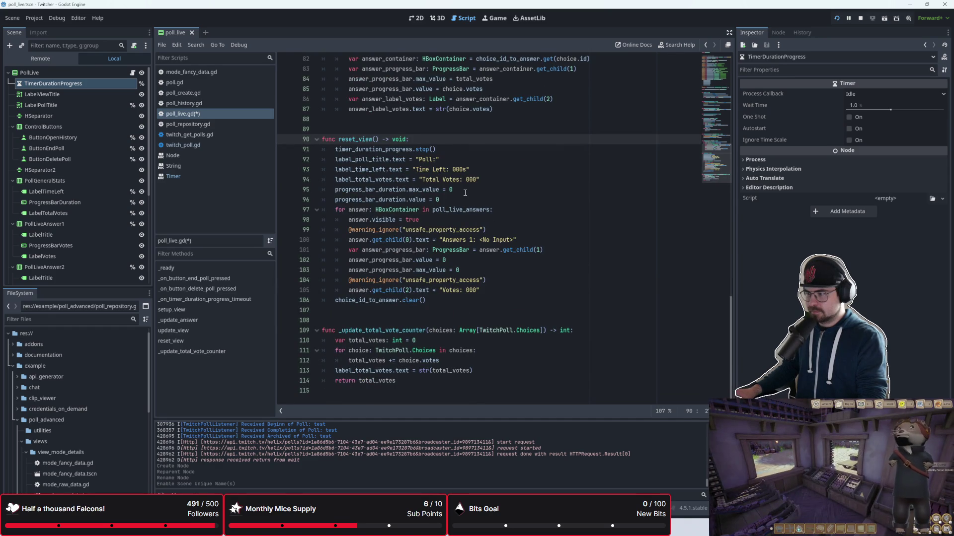
key("ctrl+s")
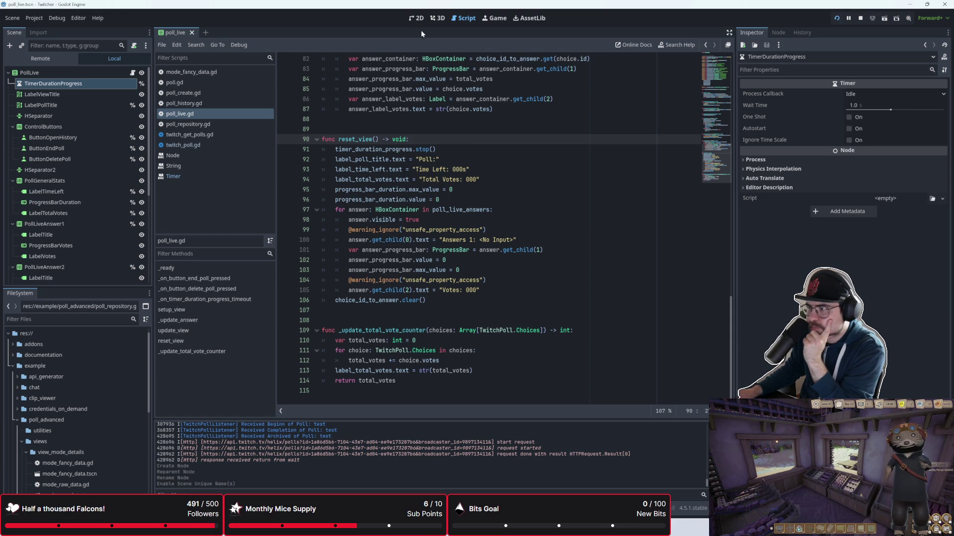
Switch to the 2D view and back, then step through lines 91–98 of reset_view
left_click(416, 18)
left_click(466, 20)
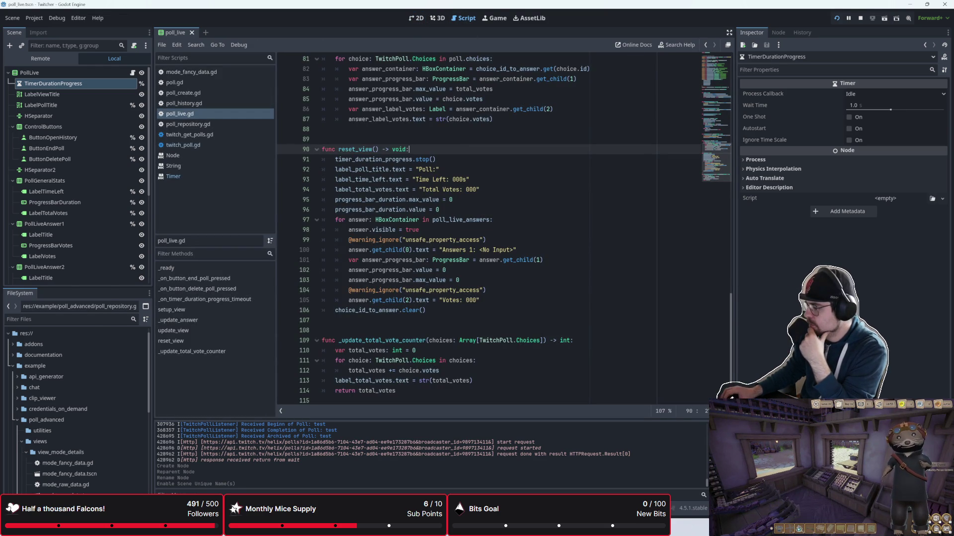
left_click(494, 160)
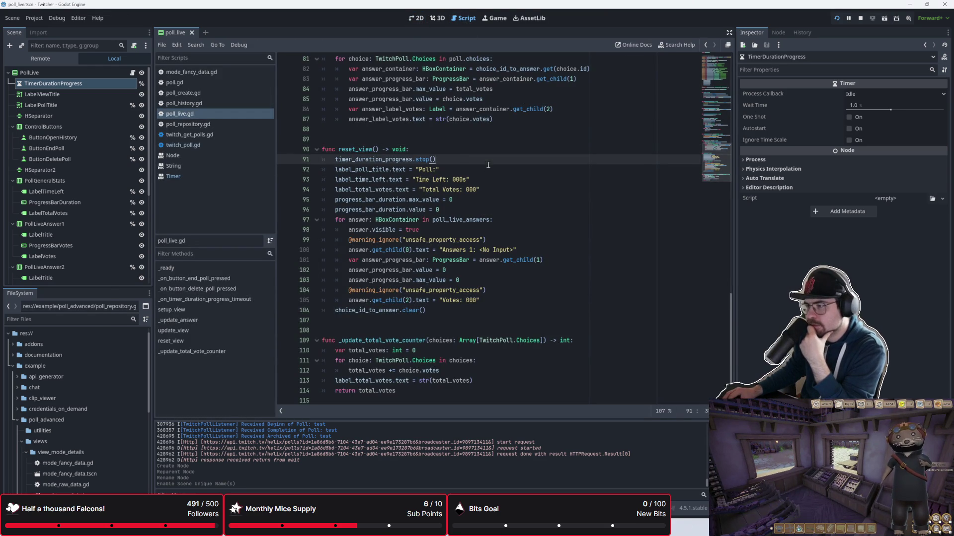
left_click(487, 176)
key("Down")
key("Down")
key("Down")
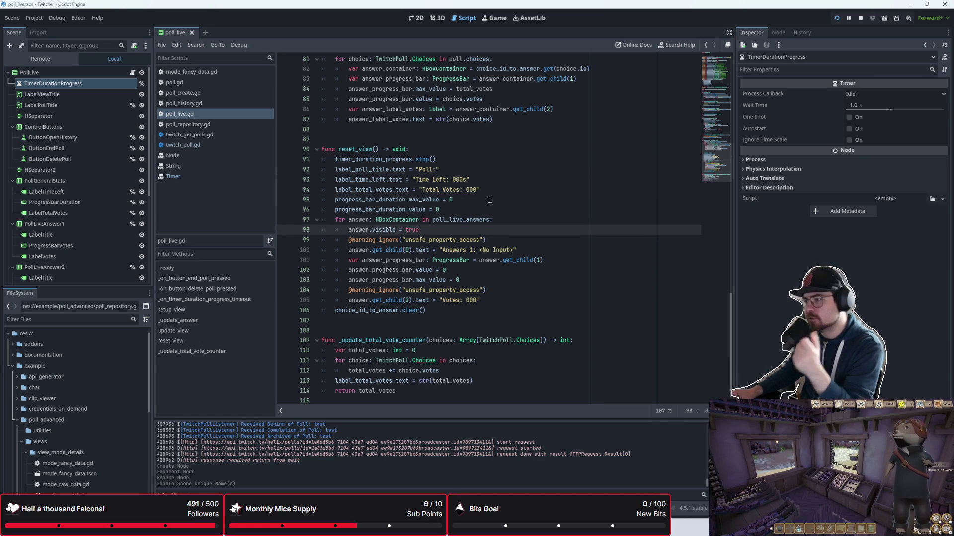
scroll(455, 193, "up", 5)
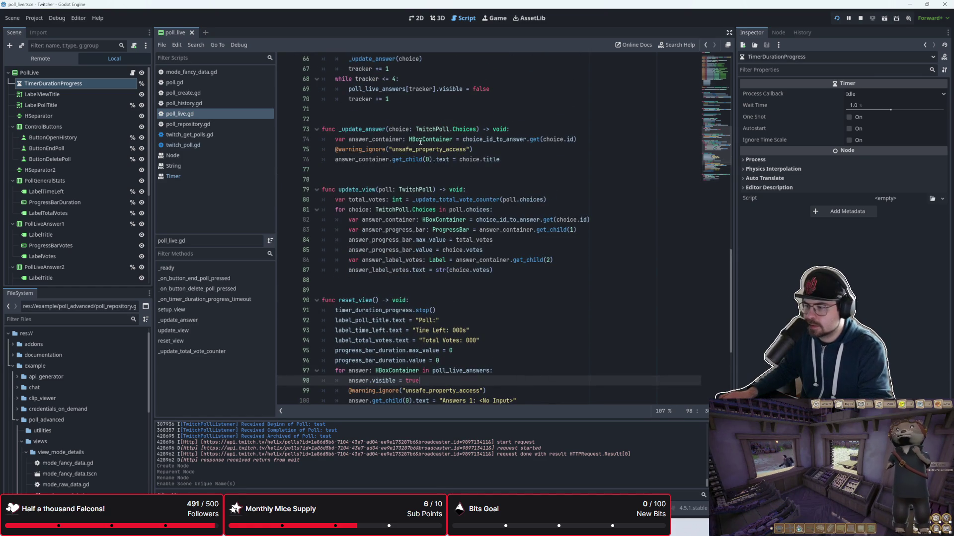
scroll(420, 141, "down", 2)
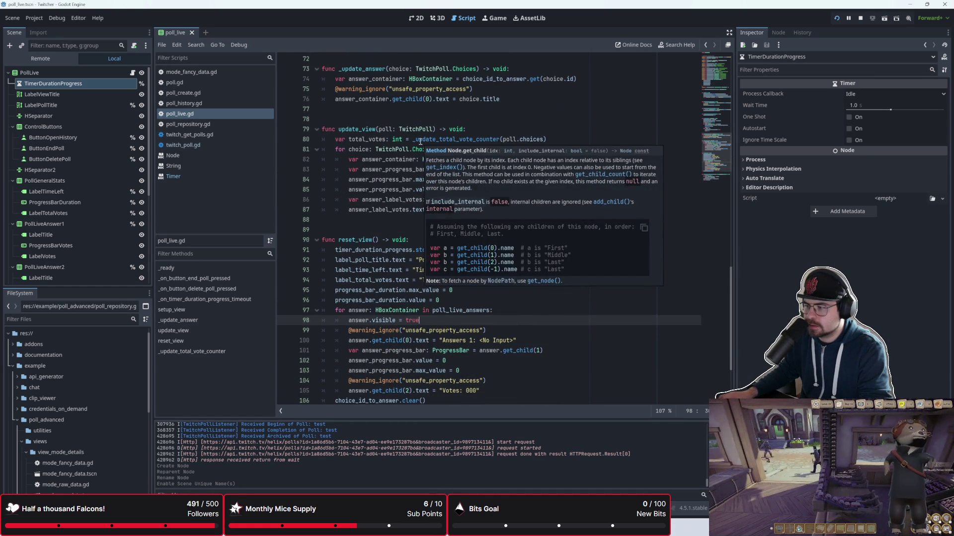
scroll(420, 142, "up", 8)
scroll(420, 142, "up", 2)
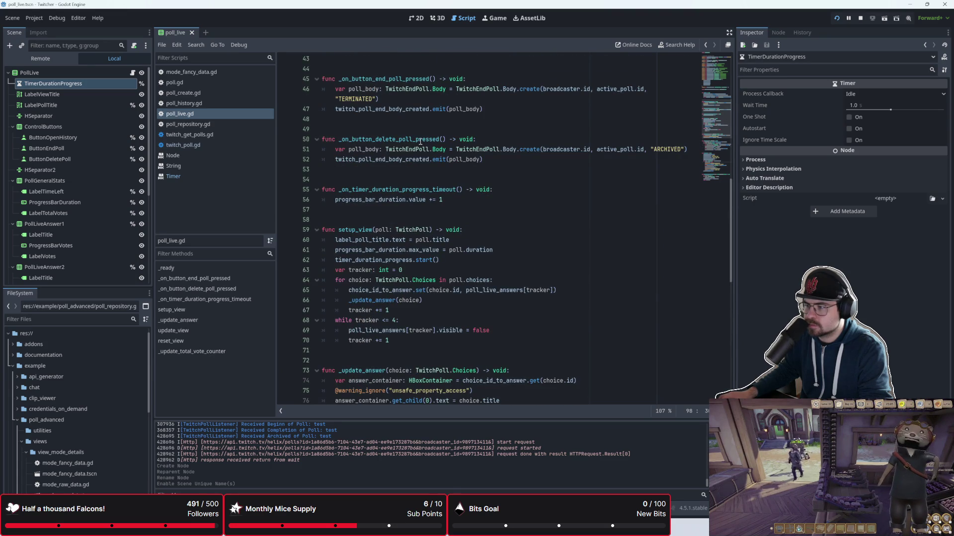
left_click(503, 219)
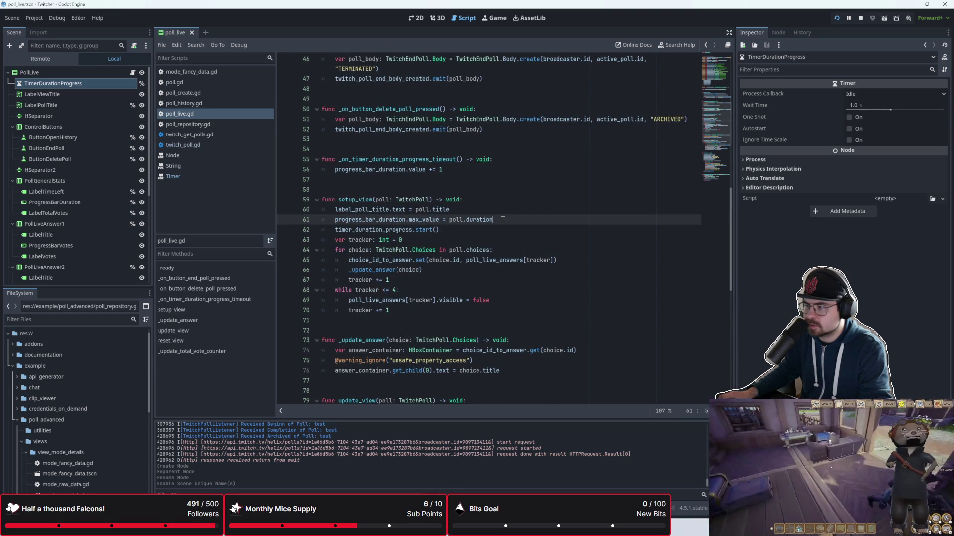
left_click(502, 228)
scroll(502, 228, "down", 8)
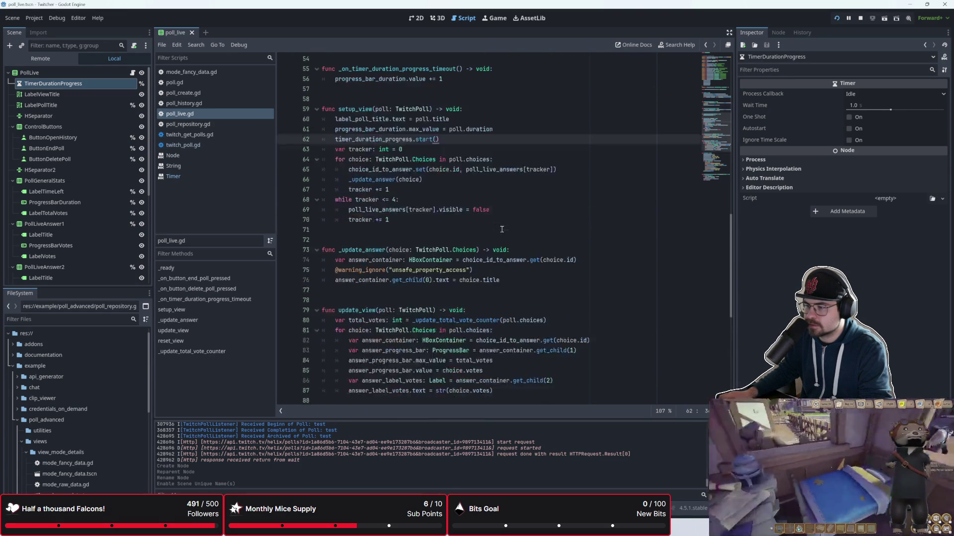
scroll(502, 228, "up", 9)
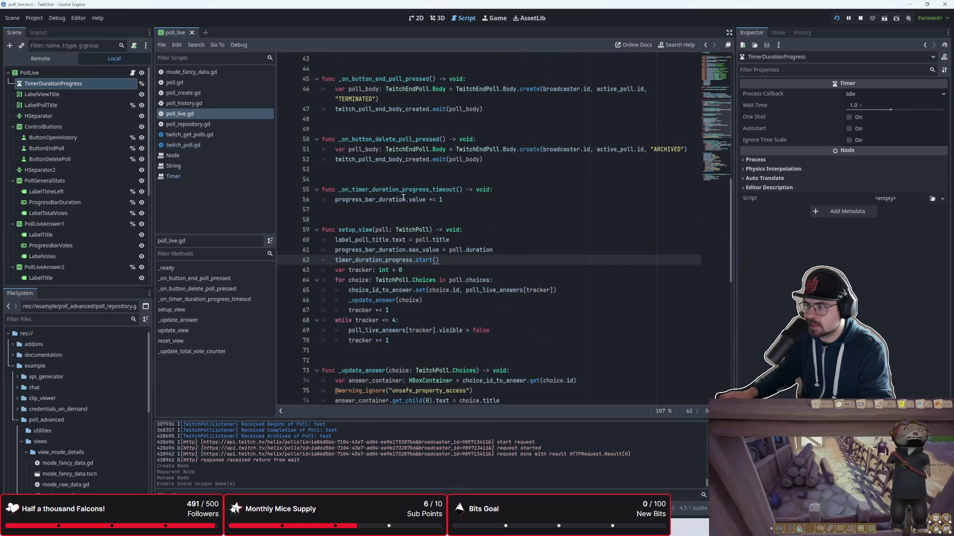
left_click(451, 201)
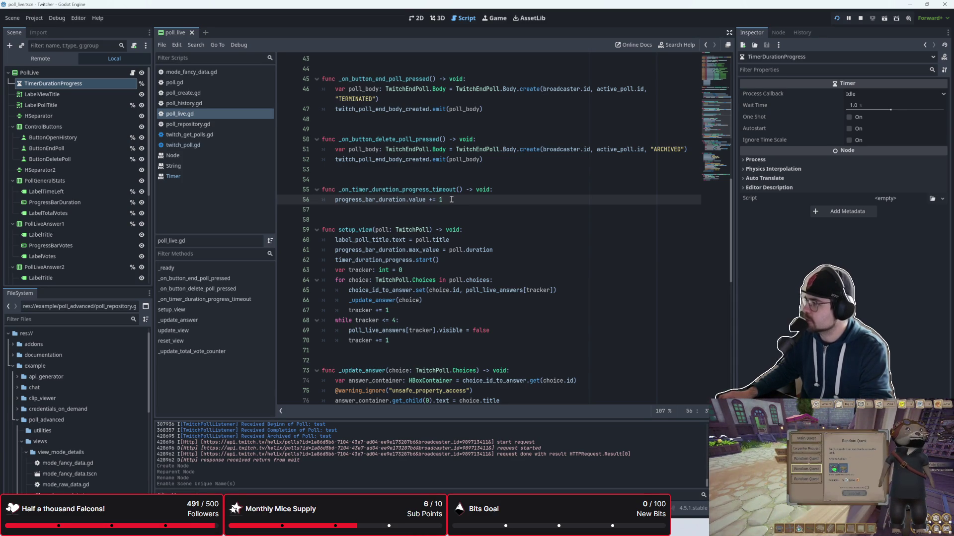
left_click(453, 210)
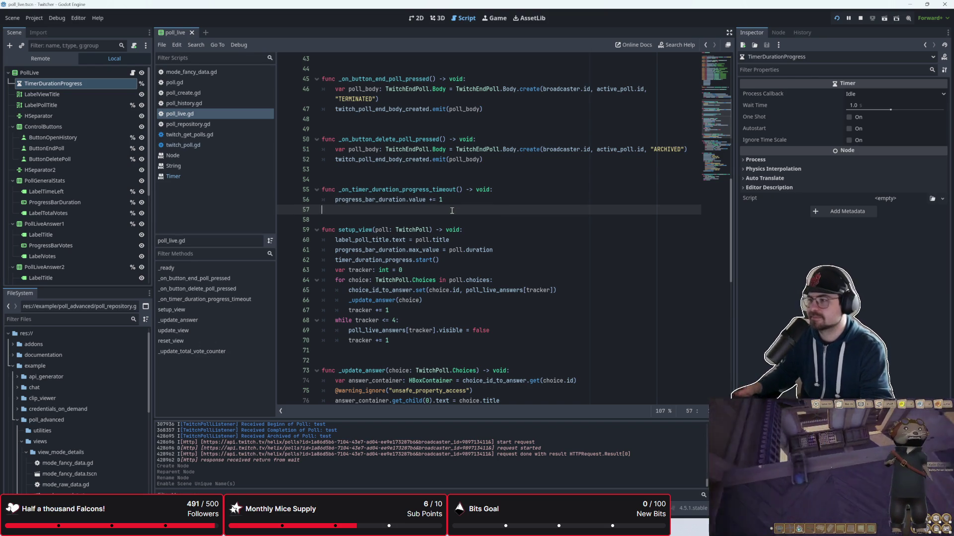
left_click(461, 200)
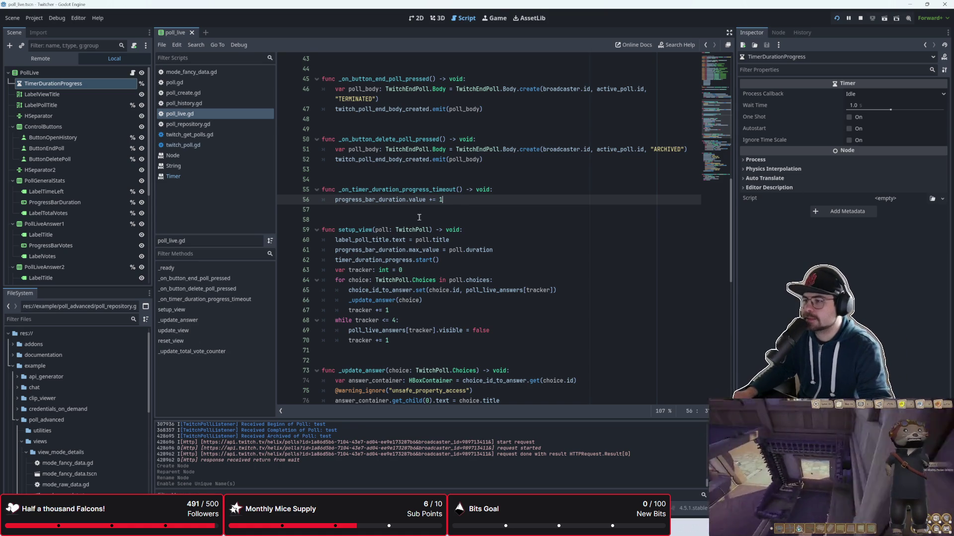
scroll(429, 217, "down", 2)
left_click(433, 148)
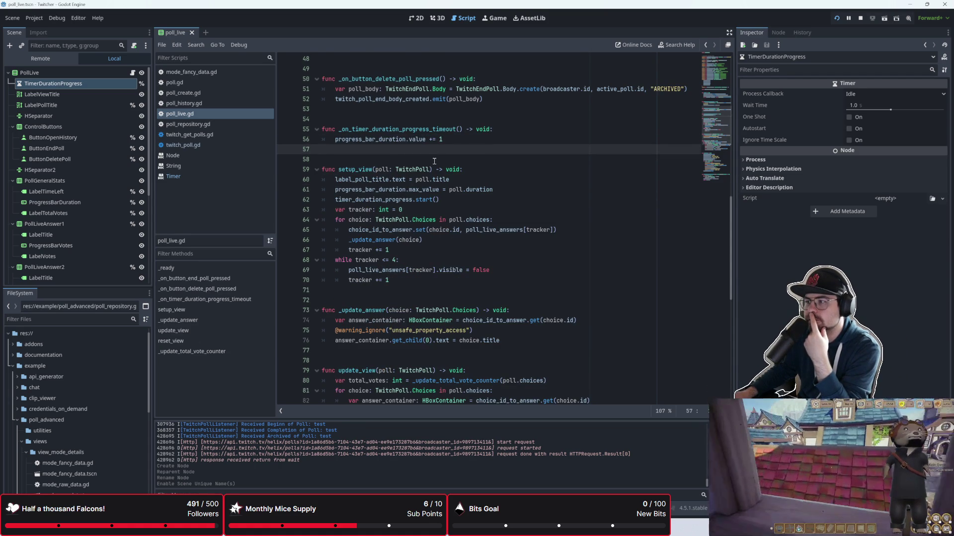
left_click(446, 144)
scroll(446, 145, "down", 3)
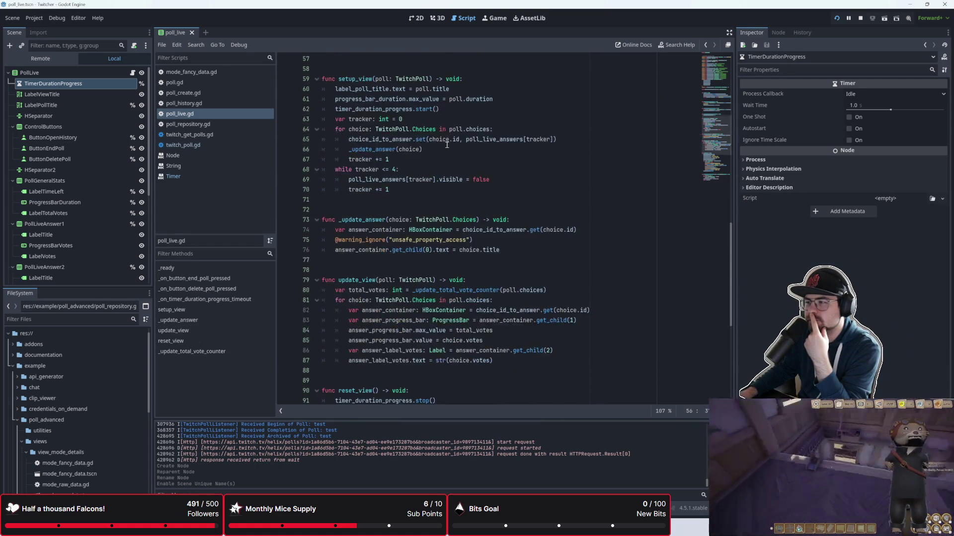
scroll(447, 145, "down", 3)
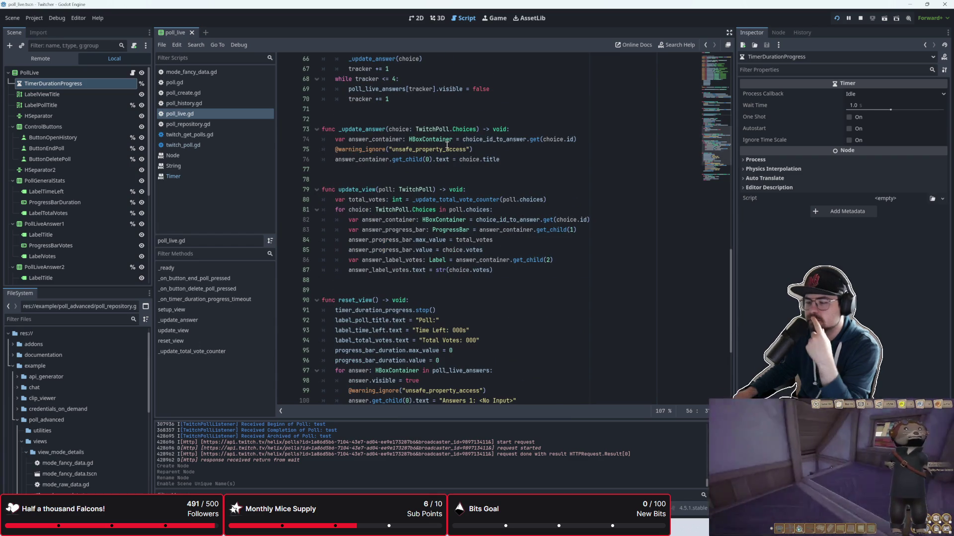
scroll(446, 145, "up", 3)
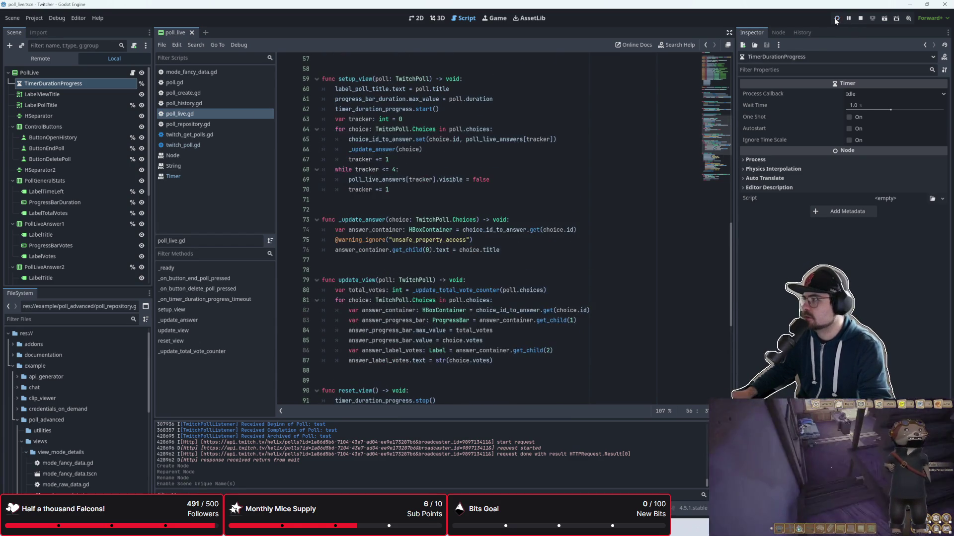
Run the project and enter price 10, duration 60 and title 'test' in the poll form
left_click(836, 19)
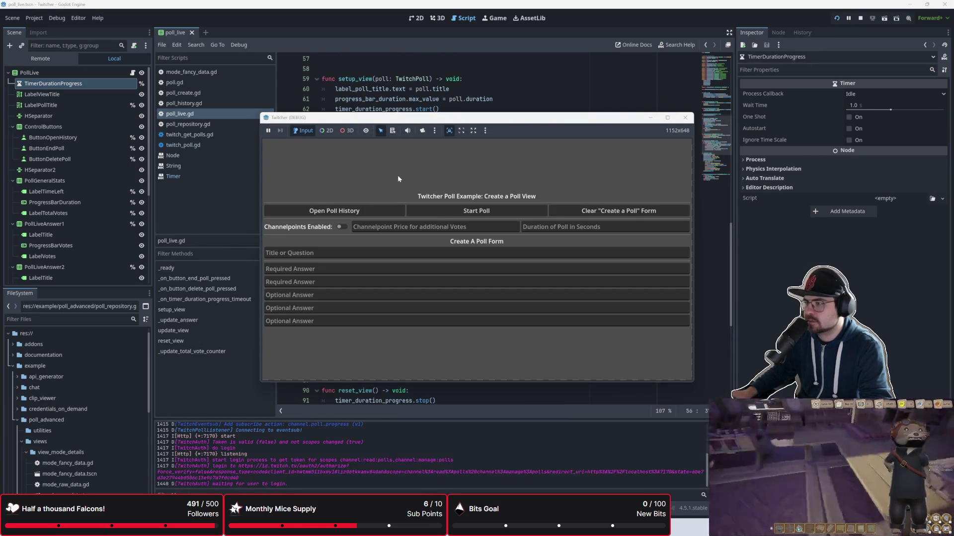
left_click(423, 226)
type("10")
key("Tab")
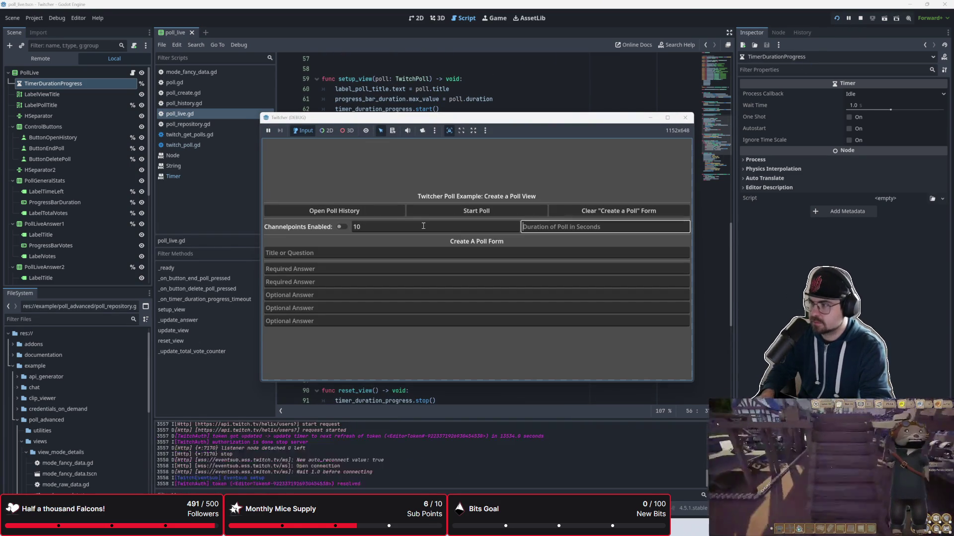
type("60")
key("Tab")
type("test")
Add answers 'a' and 'b', enable channel points, and start the poll
key("Tab")
type("a")
key("Tab")
type("b")
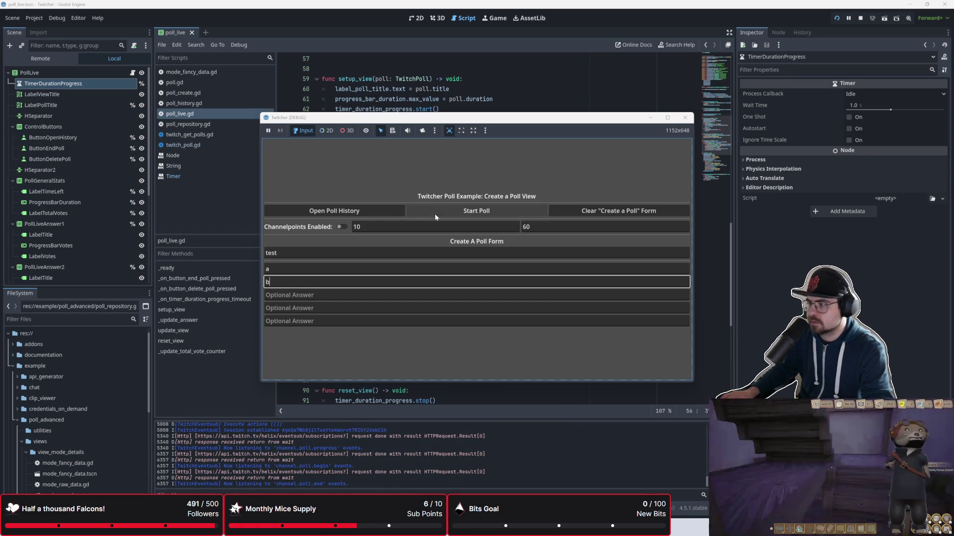
left_click(341, 226)
left_click(441, 216)
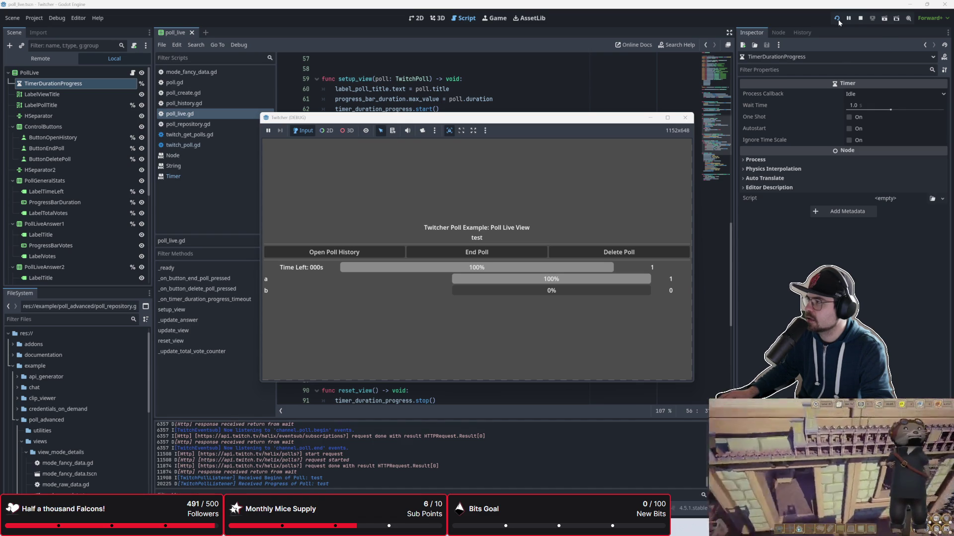
Stop the running game and relaunch the project to get an empty Create a Poll form
left_click(856, 19)
left_click(433, 132)
scroll(433, 132, "up", 4)
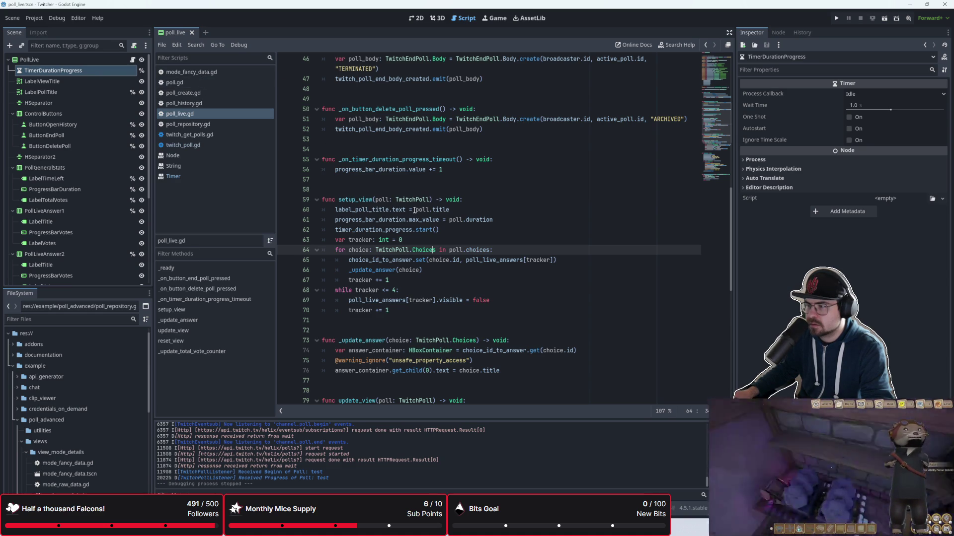
left_click(836, 18)
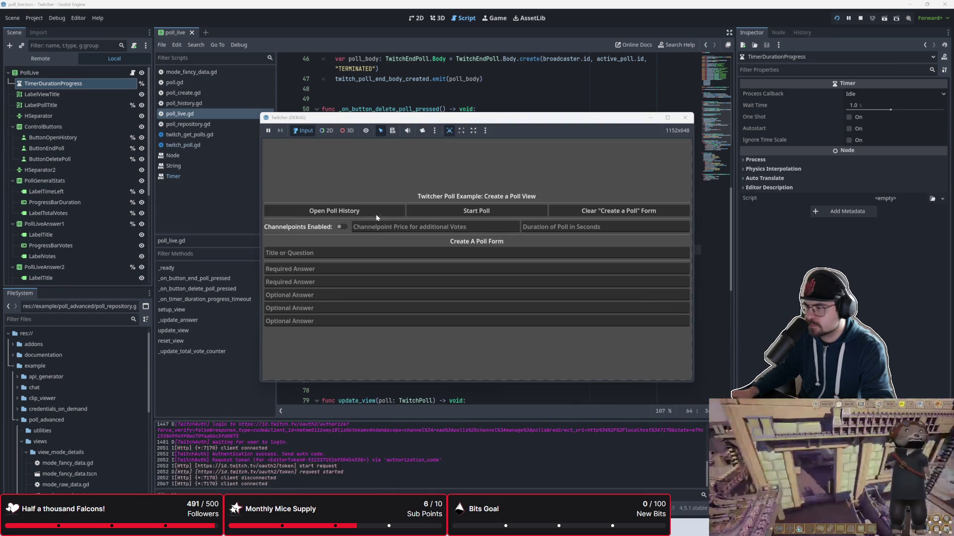
left_click(530, 228)
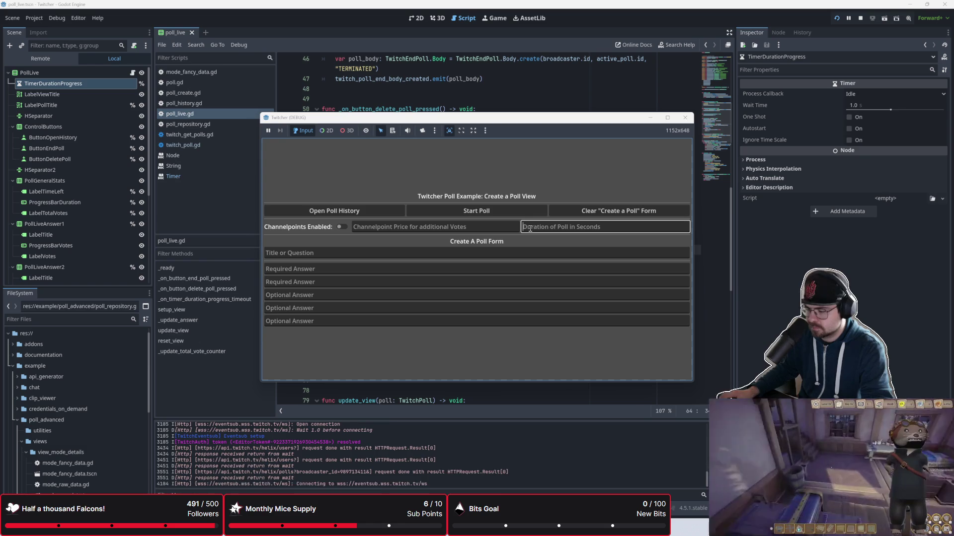
Enter duration 60, title 'test', answers 'a' and 'b', then dismiss the poll-completed notice
type("60")
key("Tab")
type("test")
key("Tab")
type("a")
key("Tab")
type("b")
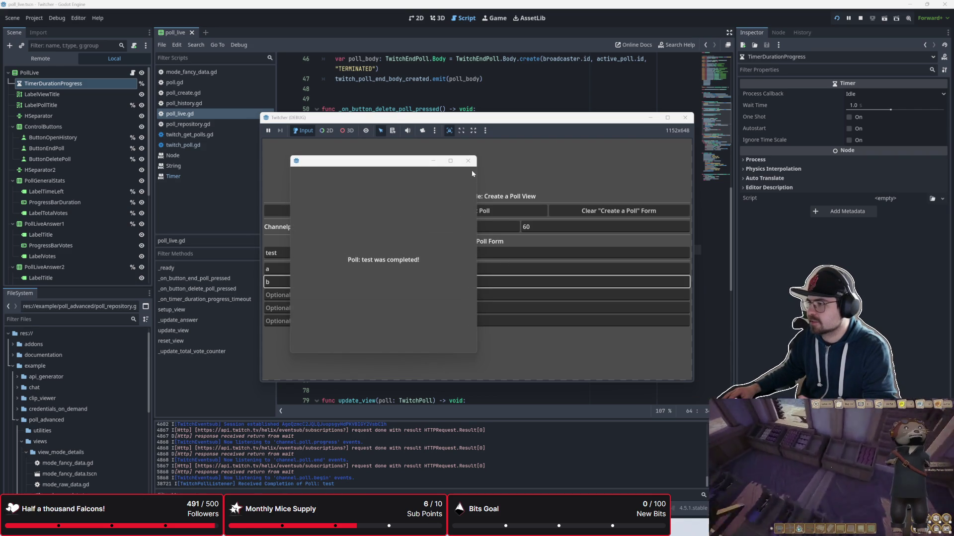
left_click(468, 160)
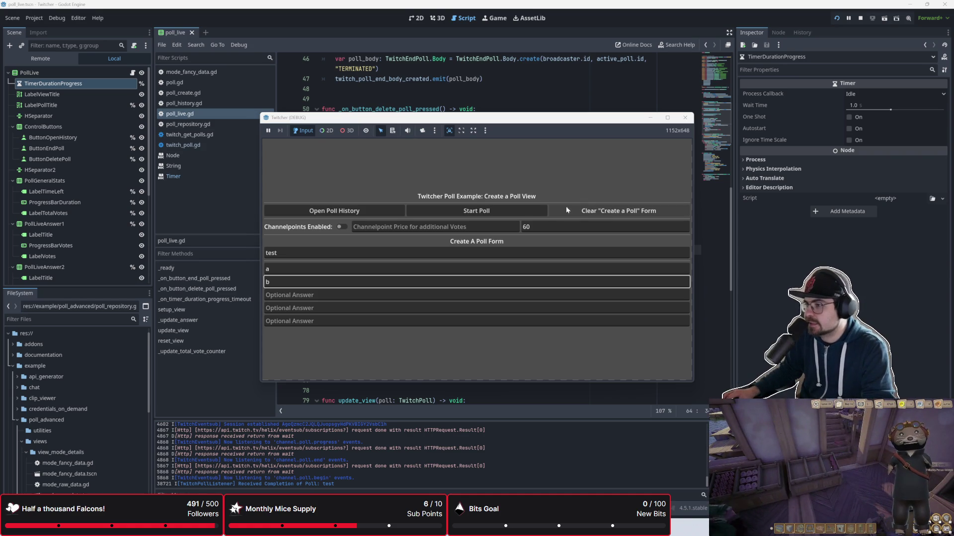
Start the 'test' poll, dismiss the 'has begun' notice, and move the game window aside
left_click(480, 212)
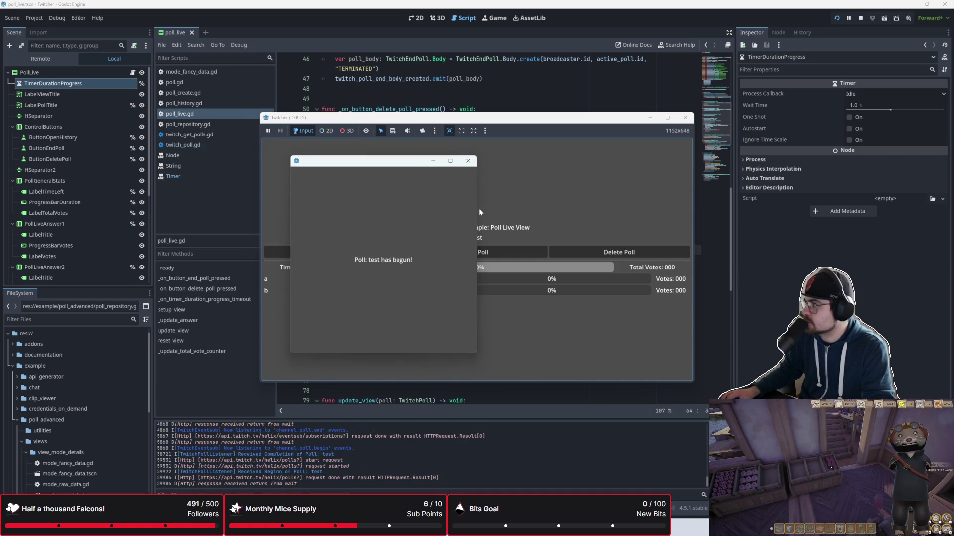
left_click(465, 164)
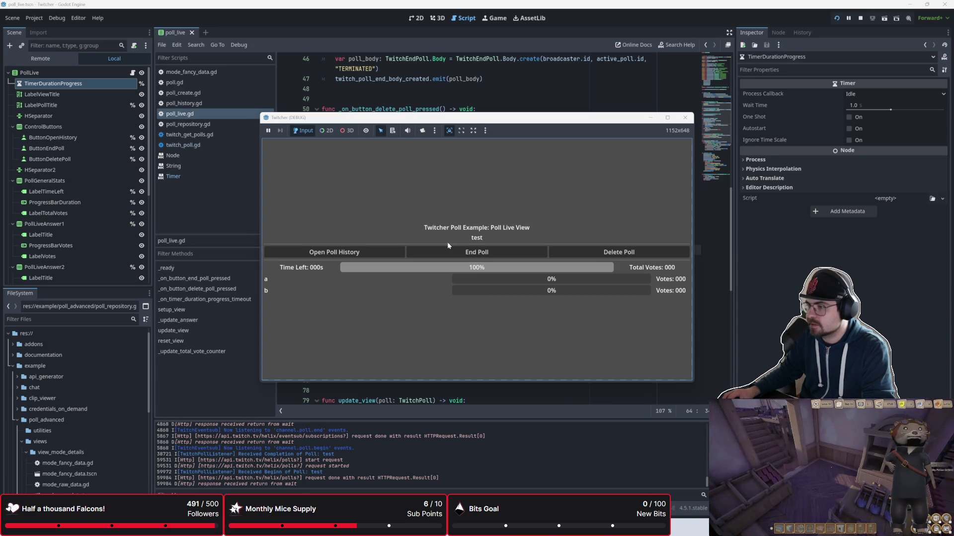
left_click_drag(407, 118, 430, 242)
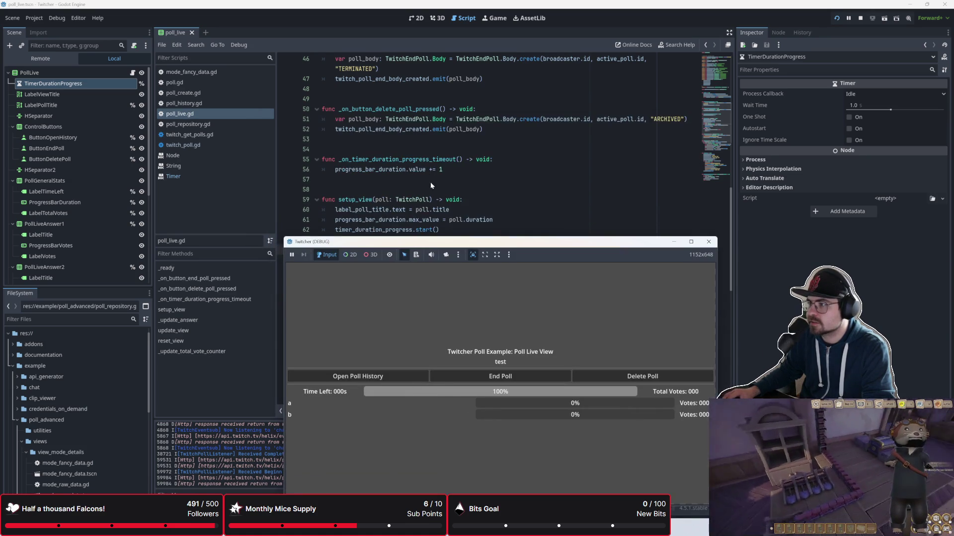
scroll(430, 183, "up", 2)
scroll(430, 182, "up", 3)
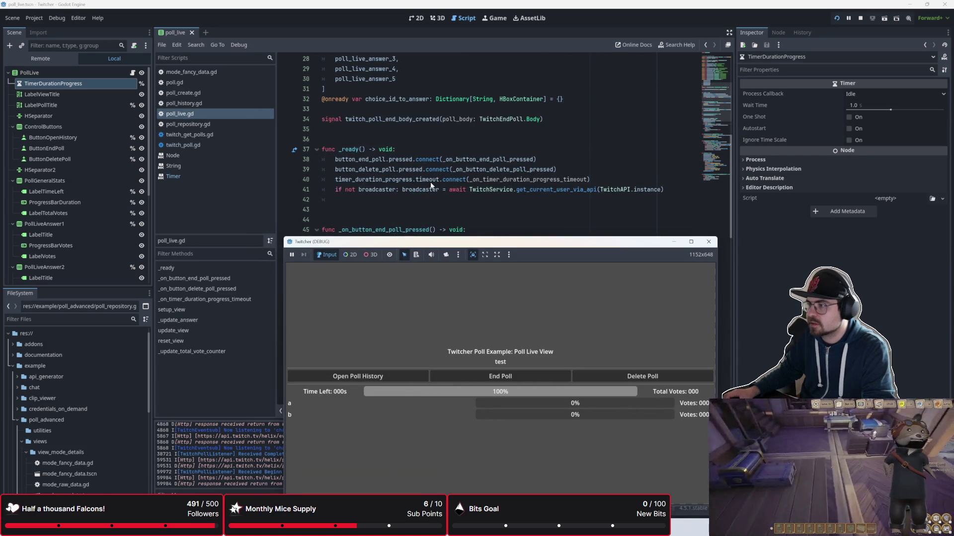
Move the game window lower, then open poll.gd and select the setup_view call on line 44
scroll(430, 181, "down", 5)
scroll(432, 185, "down", 1)
left_click_drag(459, 242, 444, 322)
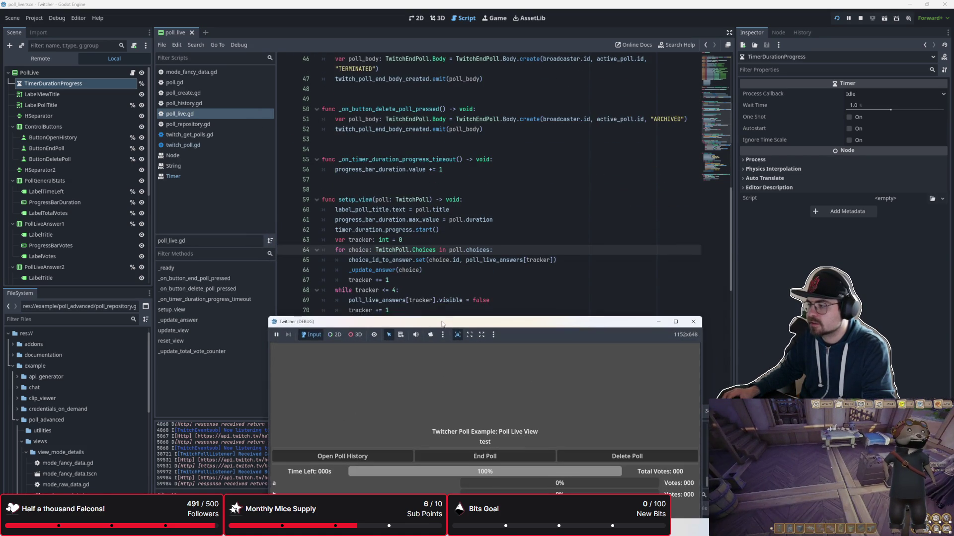
left_click(436, 234)
scroll(436, 231, "down", 3)
scroll(436, 231, "up", 5)
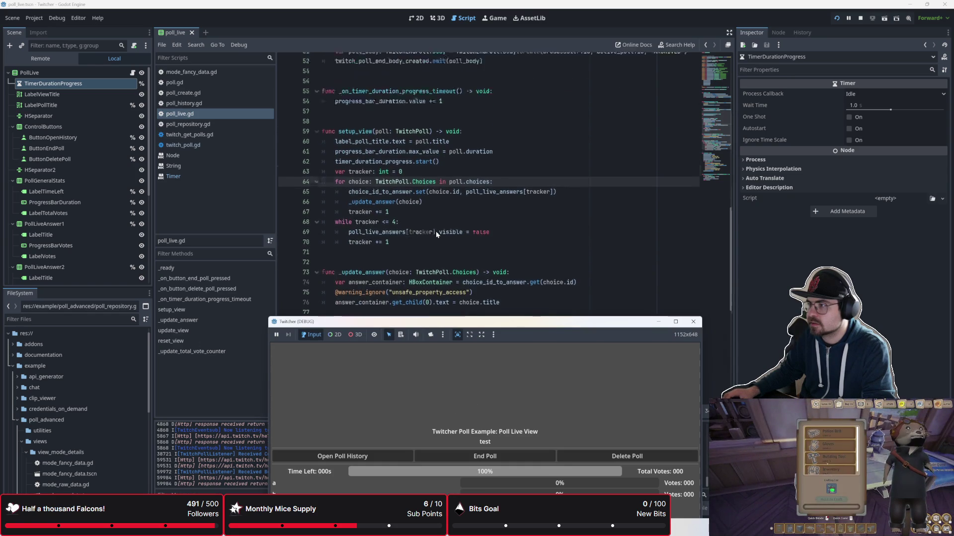
scroll(436, 233, "down", 2)
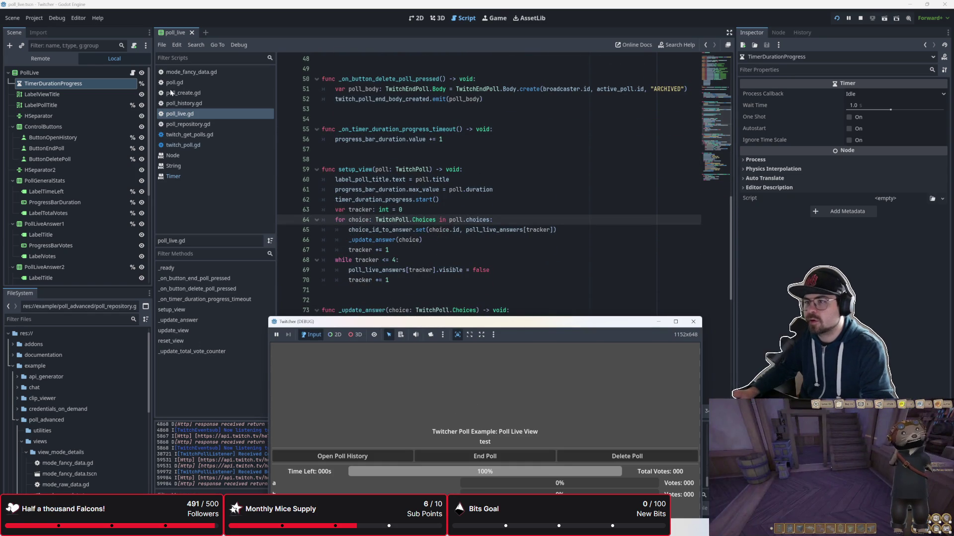
left_click(185, 84)
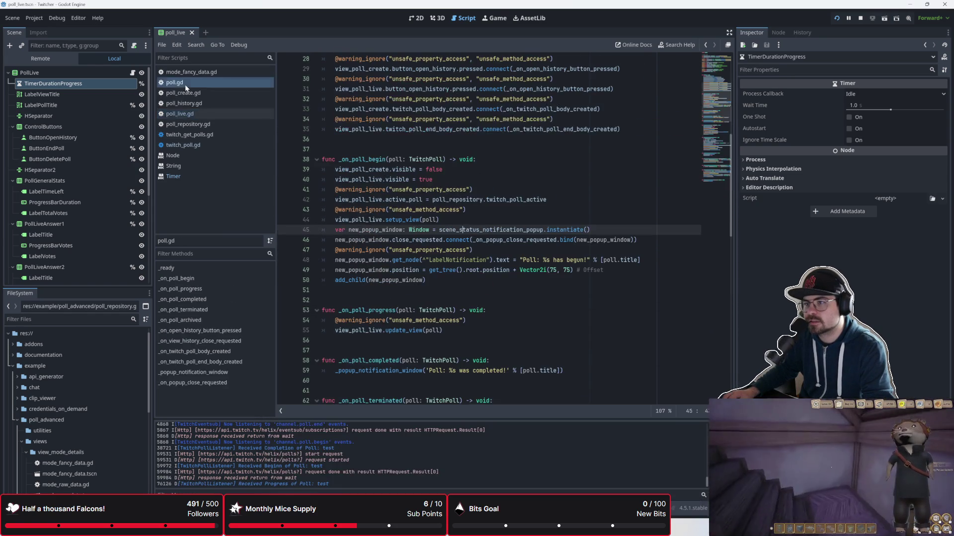
left_click(438, 219)
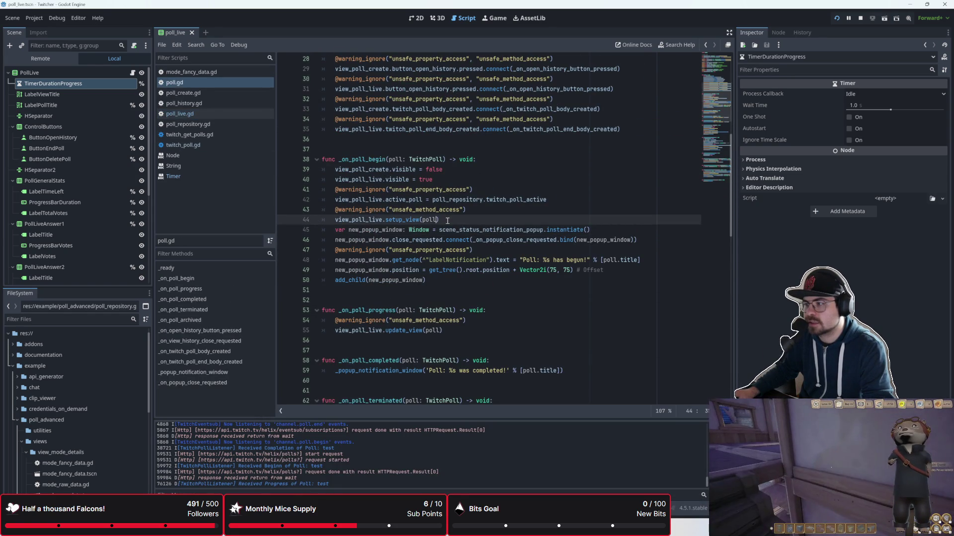
key("shift+Home")
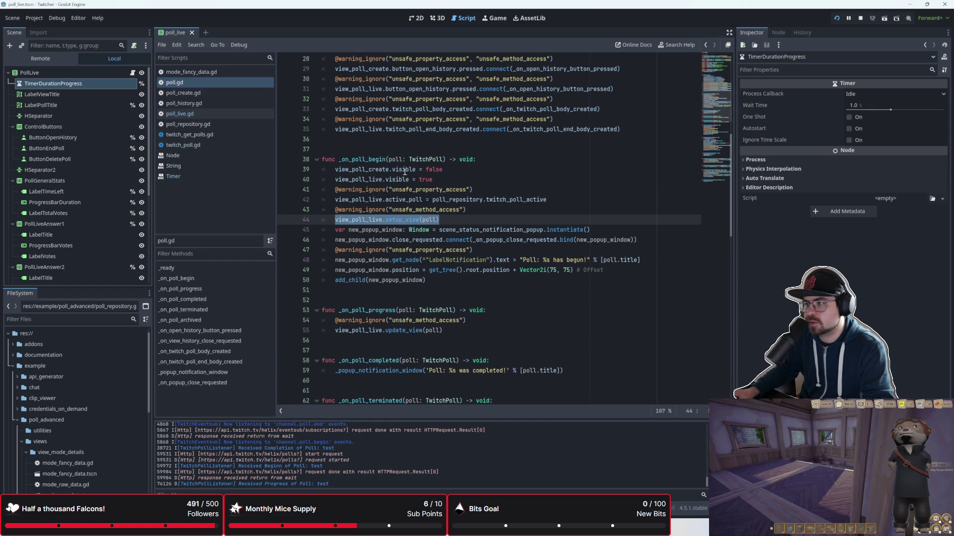
In poll_live.gd, insert and remove a line after line 61, then show the Remote scene tree
left_click(188, 119)
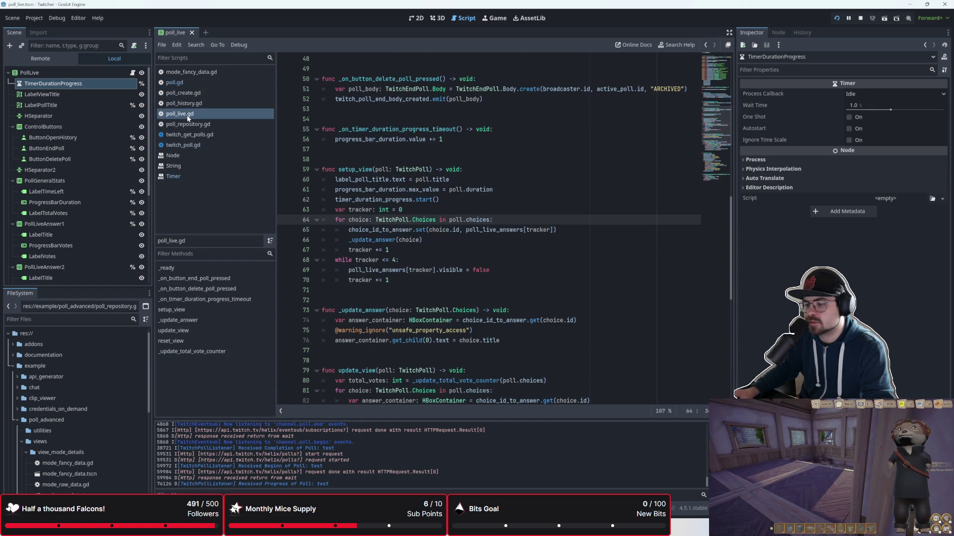
left_click(442, 179)
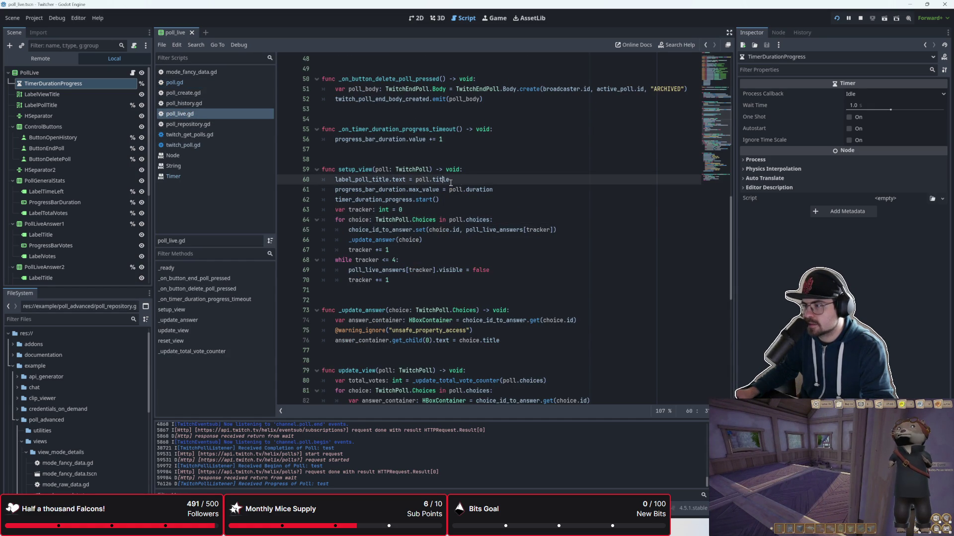
left_click(532, 190)
key("F6")
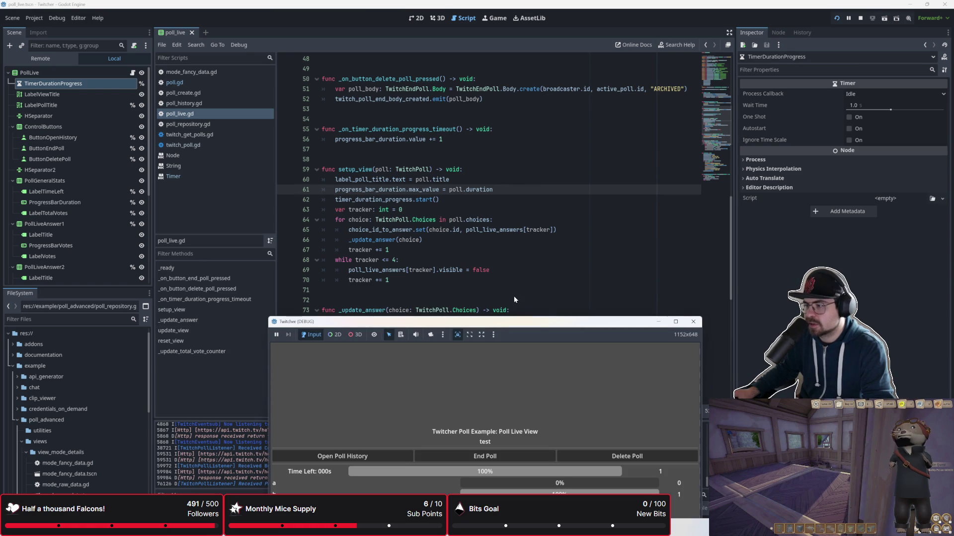
mouse_move(515, 323)
left_mouse_down()
mouse_move(512, 223)
mouse_move(514, 242)
left_mouse_up()
left_click(522, 189)
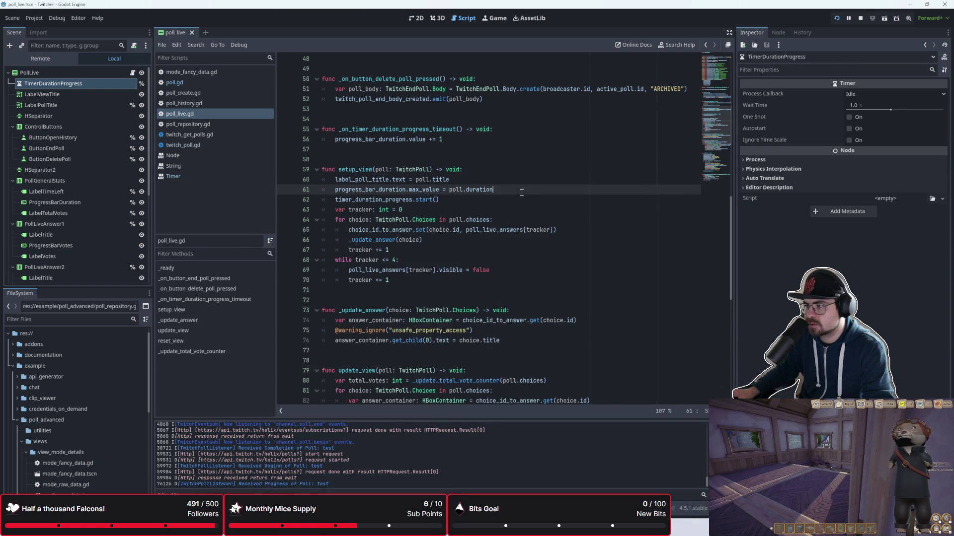
key("Return")
type("pr")
key("BackSpace")
key("BackSpace")
key("BackSpace")
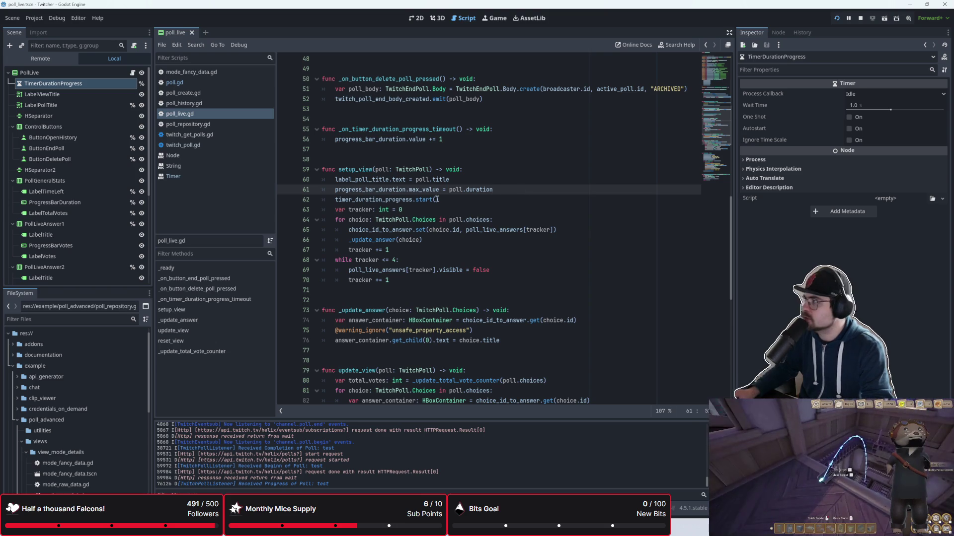
left_click(41, 59)
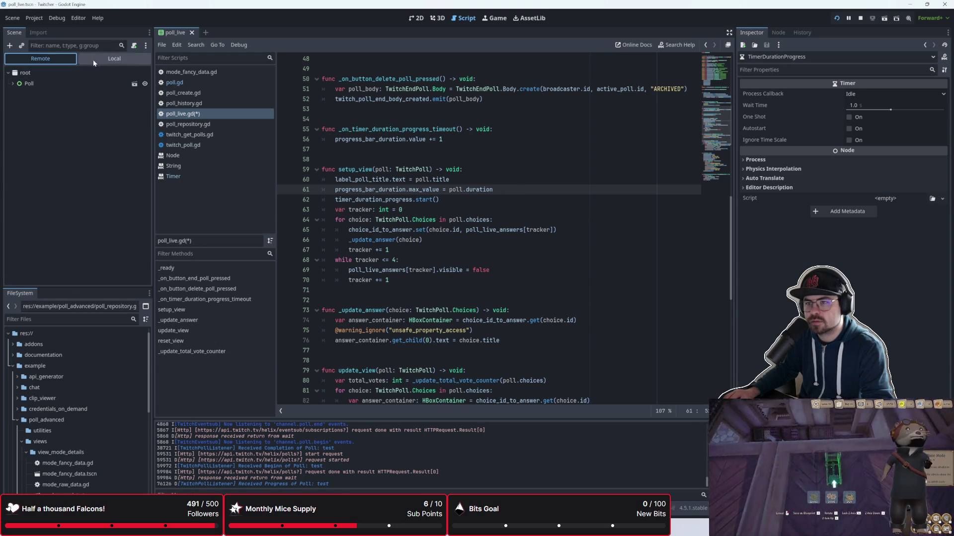
In the Remote tree, expand Poll, PollLive and their child nodes, inspecting TimerDurationProgress
left_click(91, 62)
left_click(52, 60)
left_click(12, 83)
left_click(22, 148)
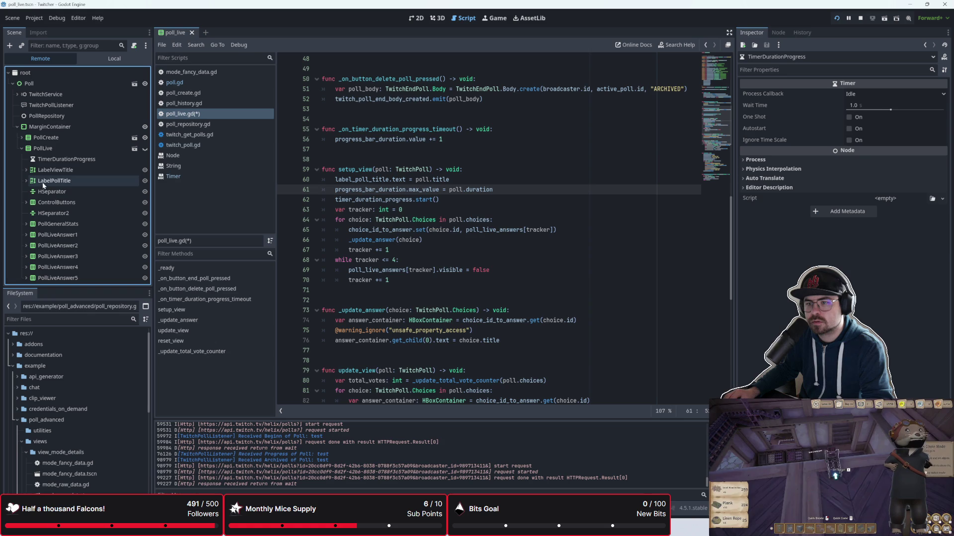
left_click(52, 159)
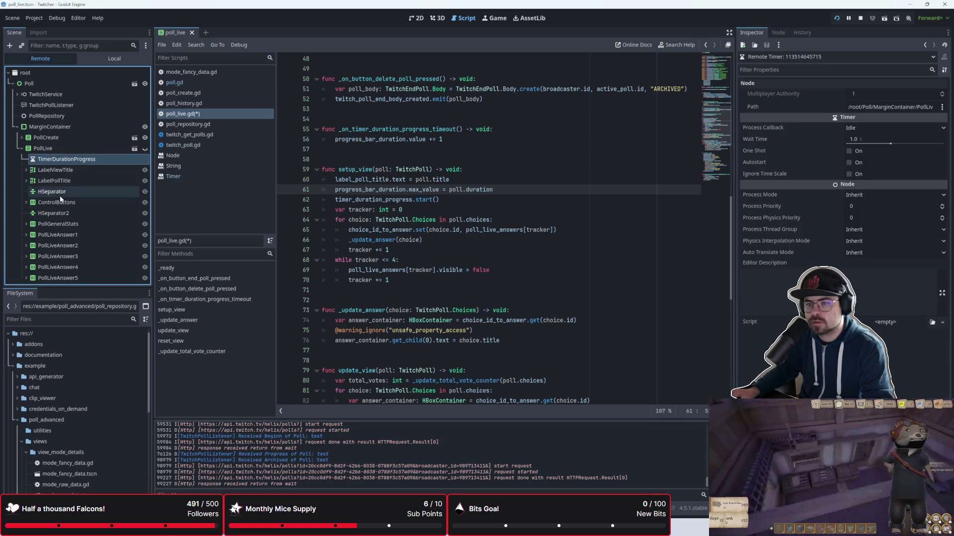
left_click(27, 170)
left_click(26, 191)
left_click(26, 223)
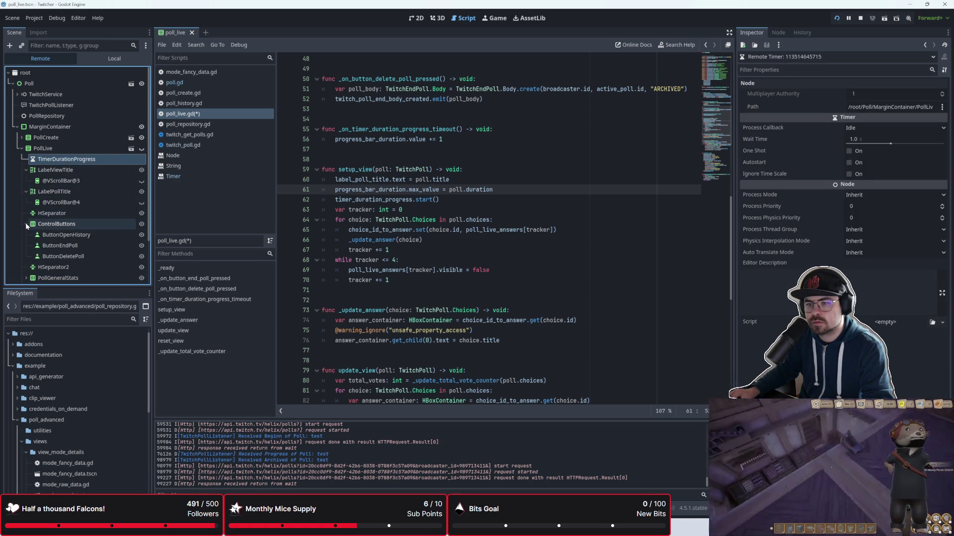
Inspect ProgressBarDuration, close the 'Poll: test was completed!' popup, and return to the poll title line
scroll(26, 222, "down", 3)
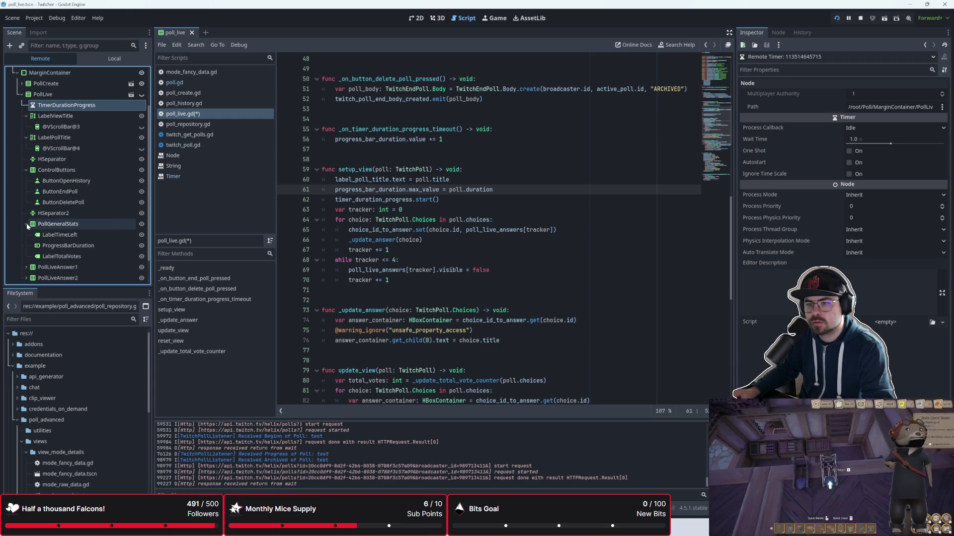
left_click(26, 223)
scroll(25, 222, "down", 2)
left_click(64, 218)
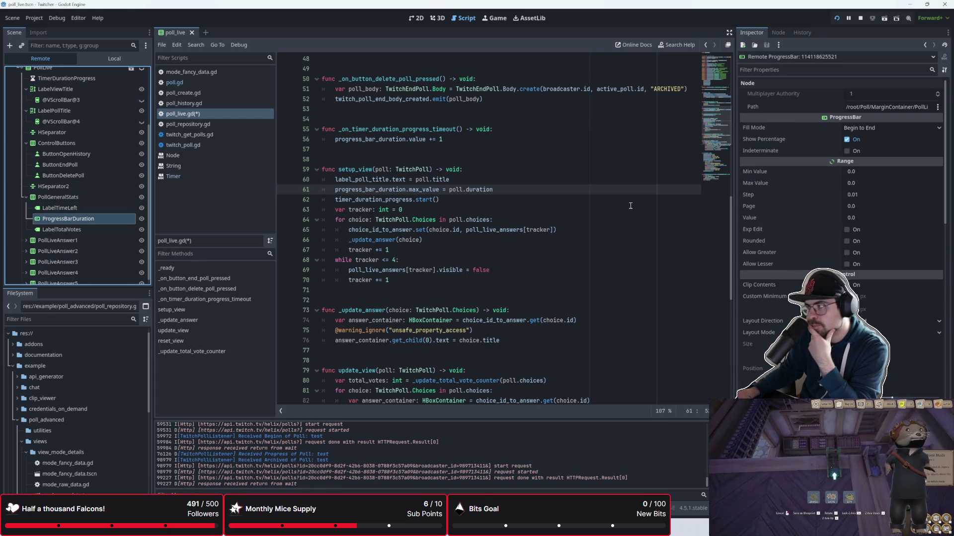
left_click(473, 282)
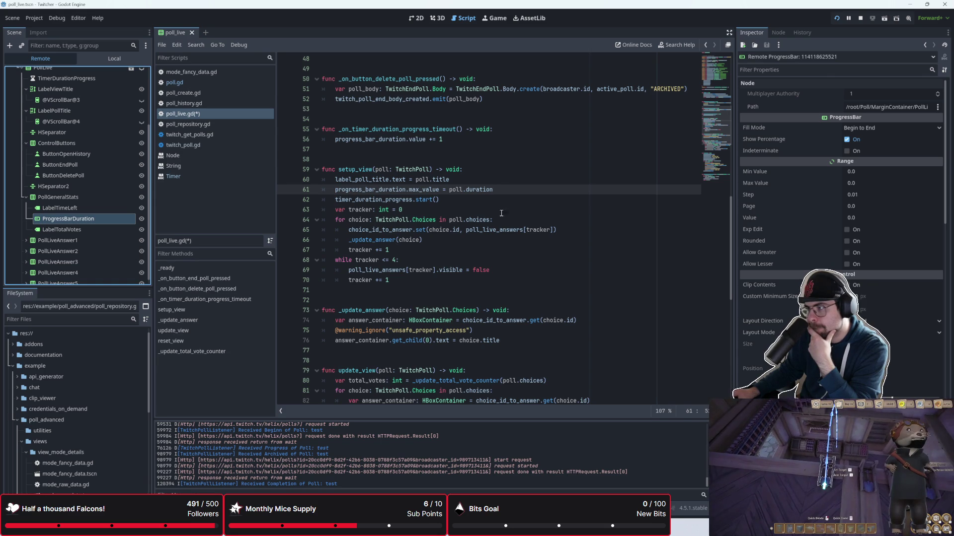
left_click(501, 180)
Add a print(poll.duration) line to setup_view and save poll_live.gd
key("Return")
type("print(pol")
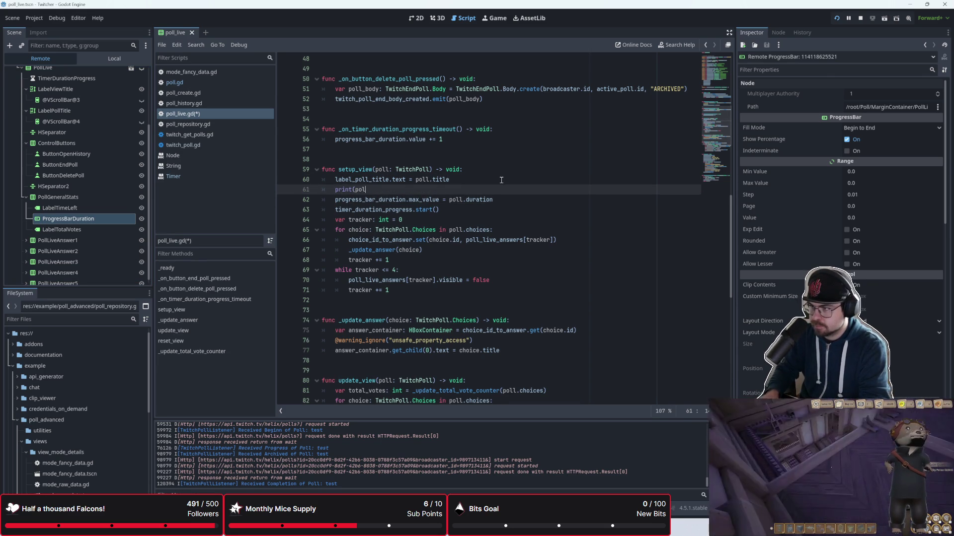
type("l.duration)")
left_click(544, 200)
key("ctrl+s")
Start a new 'test' poll in the game window, close its notice, and return to the print line
key("alt+Tab")
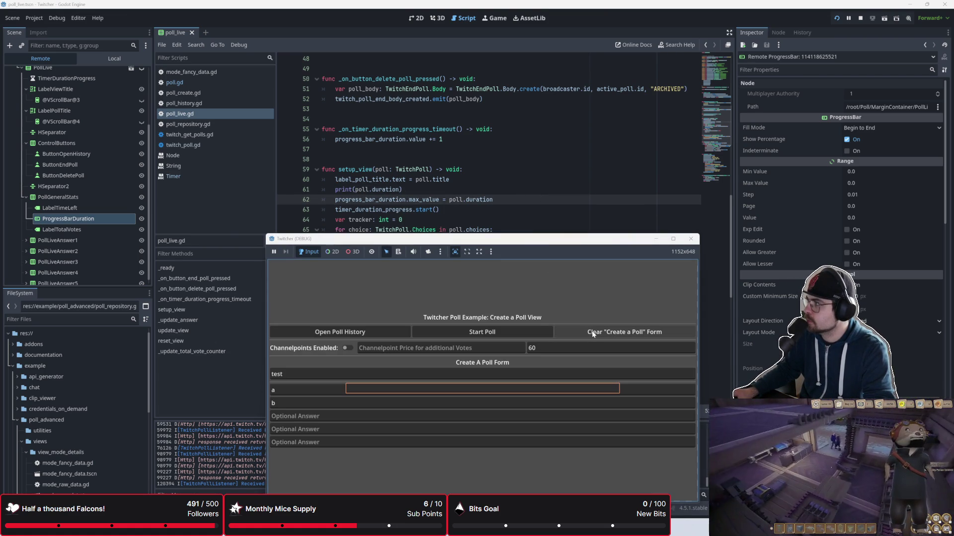
left_click_drag(560, 243, 557, 166)
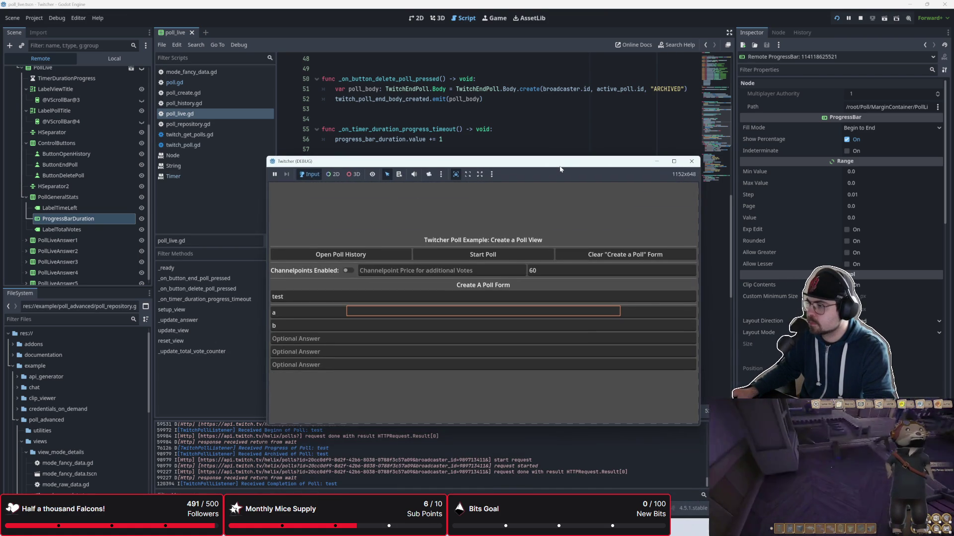
left_click(508, 252)
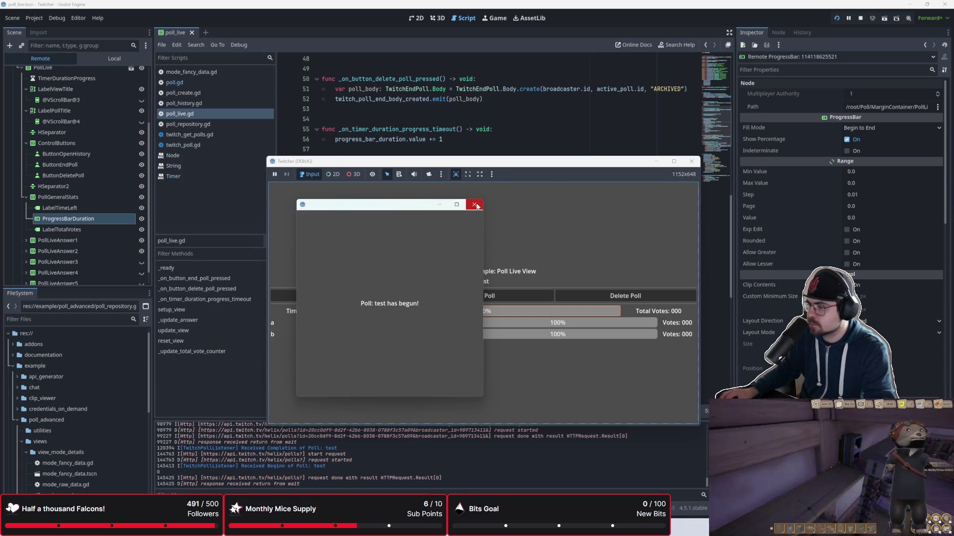
left_click(475, 205)
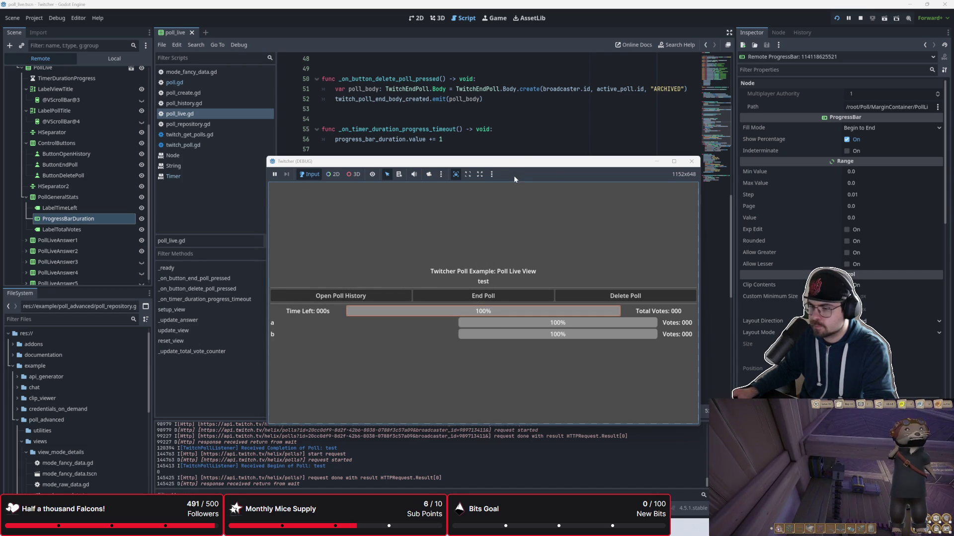
left_click(524, 112)
left_click(497, 187)
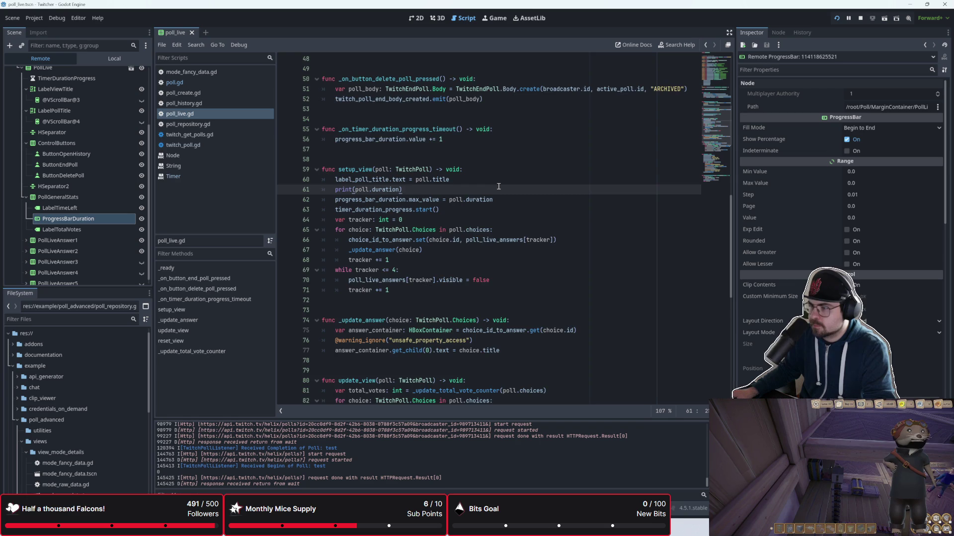
scroll(498, 186, "down", 2)
scroll(499, 186, "down", 5)
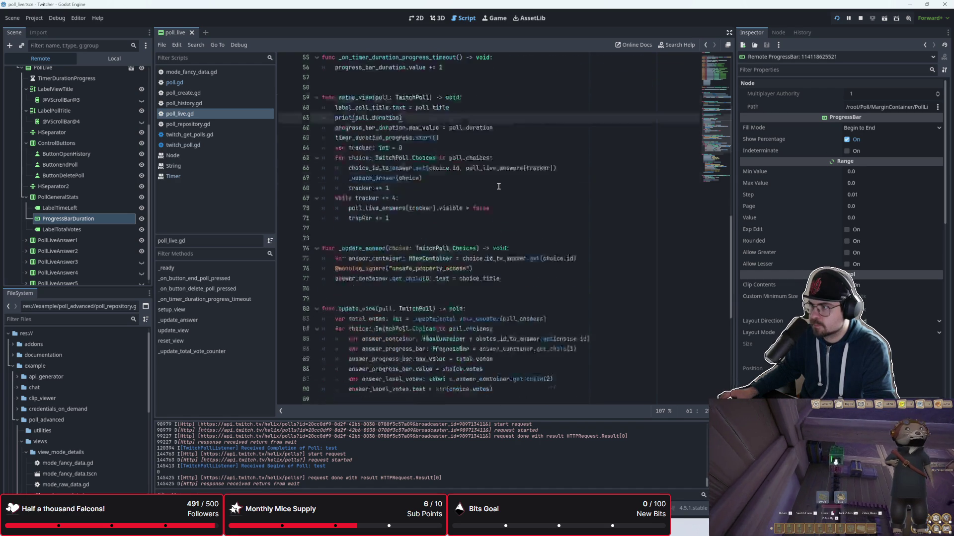
scroll(498, 187, "up", 4)
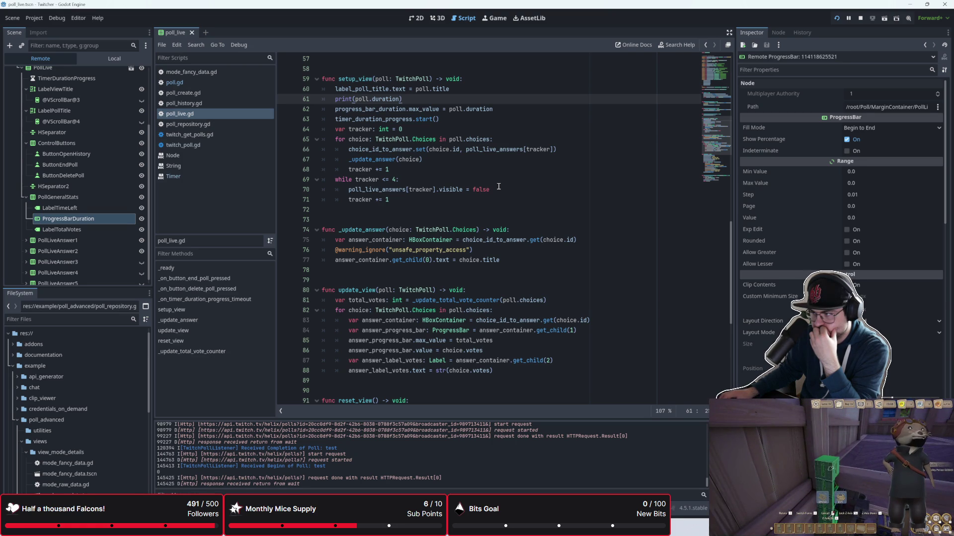
scroll(499, 186, "down", 9)
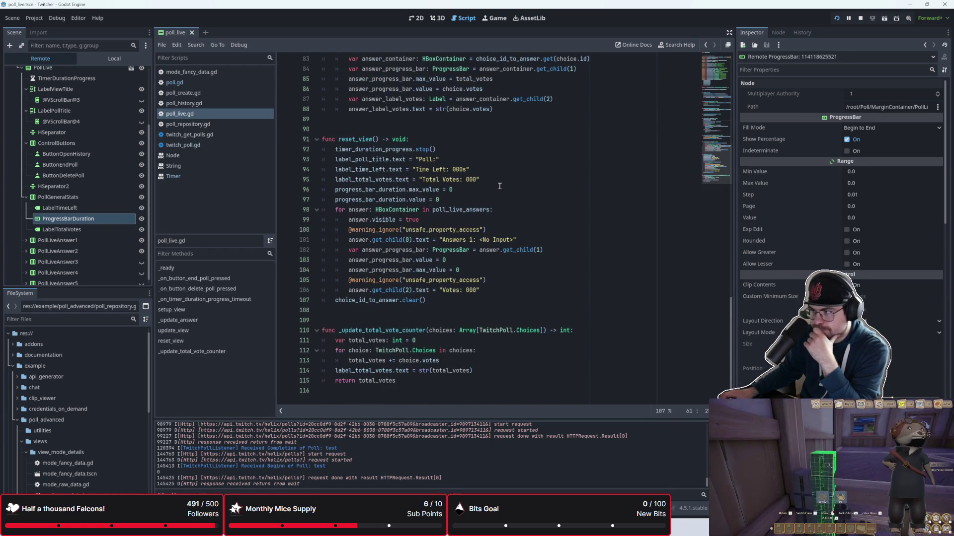
scroll(499, 186, "up", 6)
scroll(500, 186, "up", 4)
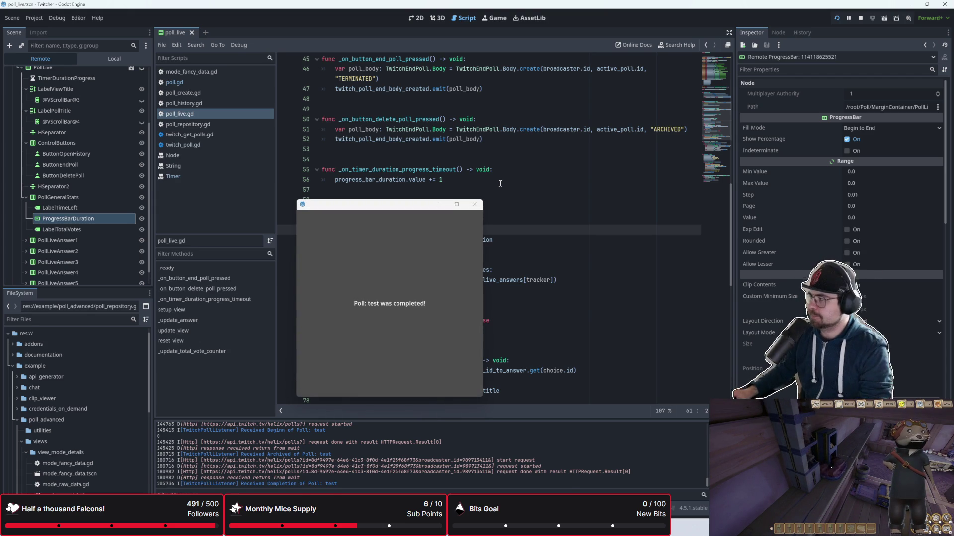
Dismiss the 'Poll: test was completed!' notification and review poll.gd's poll handlers
left_click(474, 204)
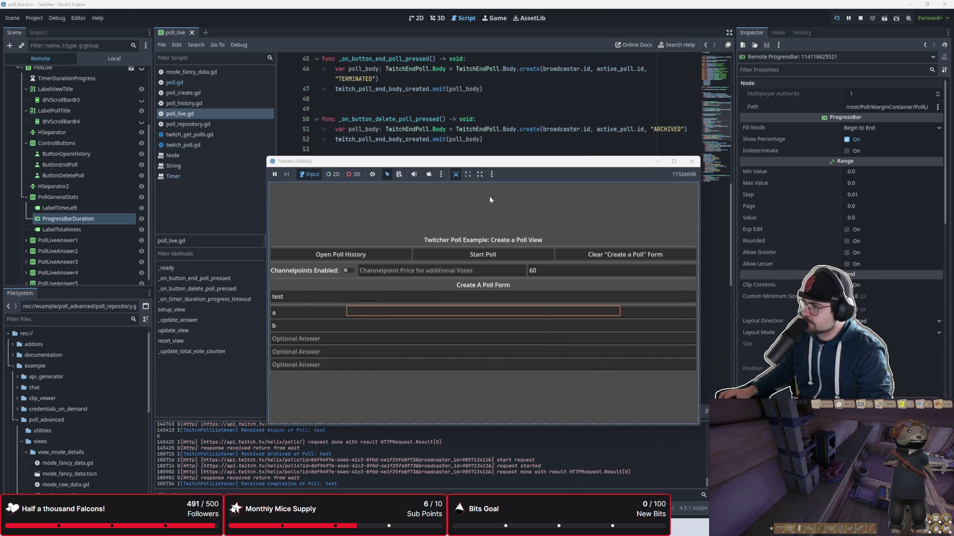
left_click(397, 109)
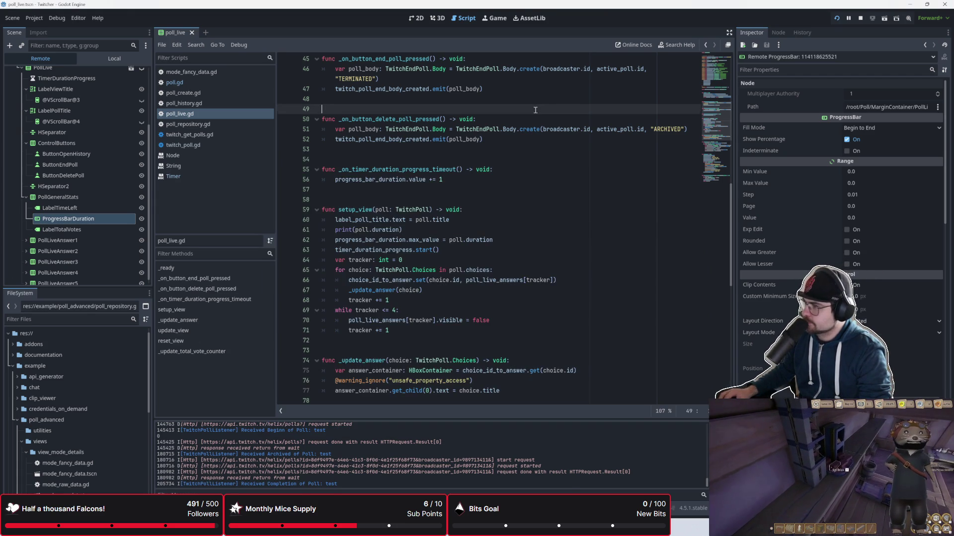
left_click(234, 84)
scroll(411, 251, "down", 3)
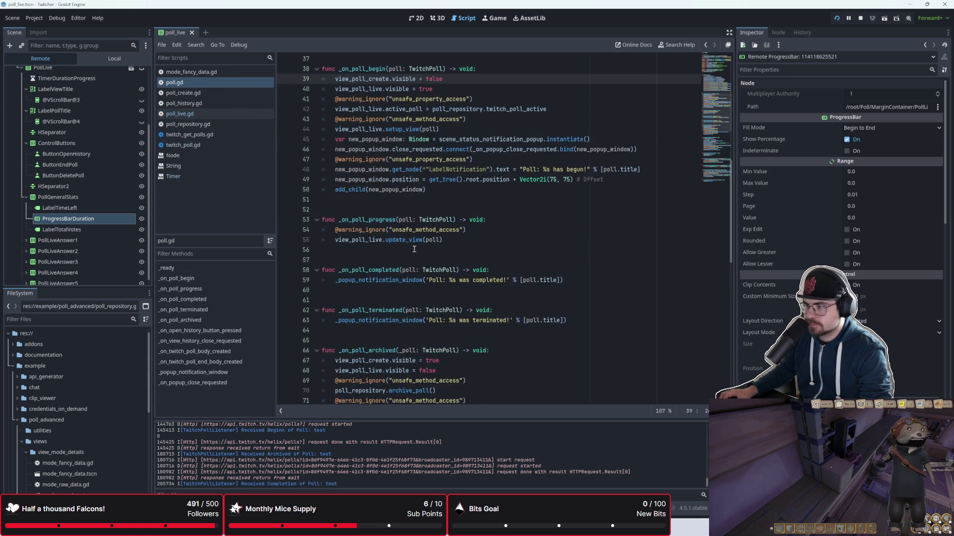
scroll(414, 250, "down", 2)
scroll(418, 247, "up", 3)
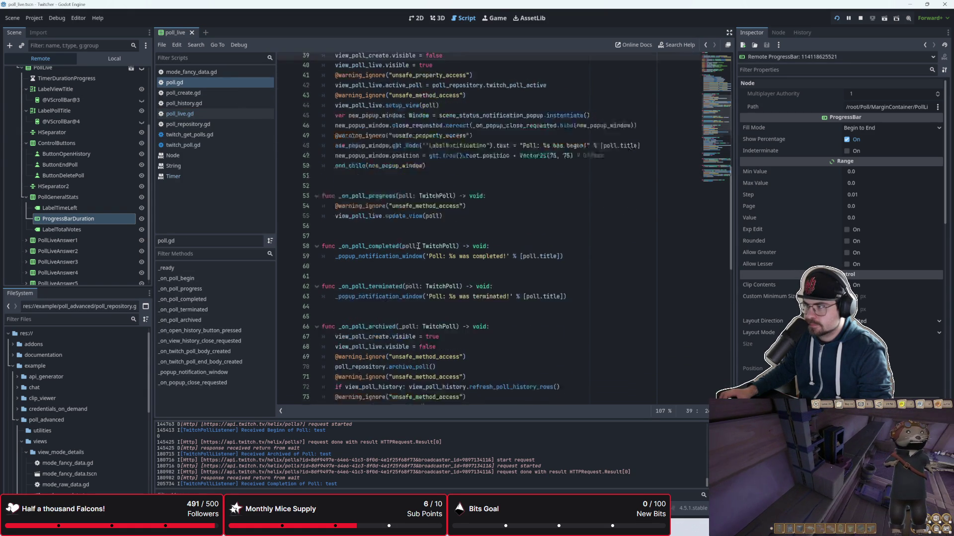
Return to poll_live.gd, scroll down through the script and start a search
left_click(204, 112)
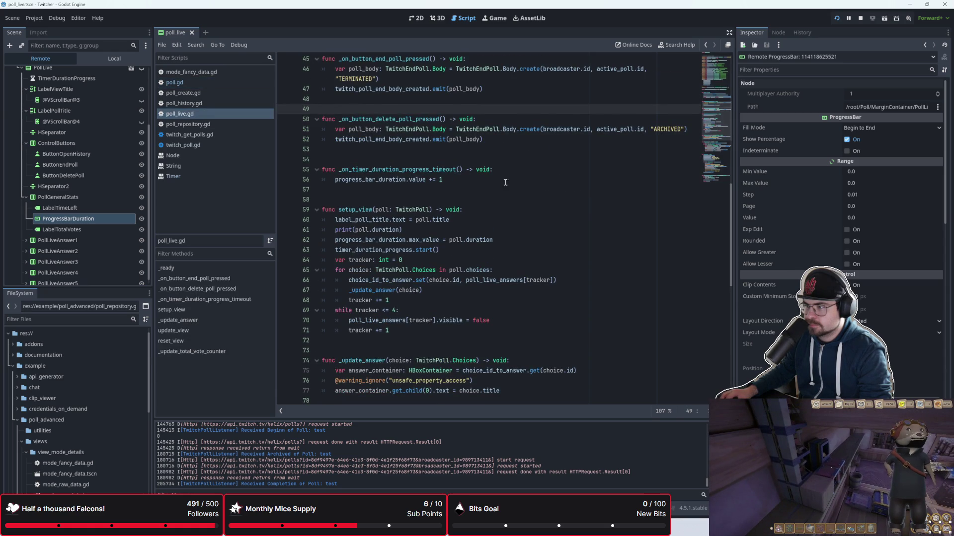
scroll(532, 186, "down", 6)
scroll(532, 186, "down", 4)
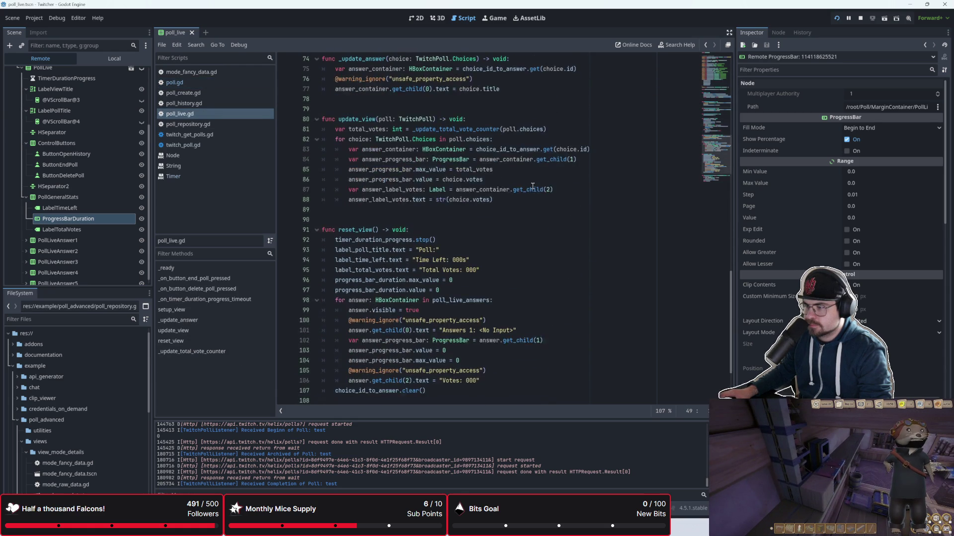
key("ctrl+f")
Search for reset_view in poll_live.gd and poll.gd to locate its call
type("reset_vi")
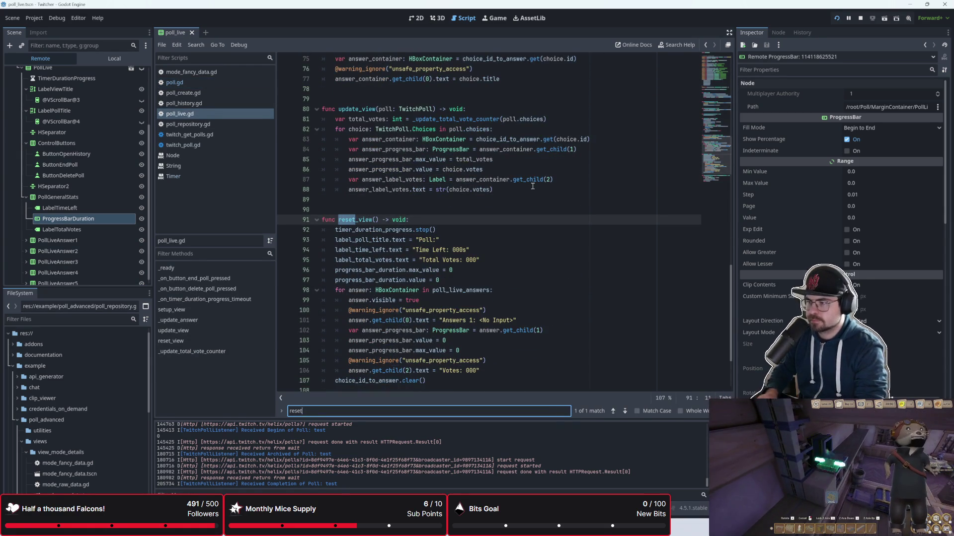
type("ew")
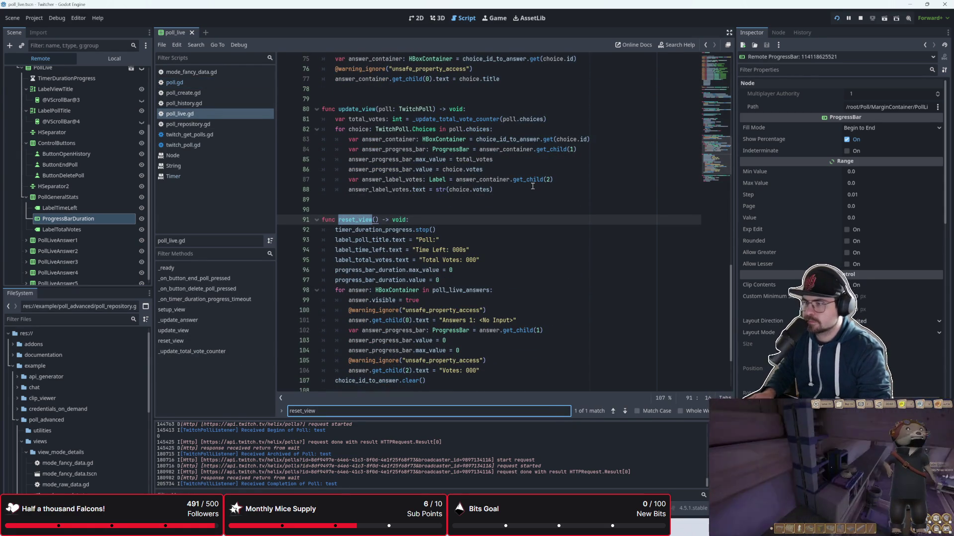
left_click(230, 83)
left_click(402, 149)
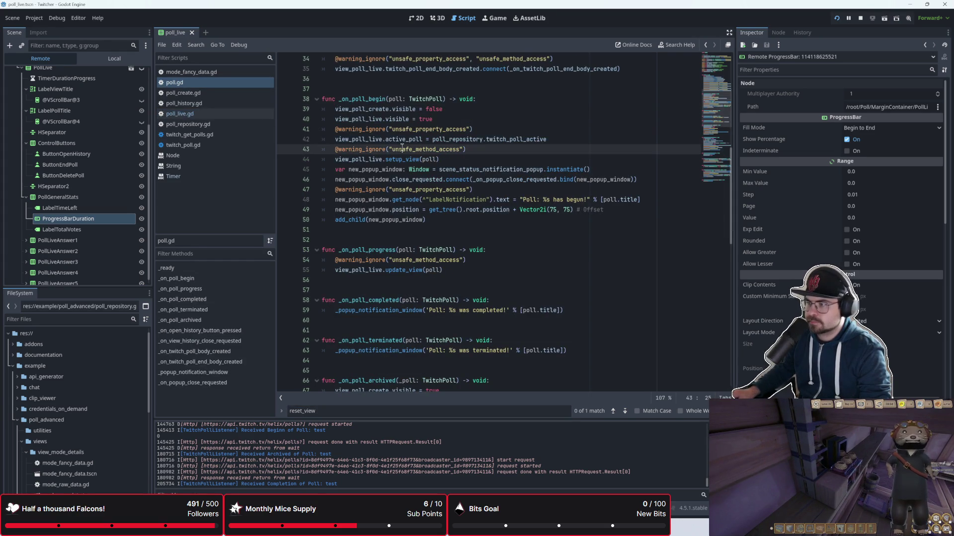
key("ctrl+f")
type("reset_v")
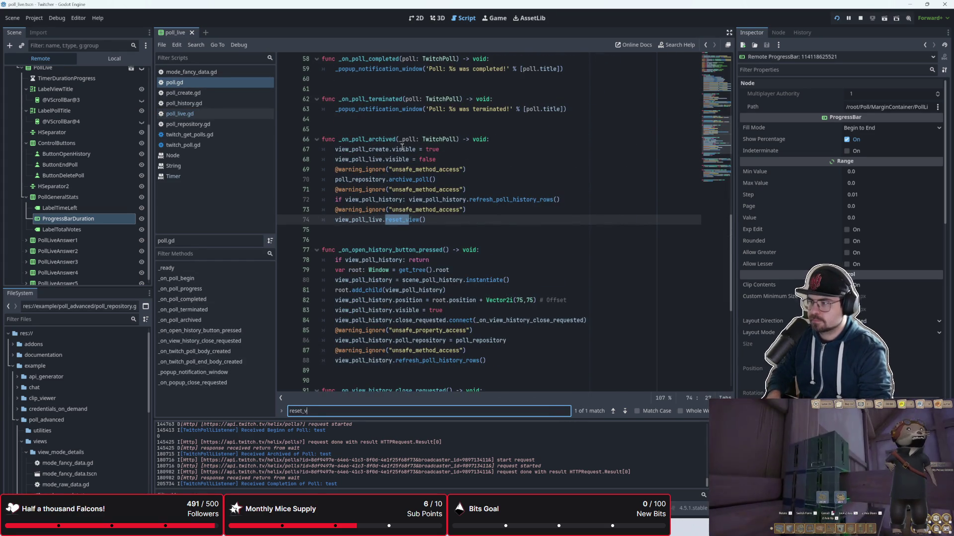
type("iew")
left_click(444, 219)
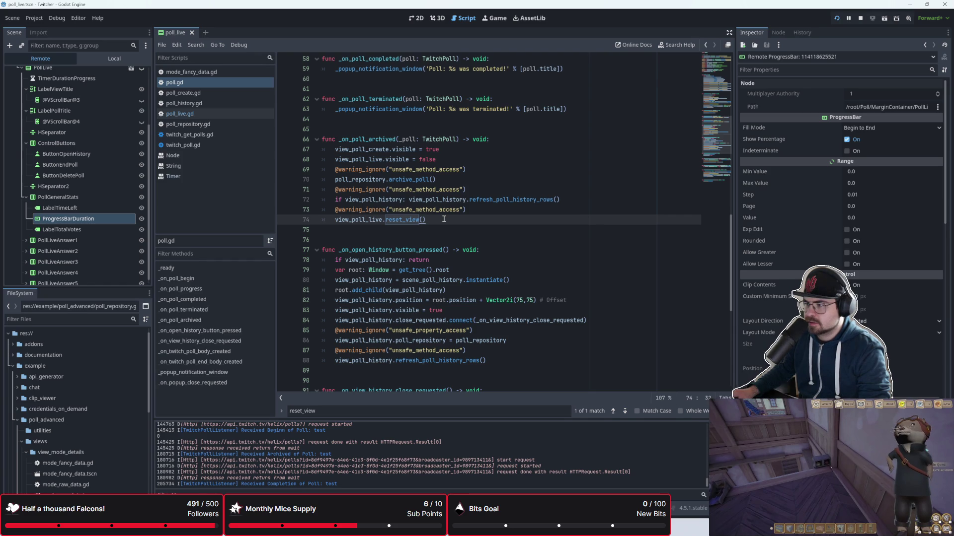
In poll_live.gd, add a blank line above the signal declaration so two separate it from the variables
left_click(201, 113)
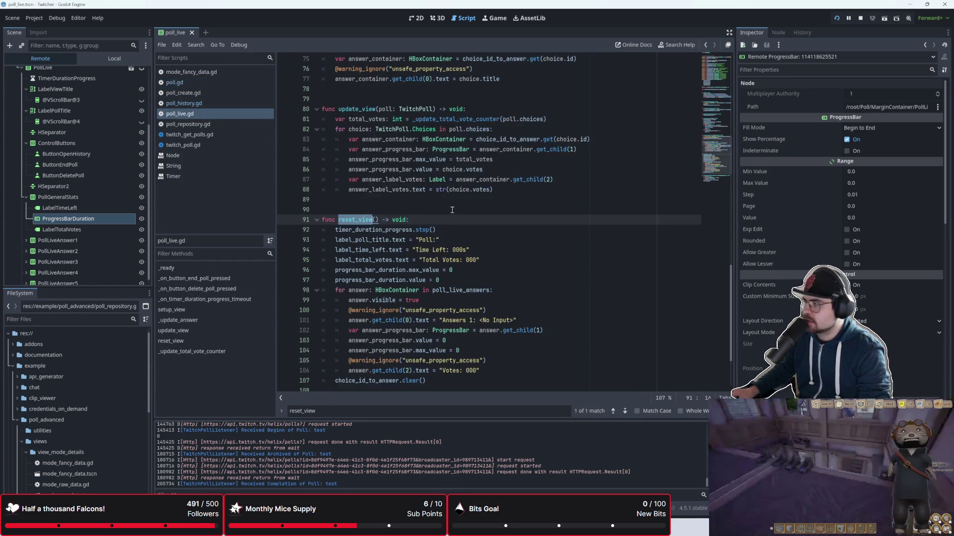
scroll(452, 209, "up", 1)
scroll(454, 215, "down", 2)
left_click(455, 226)
scroll(455, 231, "up", 5)
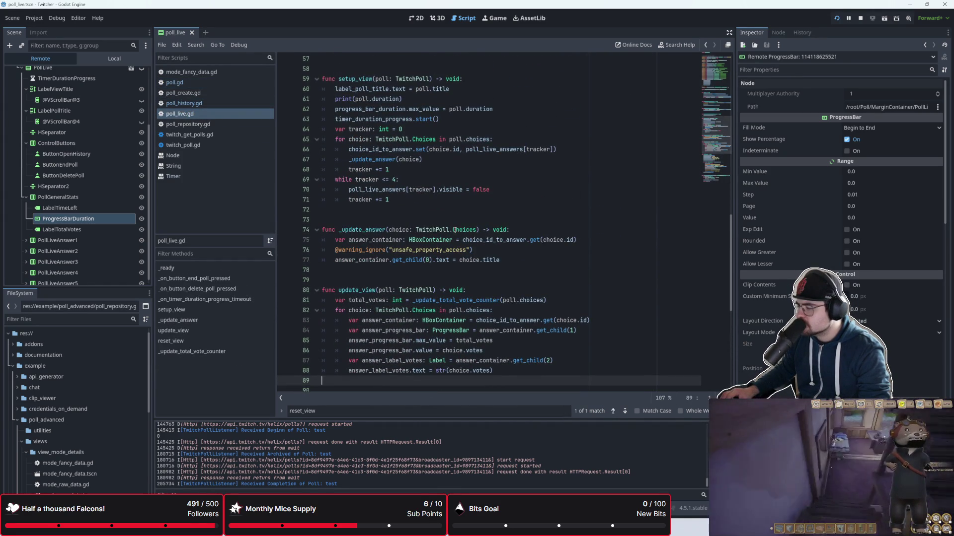
scroll(455, 230, "up", 15)
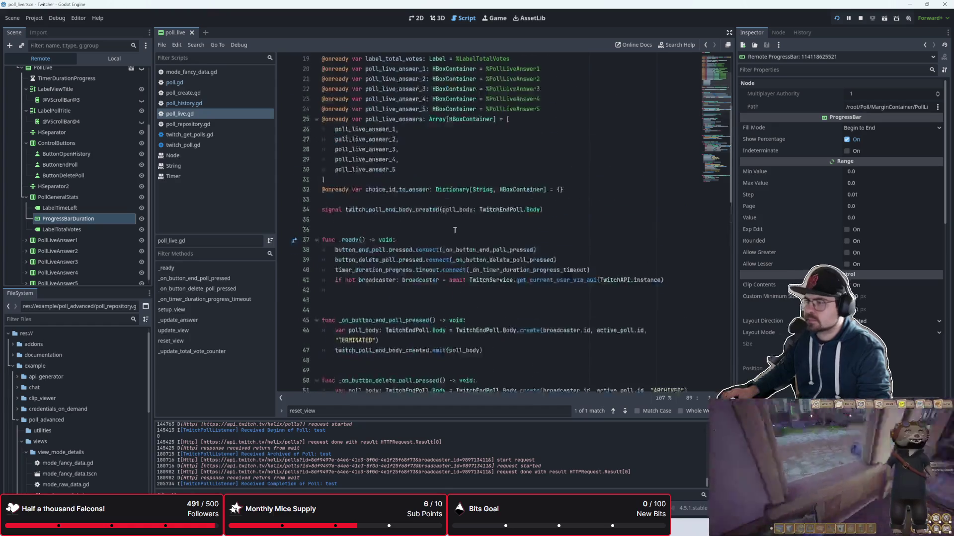
scroll(455, 230, "down", 5)
left_click(398, 230)
scroll(399, 230, "down", 3)
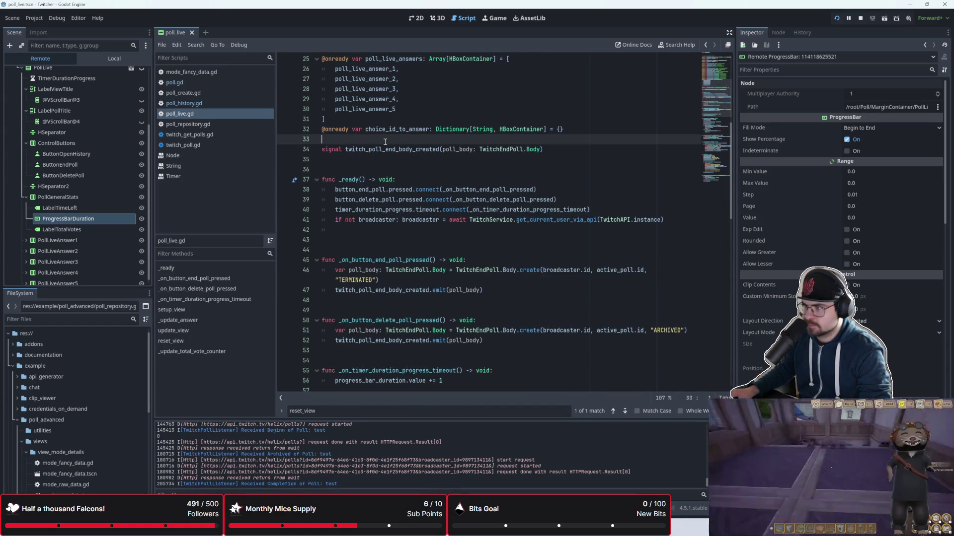
key("Return")
scroll(490, 212, "up", 4)
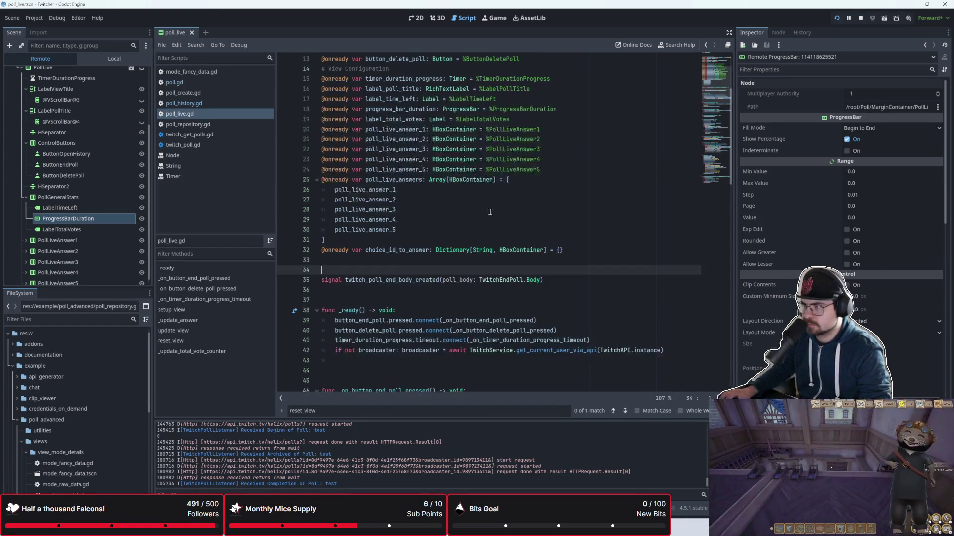
left_click(581, 247)
left_click(556, 280)
Tidy the blank lines around _ready, removing a surplus one after it
scroll(557, 279, "down", 3)
left_click(376, 220)
left_click(384, 209)
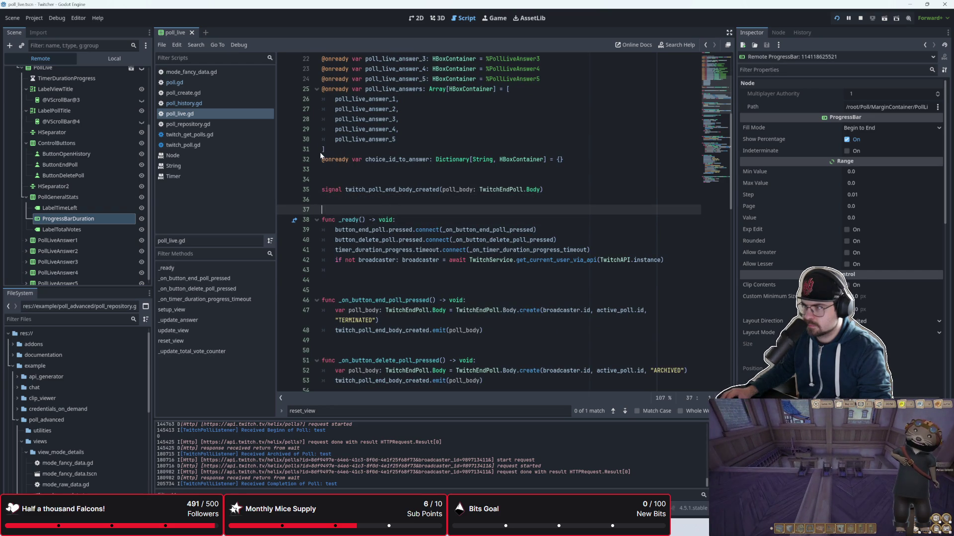
left_click(341, 278)
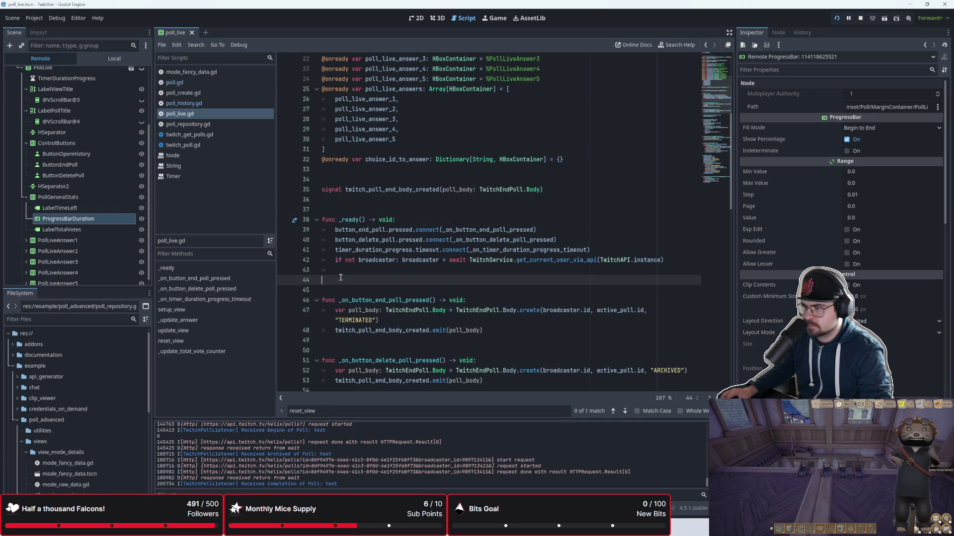
key("Up")
scroll(349, 274, "down", 2)
scroll(350, 274, "down", 2)
left_click(447, 299)
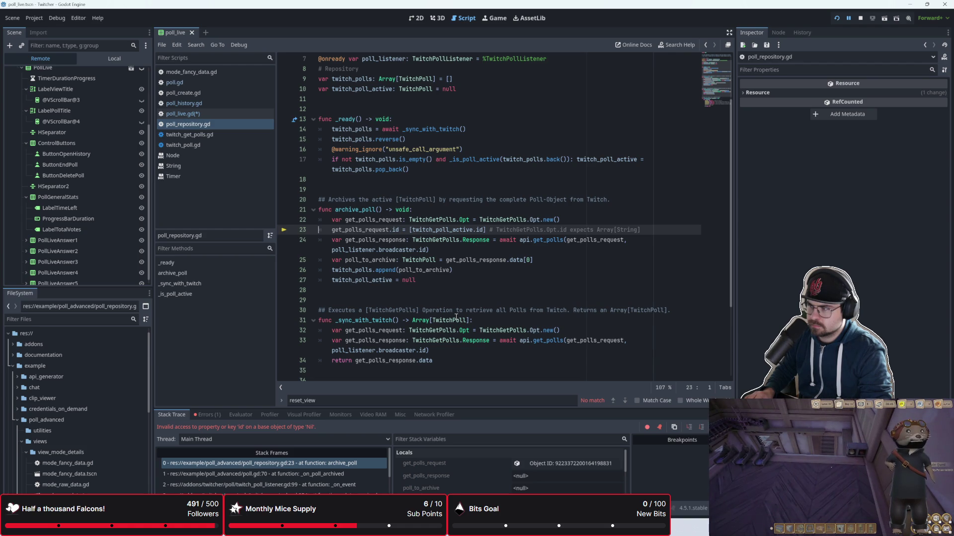
Stop the crashed debug run and select the progress bar value expression on poll_live.gd line 57
left_click(860, 19)
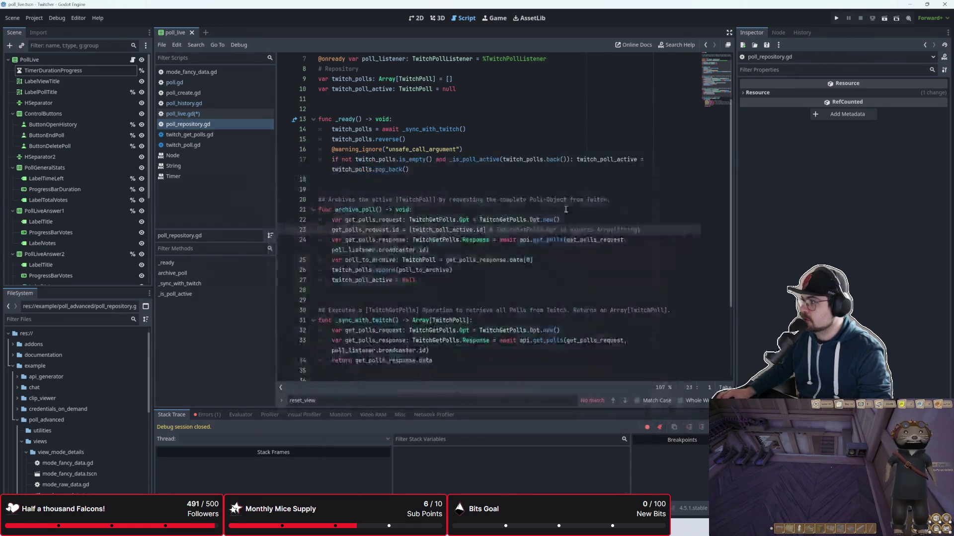
scroll(401, 199, "up", 2)
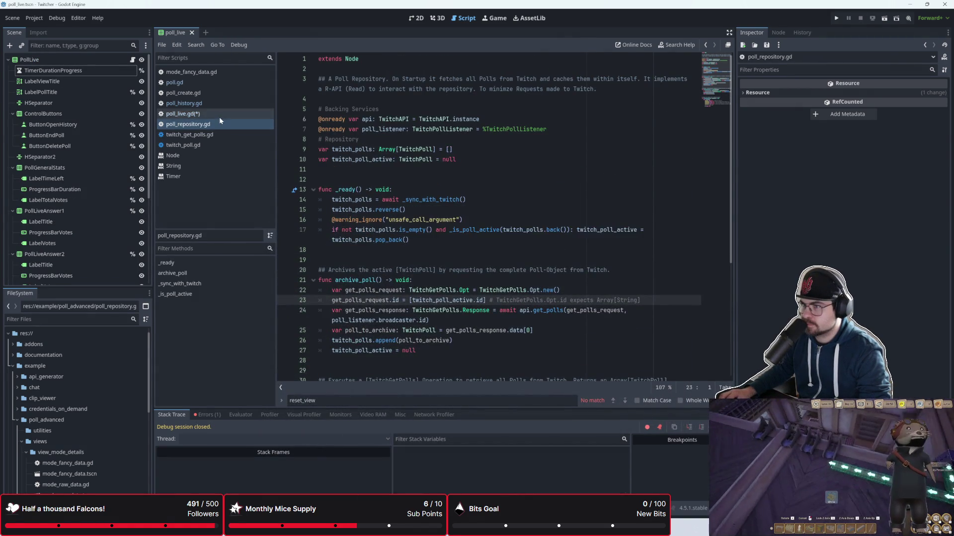
left_click(219, 116)
left_click_drag(429, 300, 335, 300)
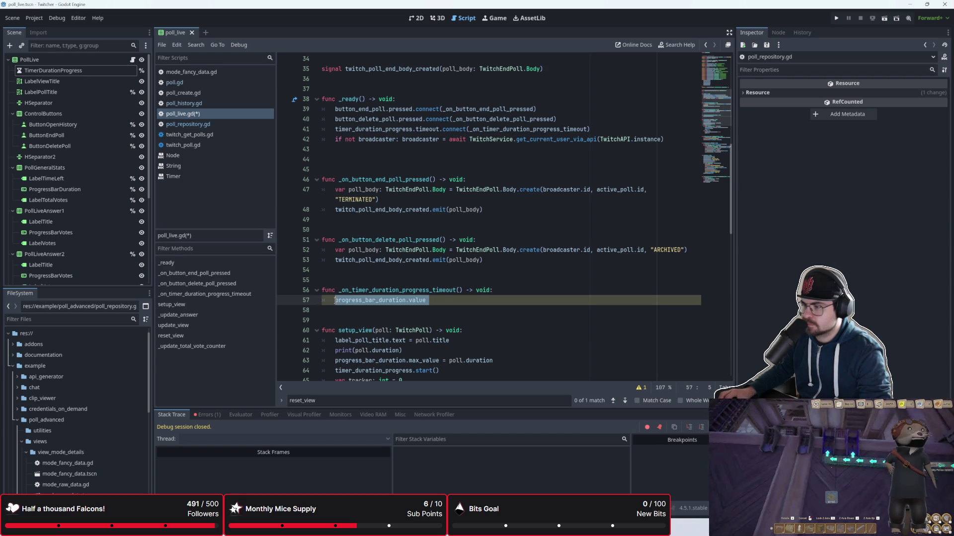
left_click(452, 300)
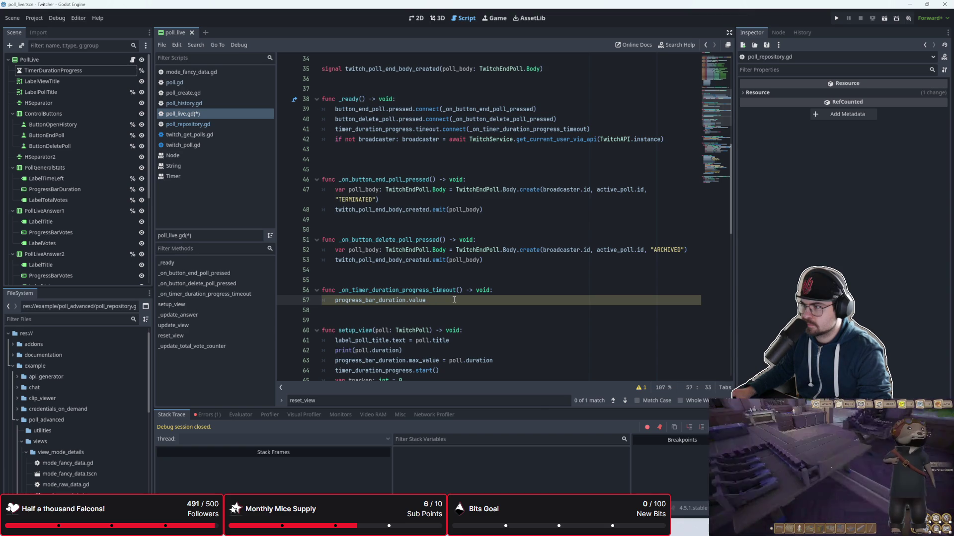
key("Escape")
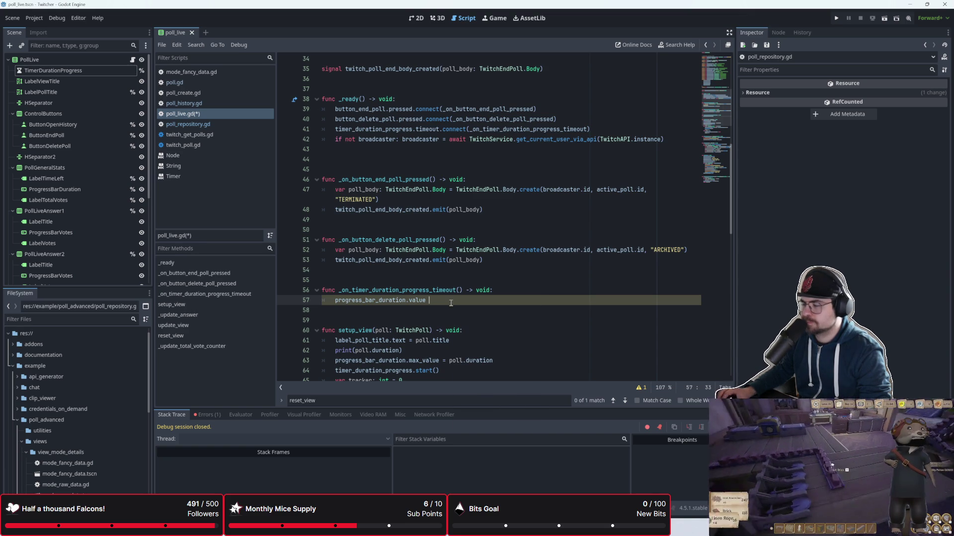
mouse_move(427, 301)
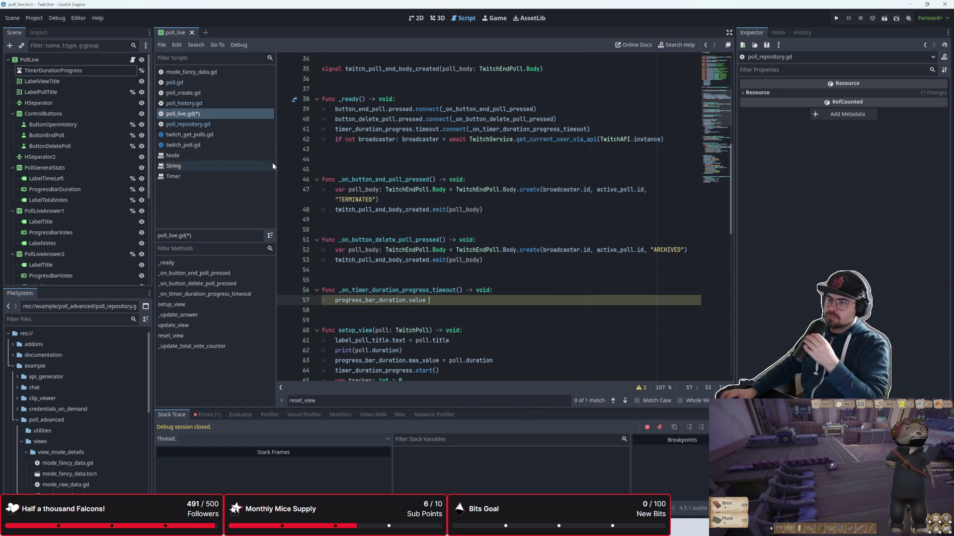
left_click(222, 124)
scroll(433, 249, "down", 5)
scroll(433, 249, "up", 5)
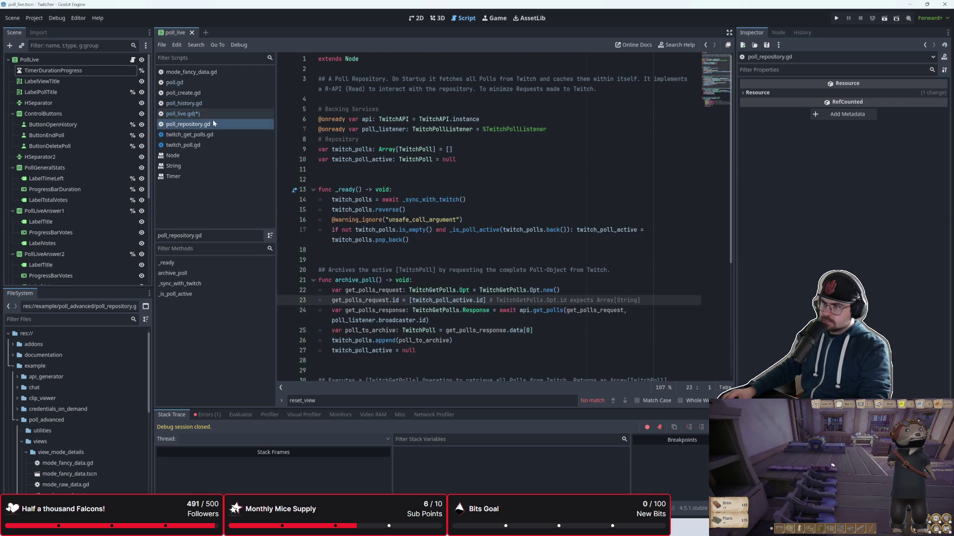
scroll(367, 195, "down", 4)
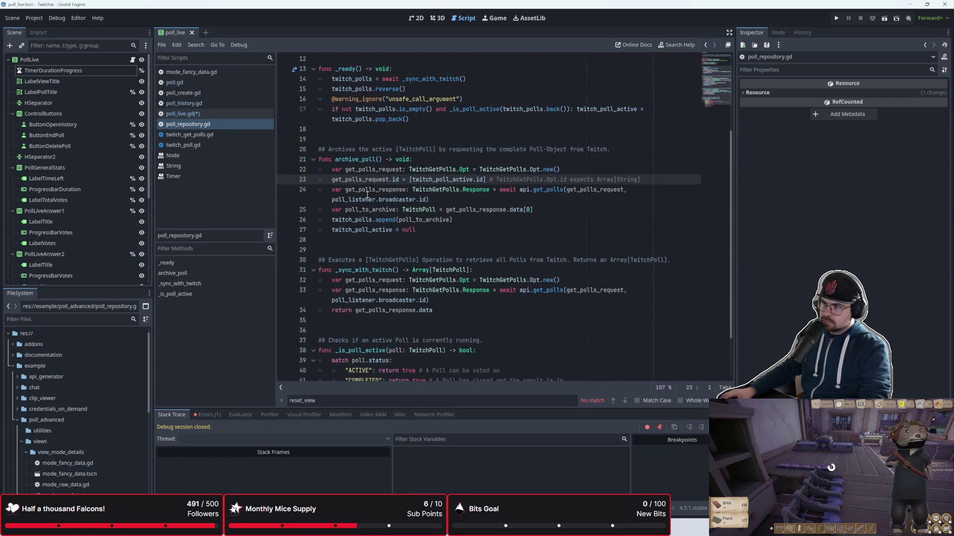
scroll(367, 195, "down", 2)
scroll(368, 195, "up", 5)
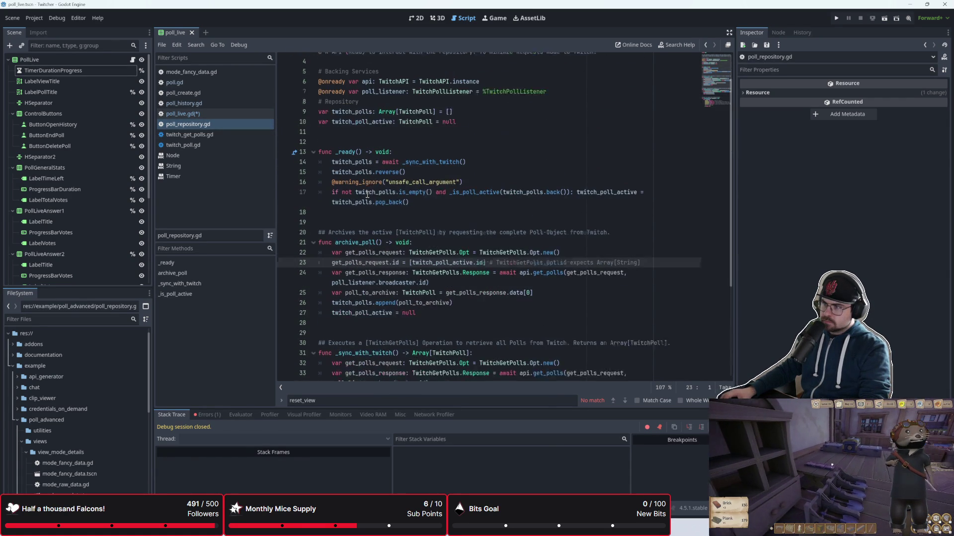
scroll(368, 195, "down", 5)
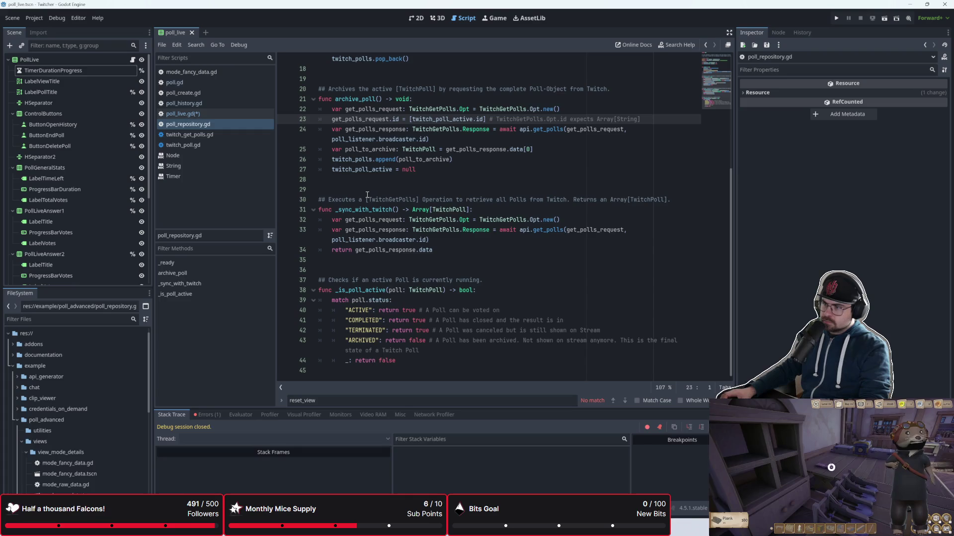
left_click(225, 114)
scroll(416, 271, "down", 5)
scroll(417, 271, "up", 5)
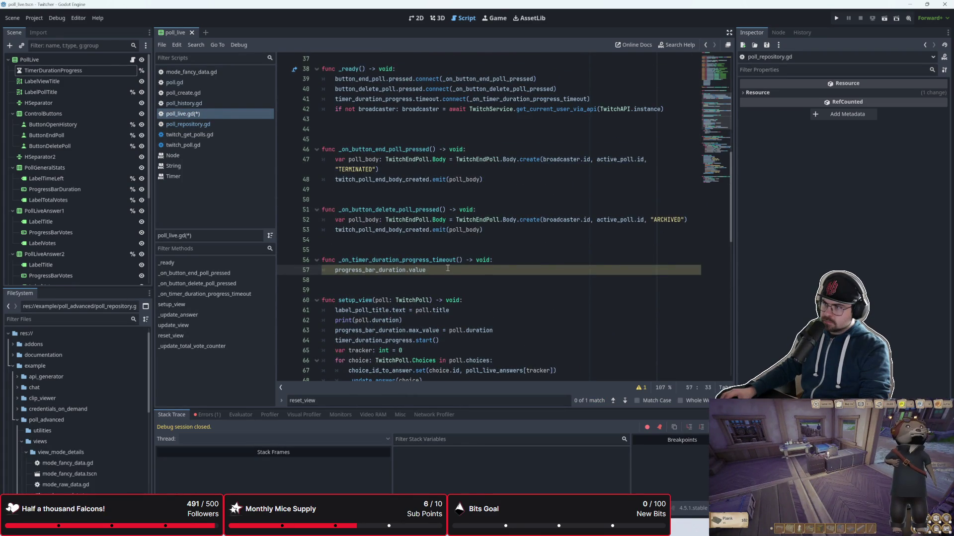
Cut the end-poll, delete-poll and timer-timeout handlers and paste them at the script's end
scroll(448, 268, "up", 3)
scroll(443, 290, "down", 2)
mouse_move(445, 309)
left_mouse_down()
mouse_move(348, 290)
mouse_move(322, 179)
left_mouse_up()
key("ctrl+c")
key("Delete")
scroll(399, 227, "down", 10)
scroll(399, 228, "down", 3)
left_click(392, 372)
key("ctrl+v")
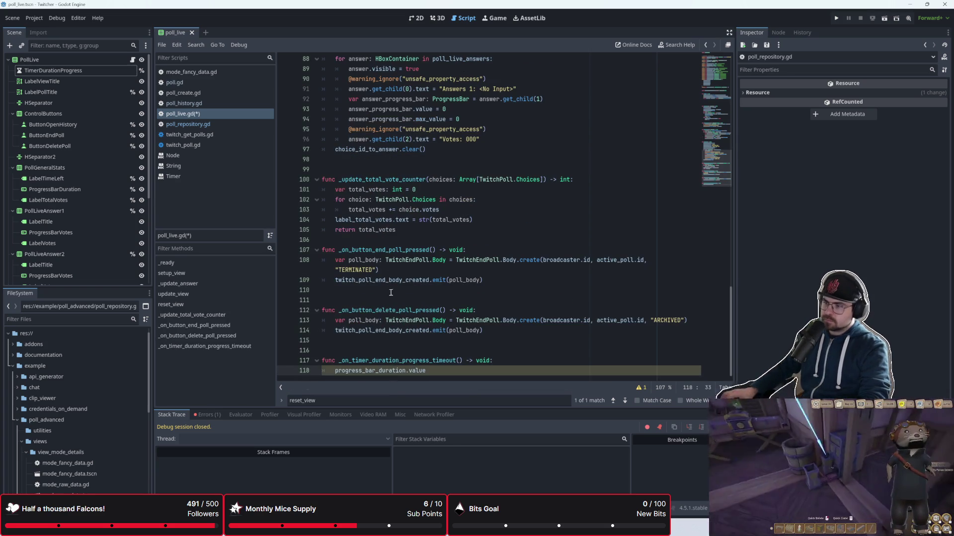
Insert a blank line before the pasted handlers and switch to the browser
left_click(376, 303)
left_click(376, 239)
key("Return")
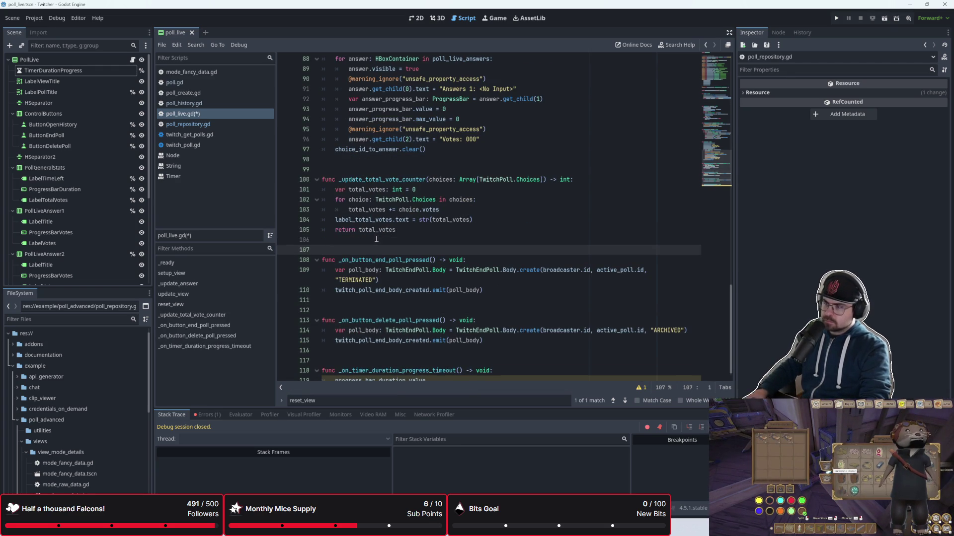
key("alt+Tab")
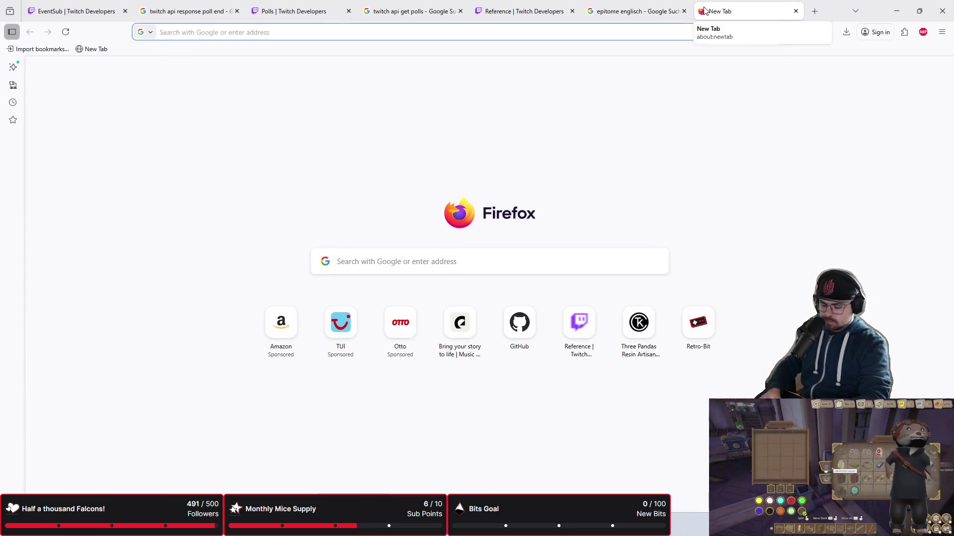
Search 'gdscript styleguide' and read the Godot style guide's Code order section
type("gdscript ")
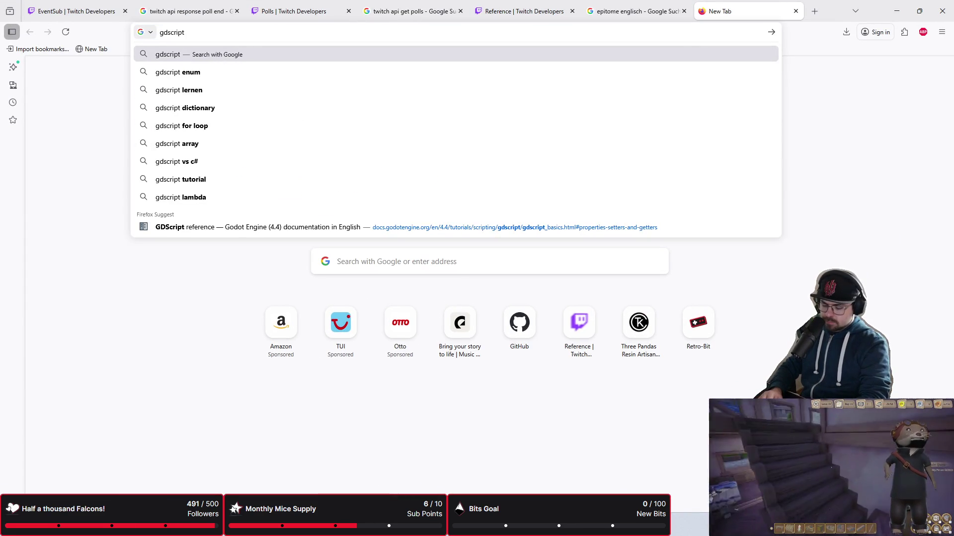
type("styleguide")
key("Return")
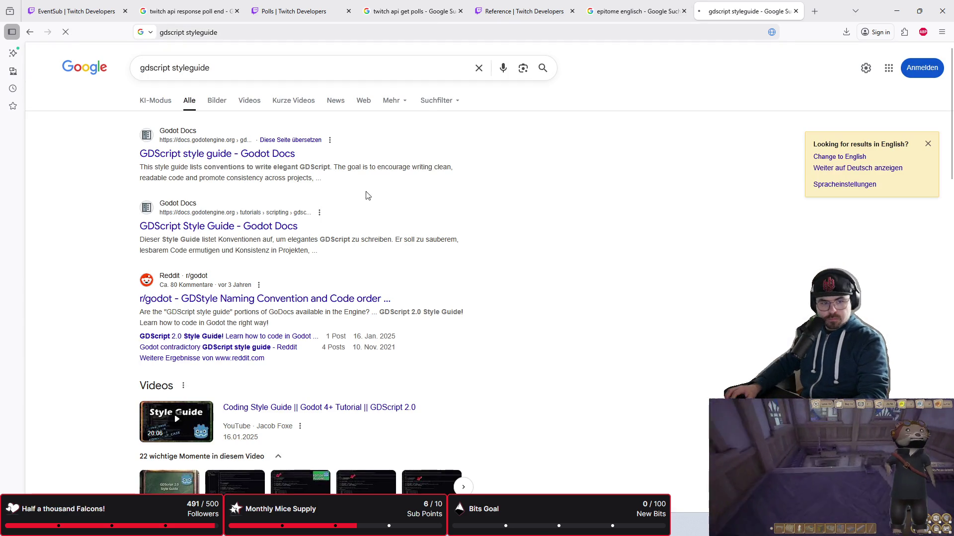
left_click(291, 153)
scroll(455, 253, "down", 10)
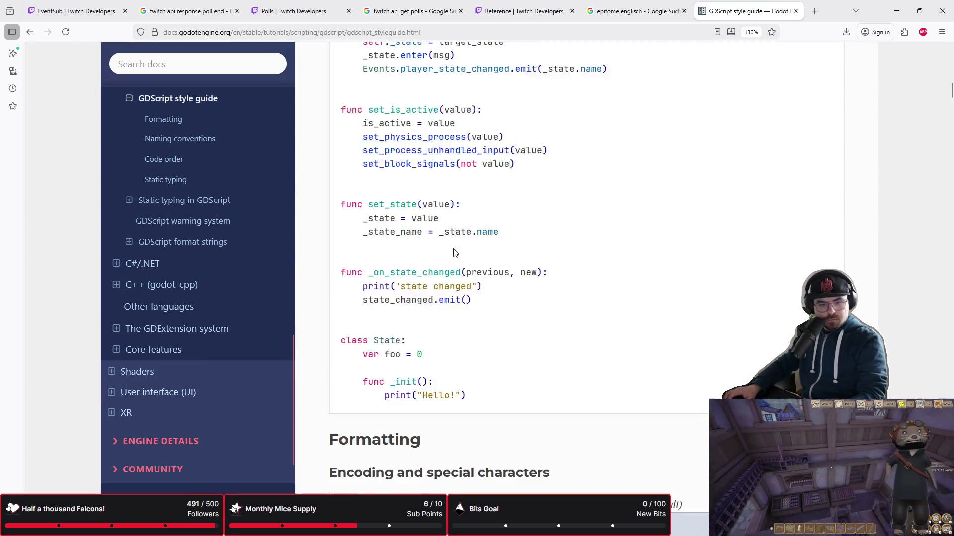
scroll(455, 254, "down", 20)
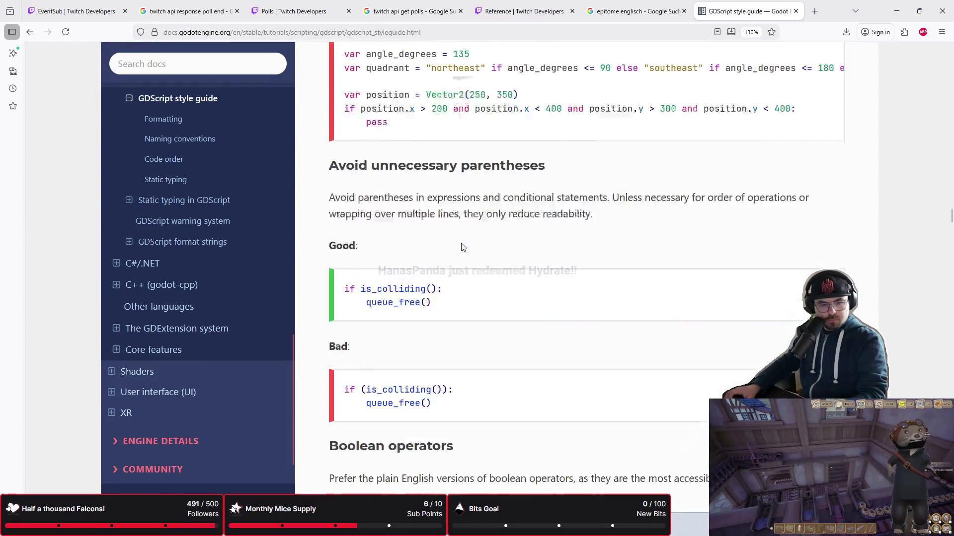
scroll(461, 247, "down", 20)
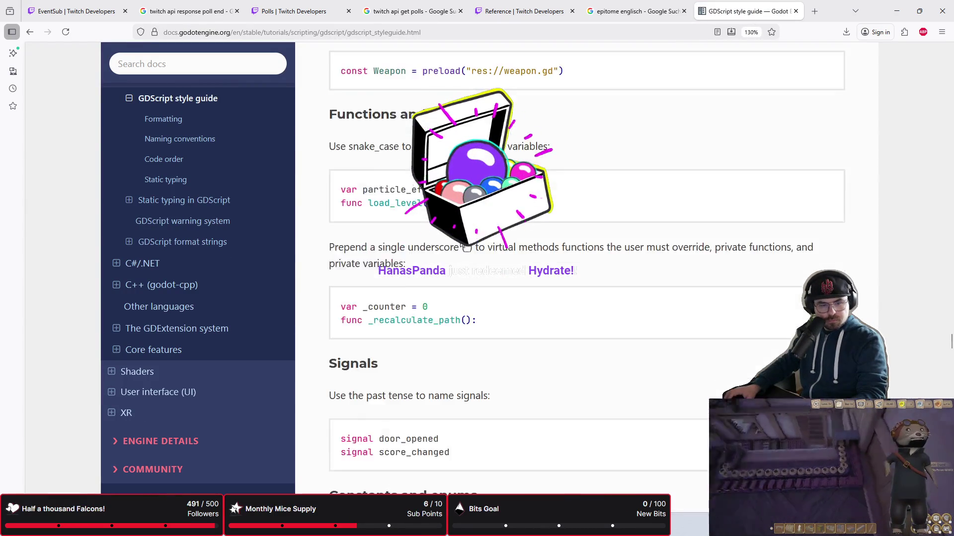
scroll(461, 247, "down", 12)
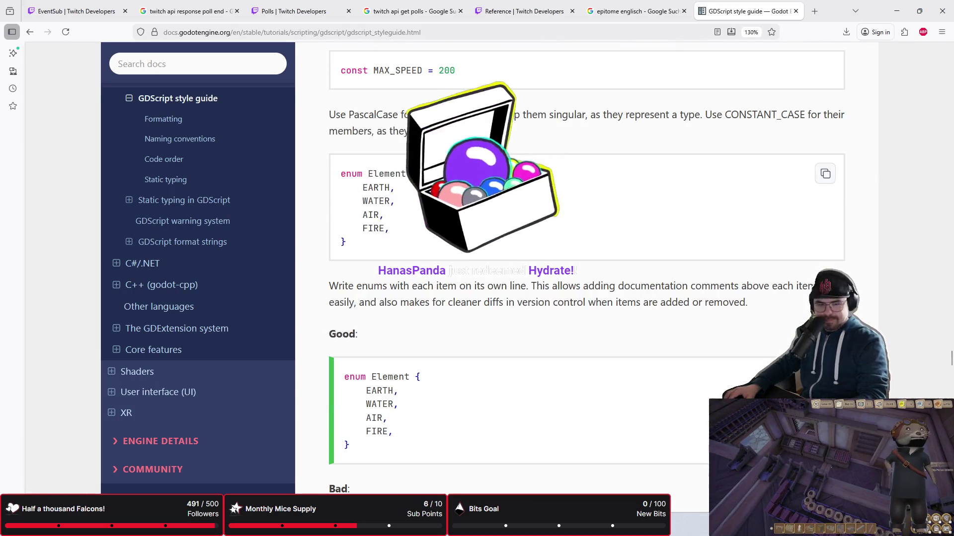
scroll(461, 240, "down", 15)
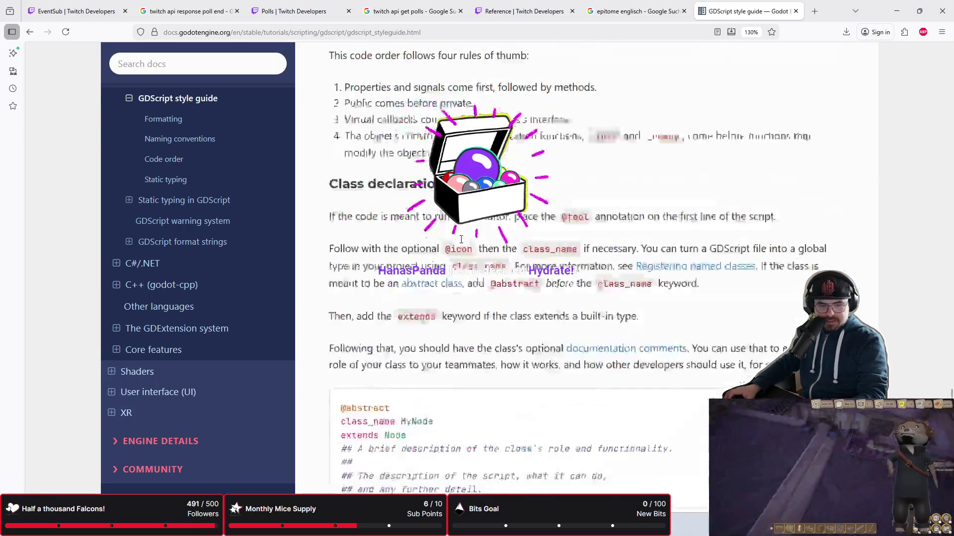
scroll(461, 239, "up", 10)
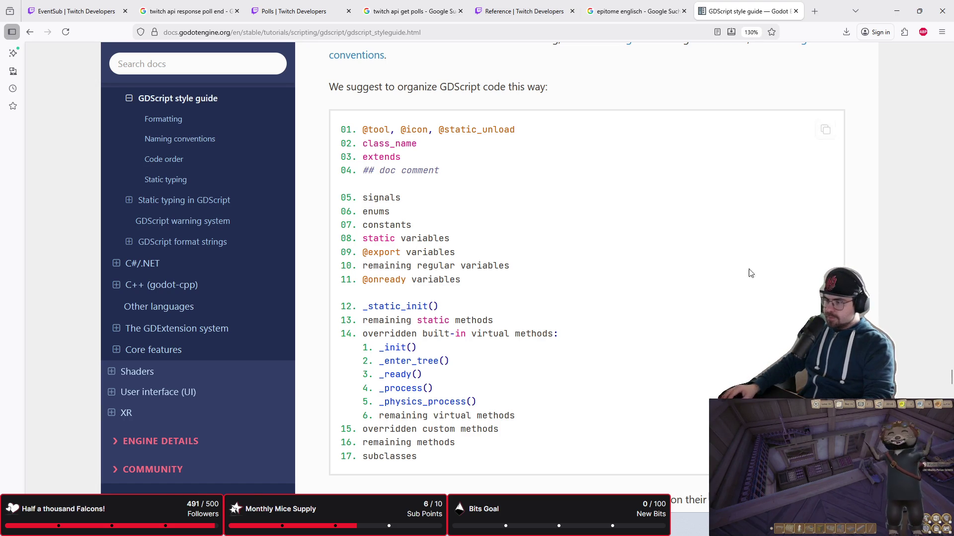
Return to poll_live.gd in Godot at blank line 111
key("alt+Tab")
left_click(429, 299)
scroll(436, 275, "down", 1)
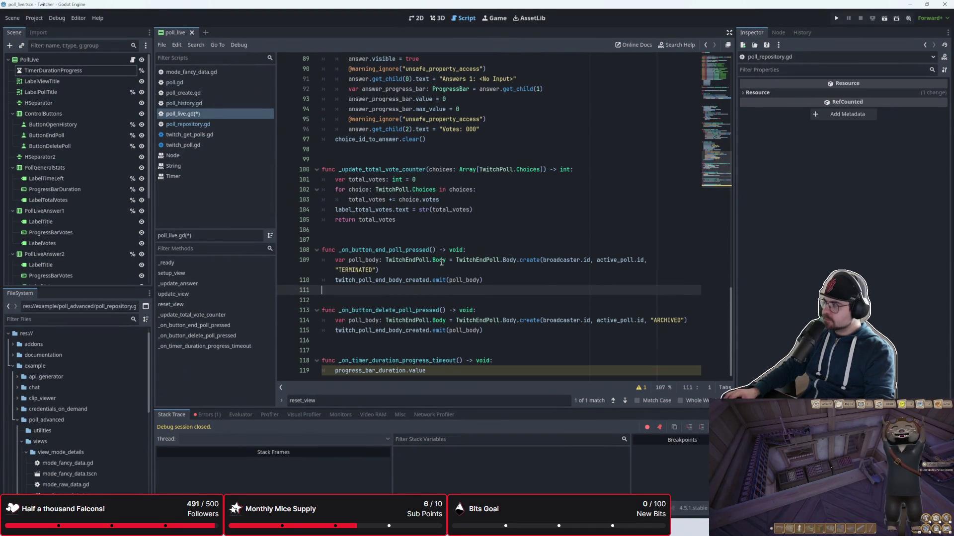
Compare the style guide's code order list against poll_live.gd's current layout
key("alt+Tab")
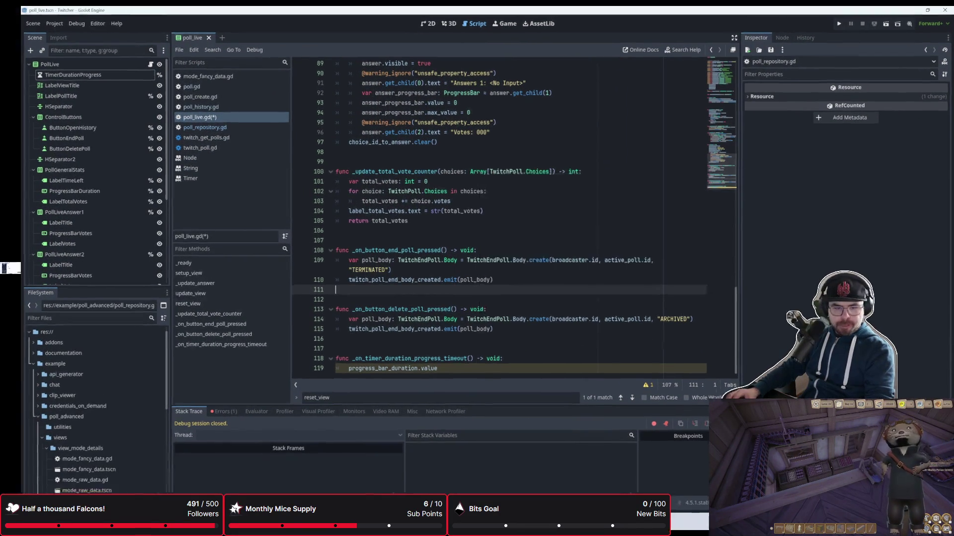
scroll(682, 261, "down", 1)
scroll(682, 262, "up", 1)
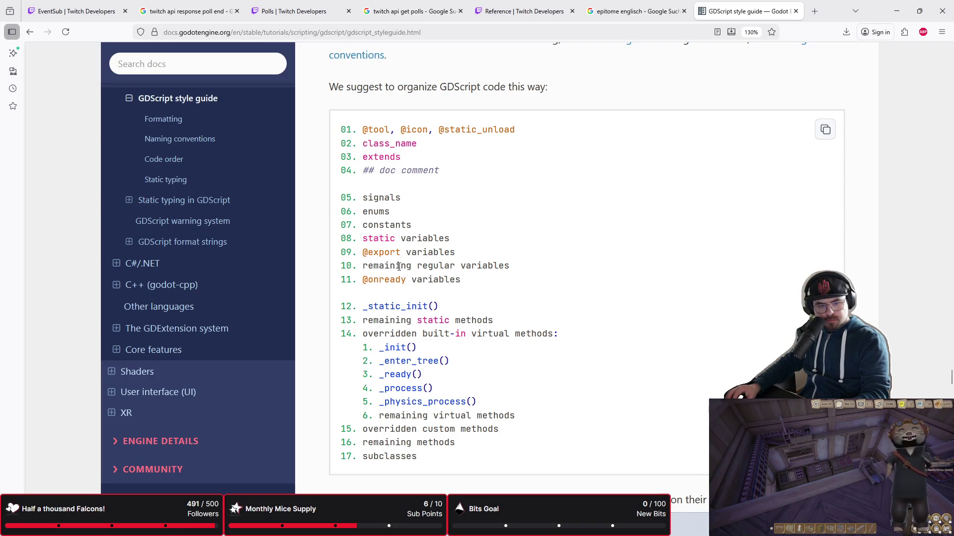
key("alt+Tab")
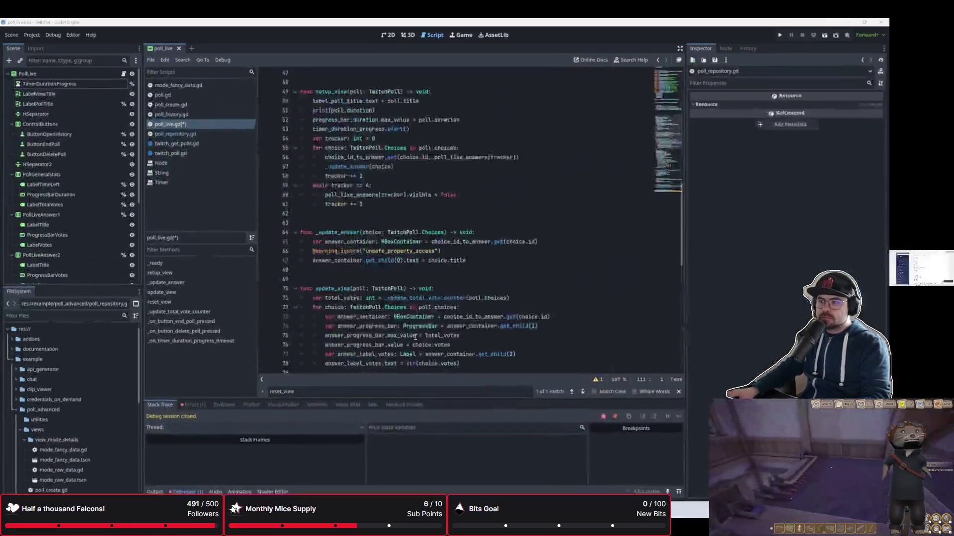
scroll(445, 341, "down", 20)
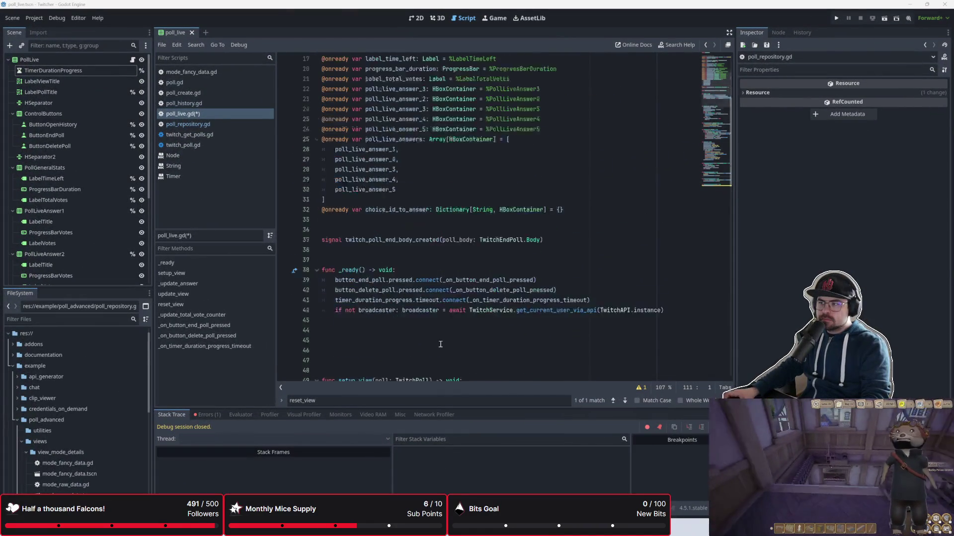
scroll(441, 345, "down", 7)
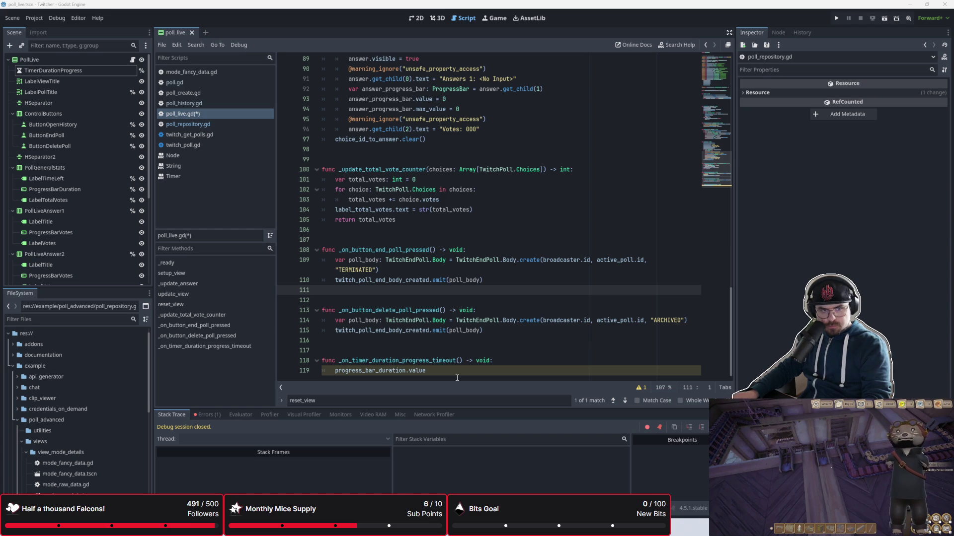
key("alt+Tab")
scroll(790, 177, "down", 10)
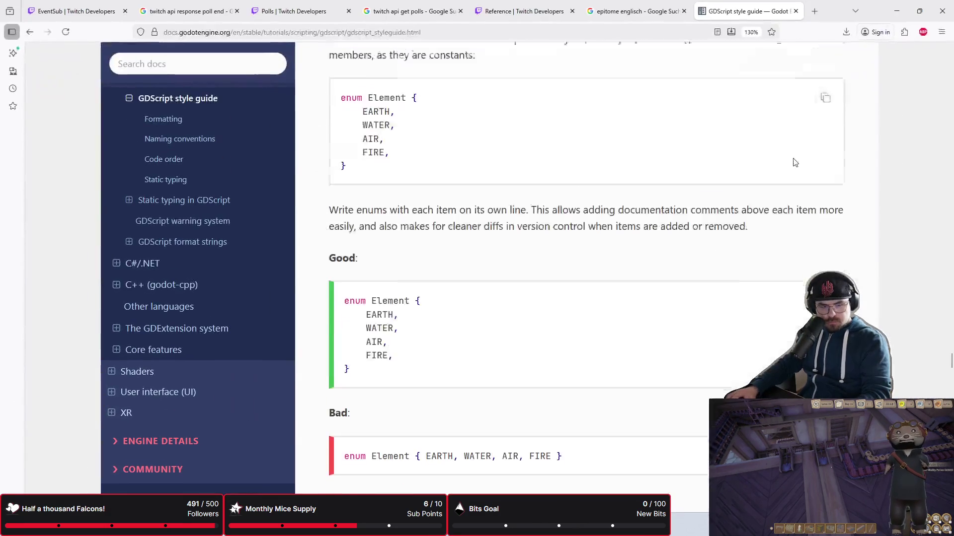
key("alt+Tab")
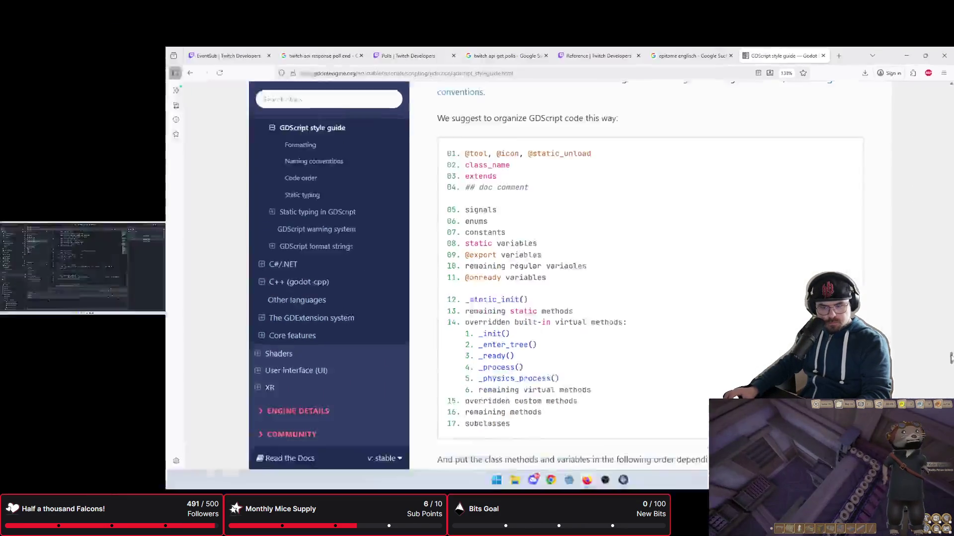
key("alt+Tab")
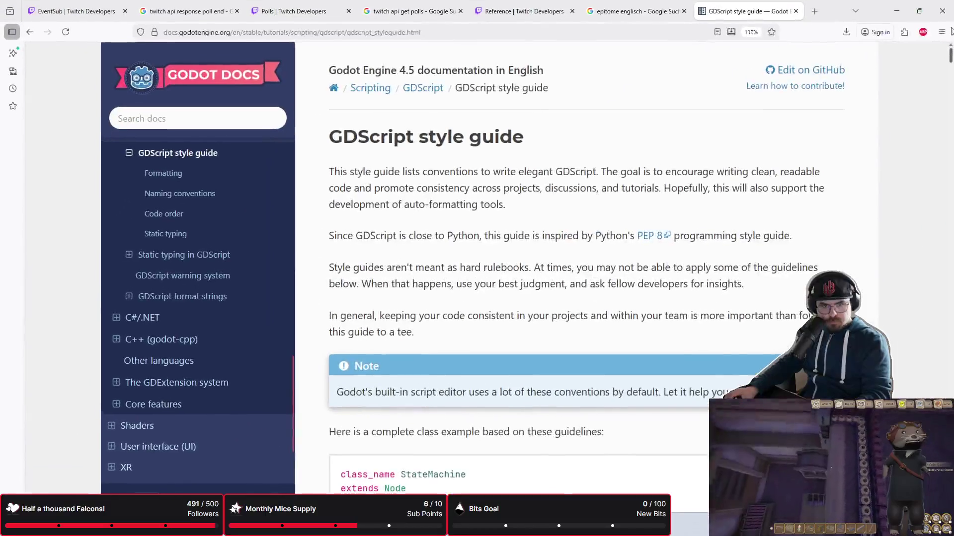
scroll(952, 106, "down", 2)
scroll(953, 106, "down", 15)
key("alt+Tab")
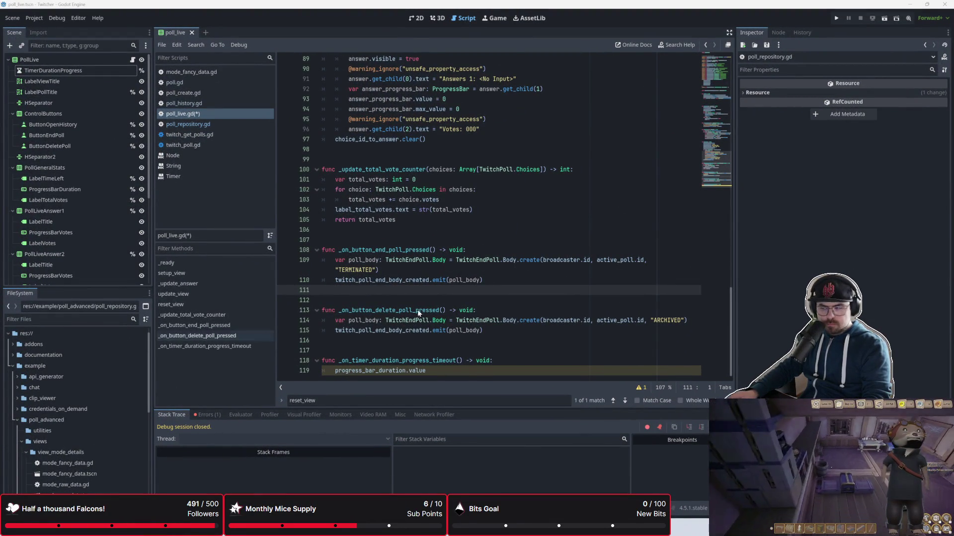
Inspect the blank lines around the signal declaration and after _ready, then reopen the style guide
left_click(407, 210)
scroll(408, 211, "up", 6)
scroll(408, 211, "up", 20)
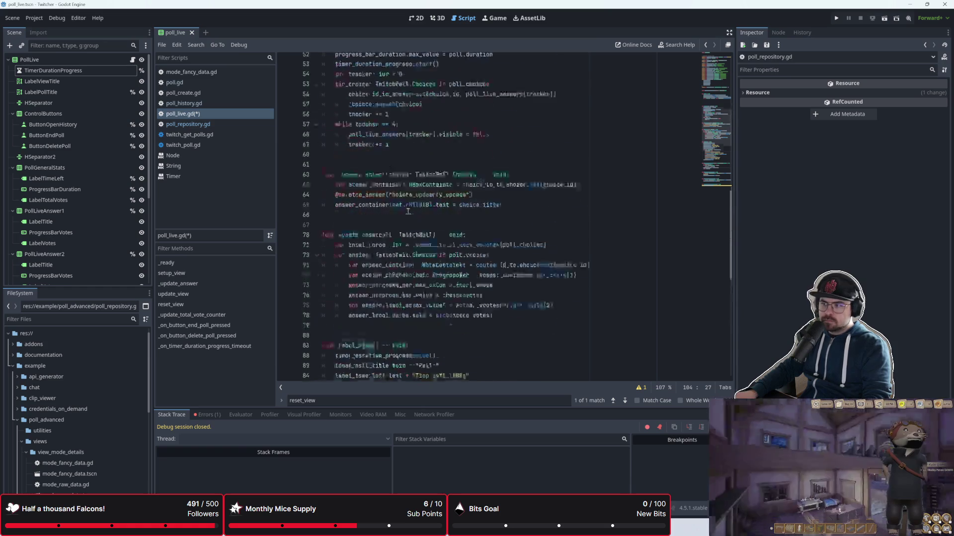
scroll(408, 211, "down", 1)
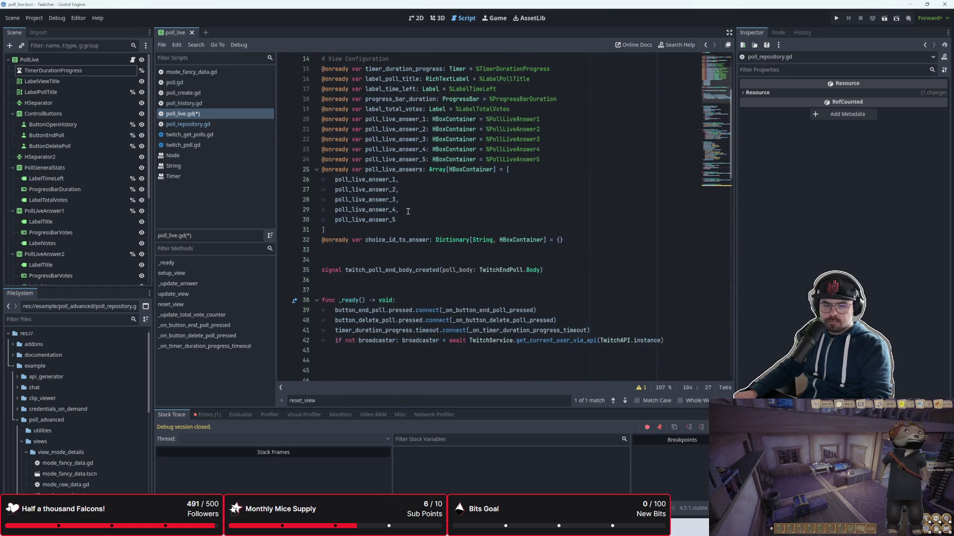
scroll(408, 212, "down", 1)
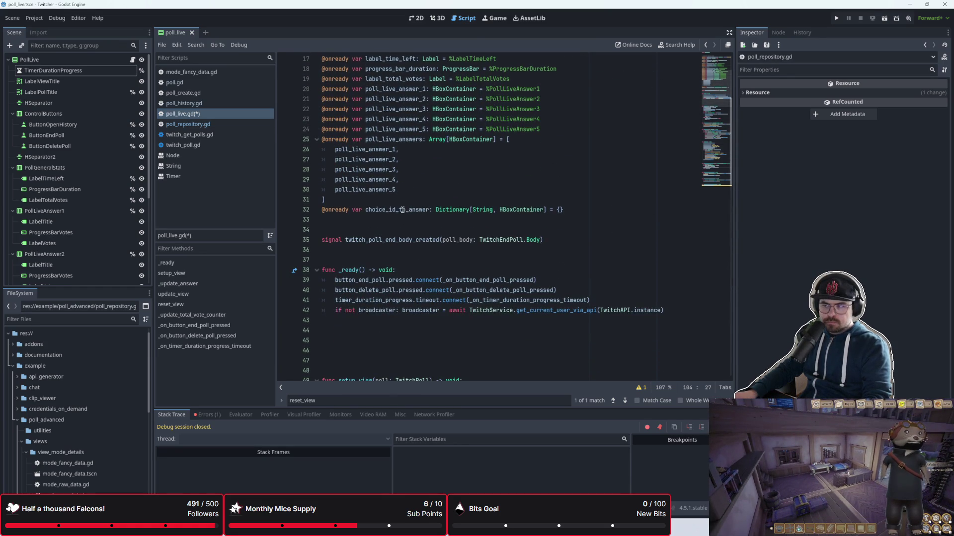
left_click(378, 231)
left_click(373, 249)
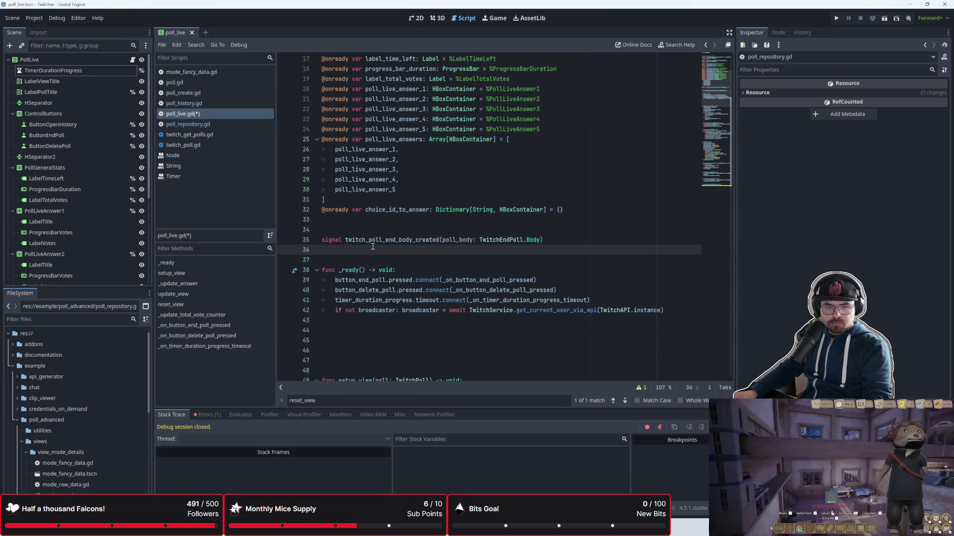
scroll(372, 247, "down", 1)
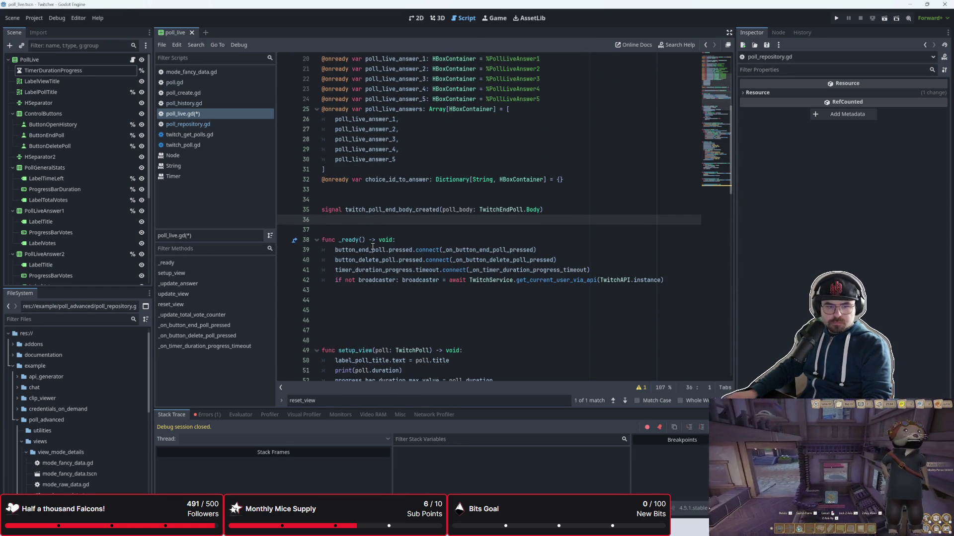
scroll(372, 247, "down", 1)
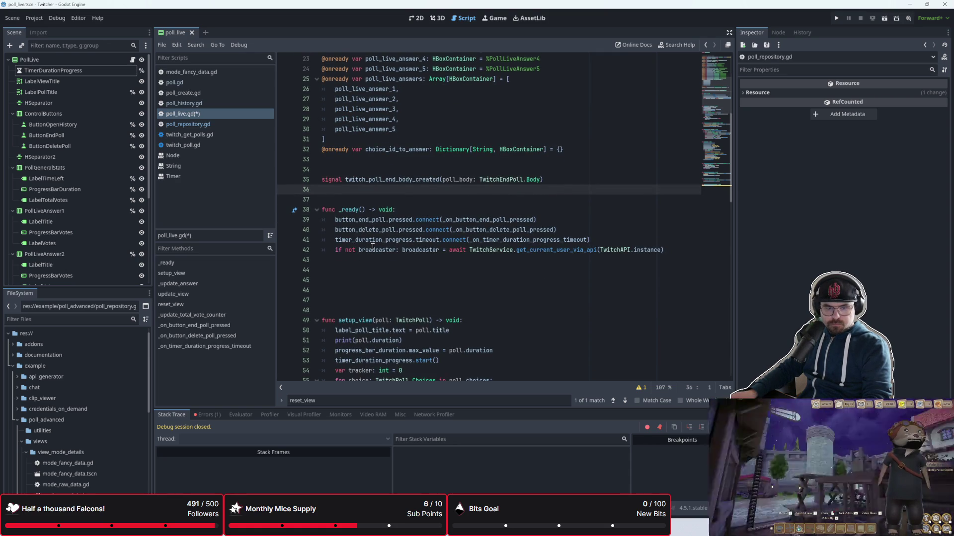
left_click(368, 268)
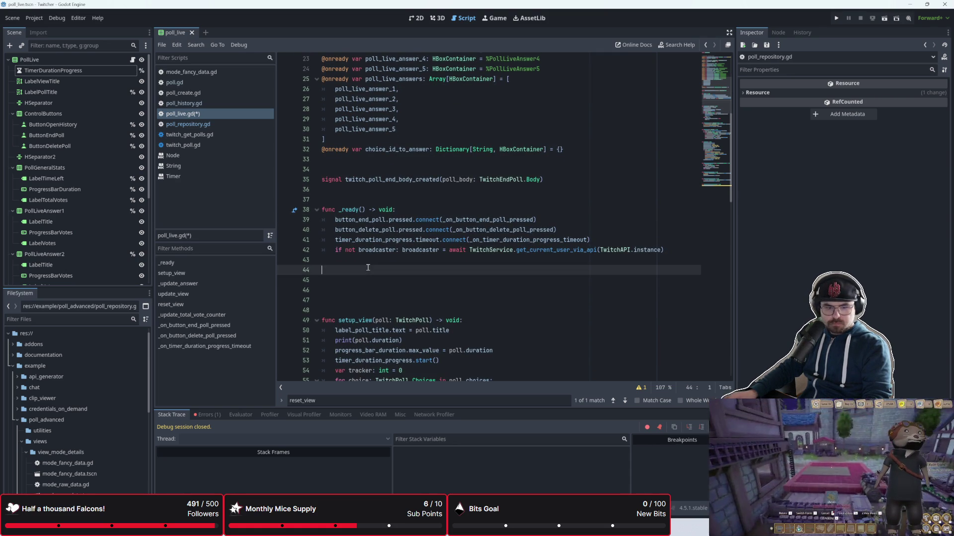
scroll(368, 267, "down", 1)
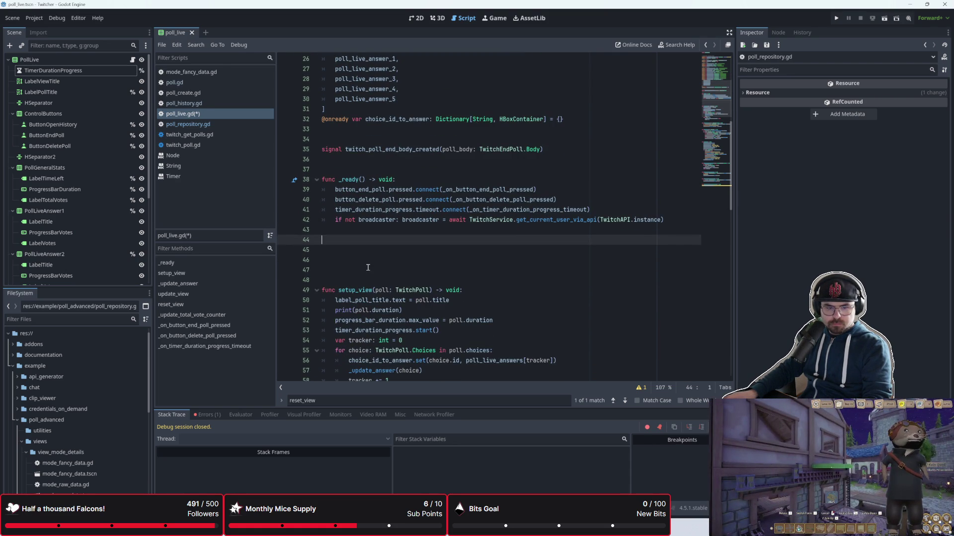
key("alt+Tab")
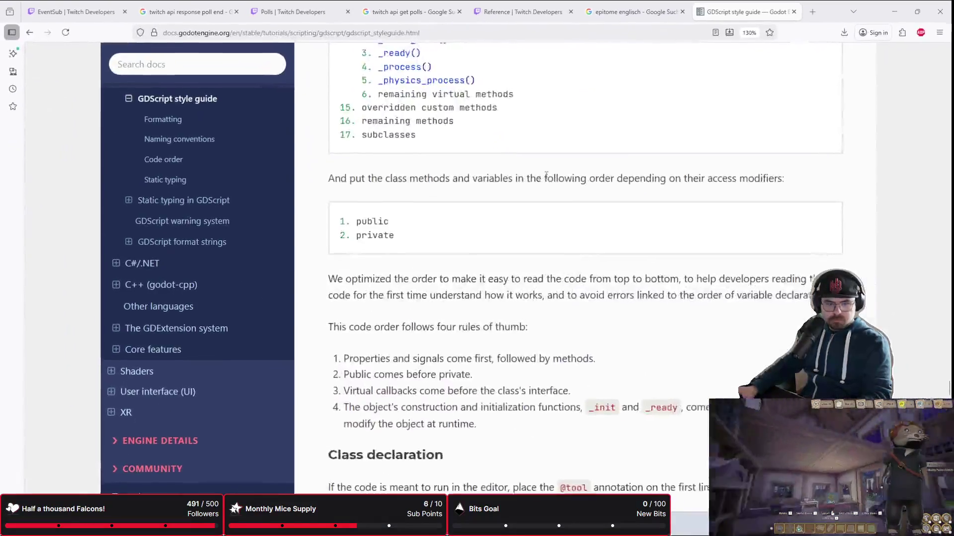
Scroll up to the style guide's code order list, then go back to poll_live.gd
scroll(543, 171, "up", 2)
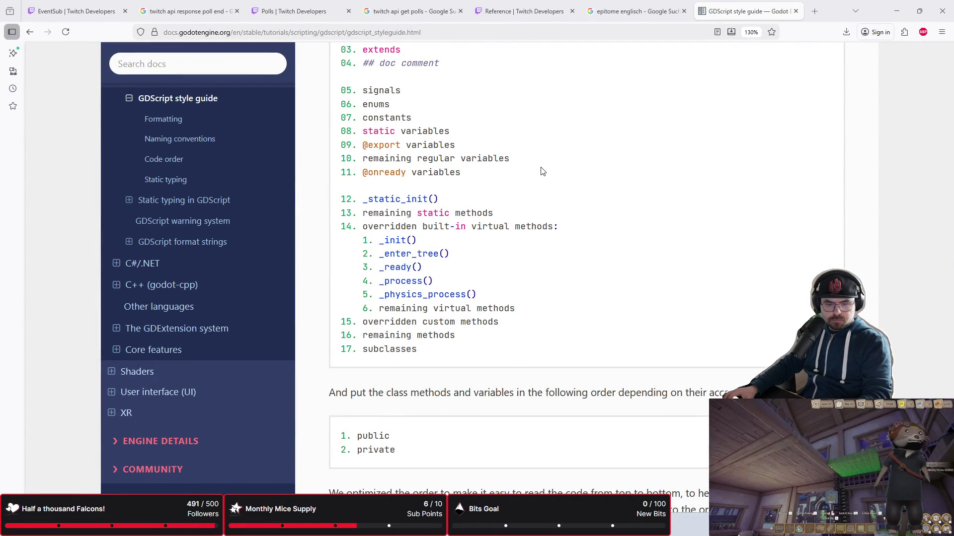
key("alt+Tab")
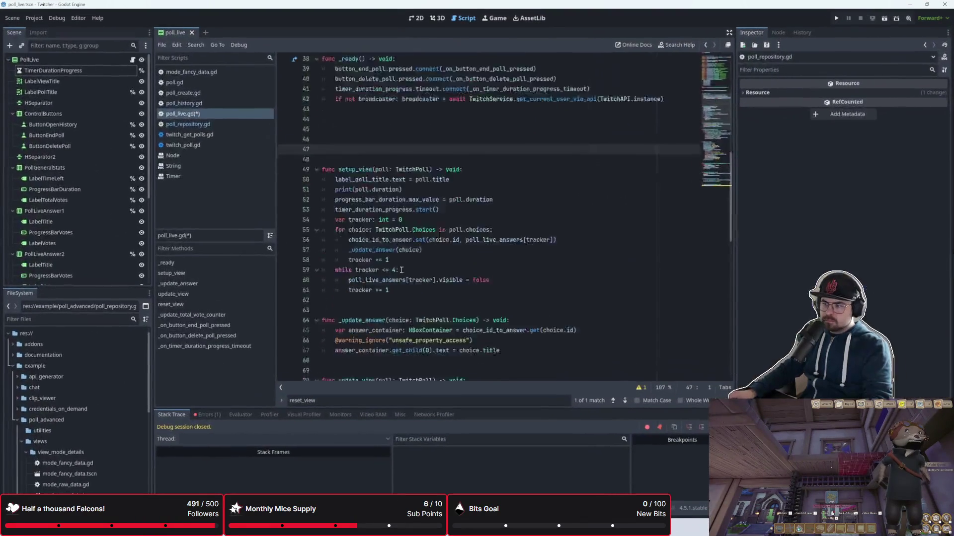
Delete the extra blank lines between _ready and setup_view
scroll(401, 269, "down", 2)
scroll(402, 269, "up", 9)
key("Up")
key("Up")
key("Delete")
key("Delete")
key("Delete")
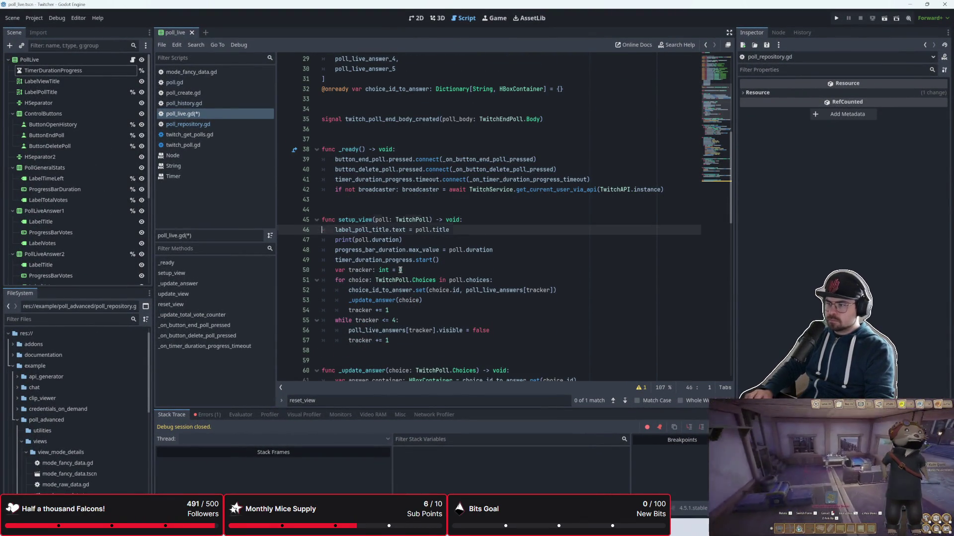
key("Down")
key("Down")
Cut the _update_answer function and clean up the blank lines left above update_view
scroll(425, 269, "down", 5)
mouse_move(517, 251)
left_mouse_down()
mouse_move(372, 250)
mouse_move(314, 220)
left_mouse_up()
key("ctrl+c")
key("BackSpace")
key("BackSpace")
key("BackSpace")
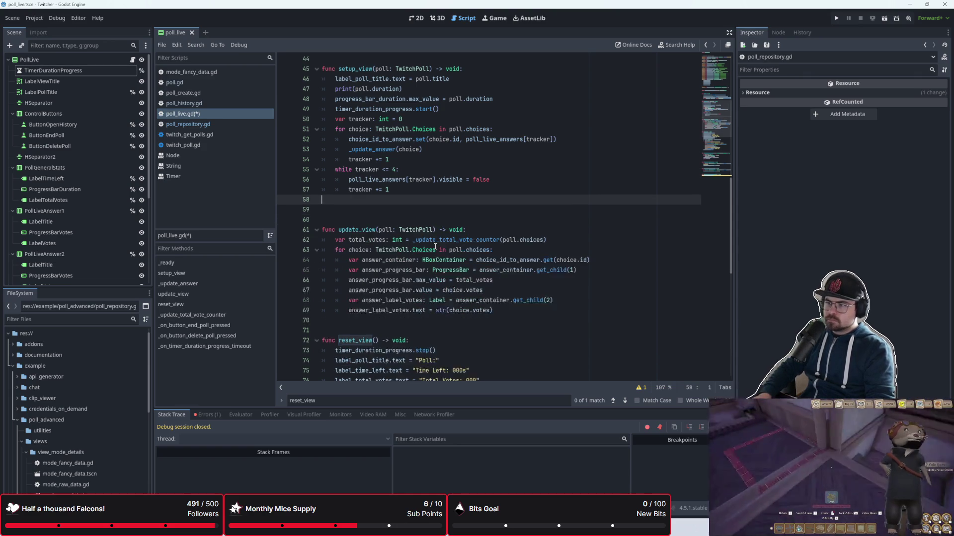
key("Delete")
key("Delete")
key("Down")
key("Return")
Paste _update_answer after reset_view, above _update_total_vote_counter, with a blank line above it
key("Down")
key("Down")
key("Down")
key("Down")
key("Down")
key("Down")
key("Up")
key("Up")
key("Up")
key("Up")
key("Up")
key("Return")
key("ctrl+v")
key("Up")
key("Up")
key("Up")
key("Up")
key("Return")
key("Down")
key("Down")
key("Down")
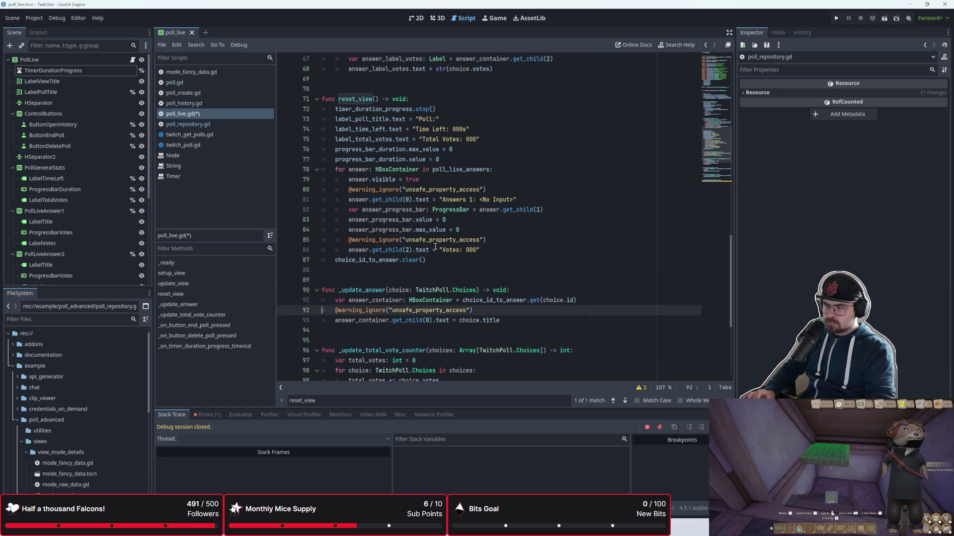
Fix the blank lines after the vote counter function and save poll_live.gd
scroll(435, 247, "down", 4)
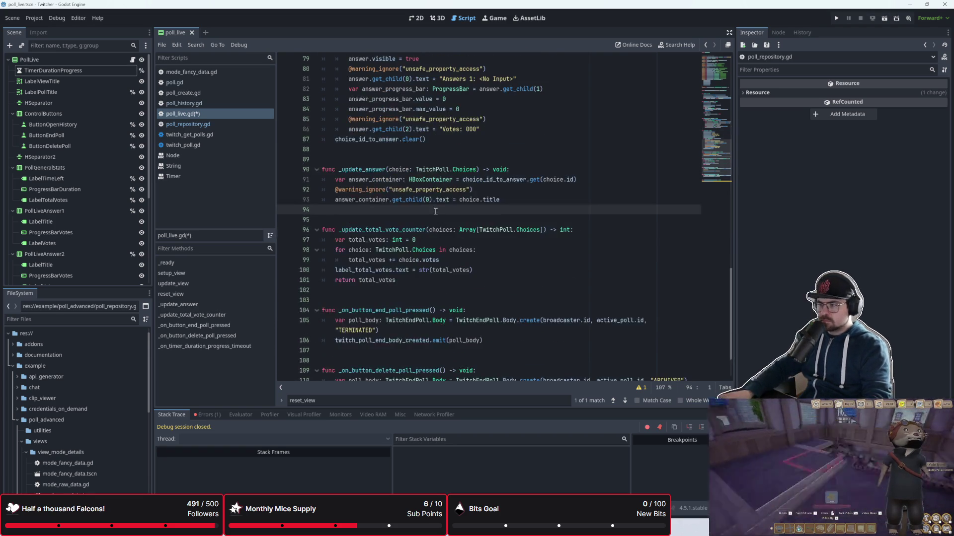
left_click(411, 281)
left_click(411, 293)
scroll(410, 292, "down", 1)
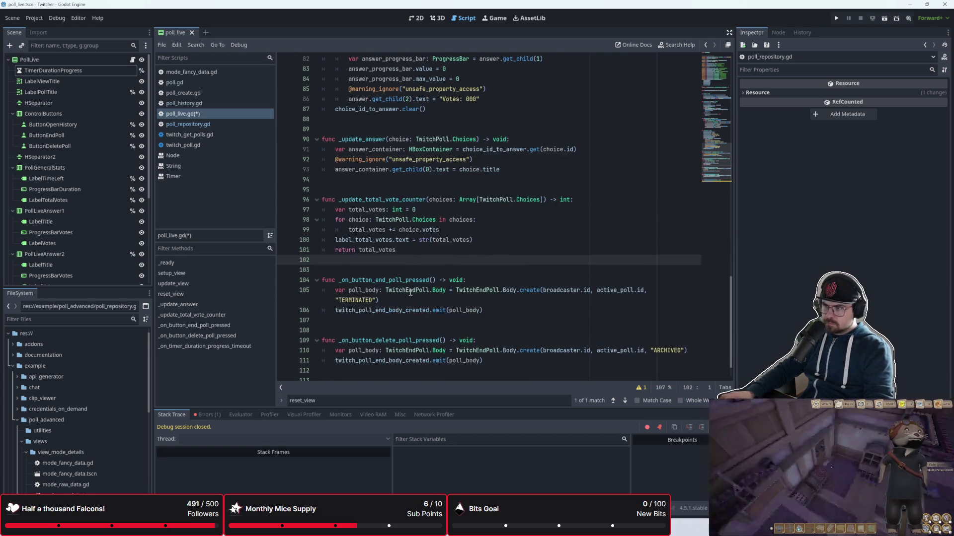
left_click(392, 271)
key("ctrl+s")
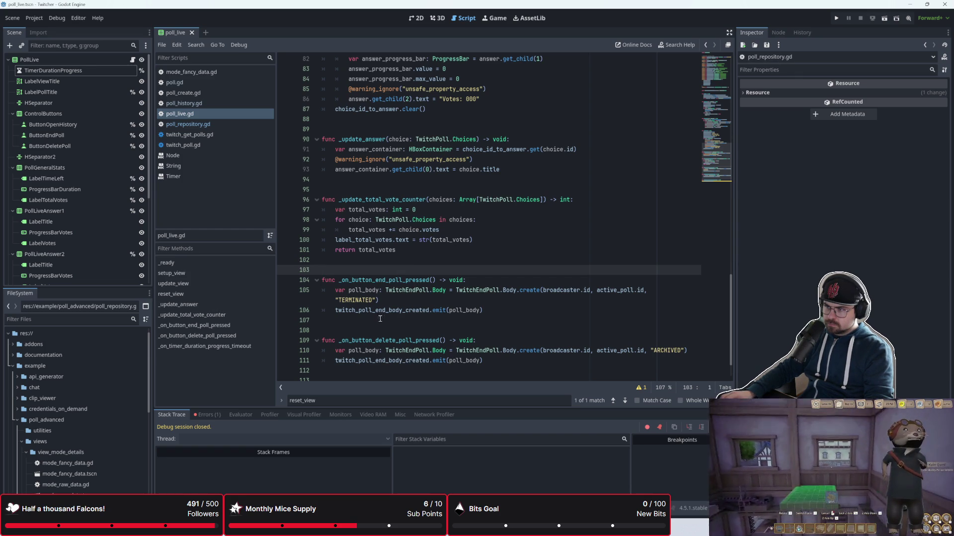
scroll(380, 332, "down", 2)
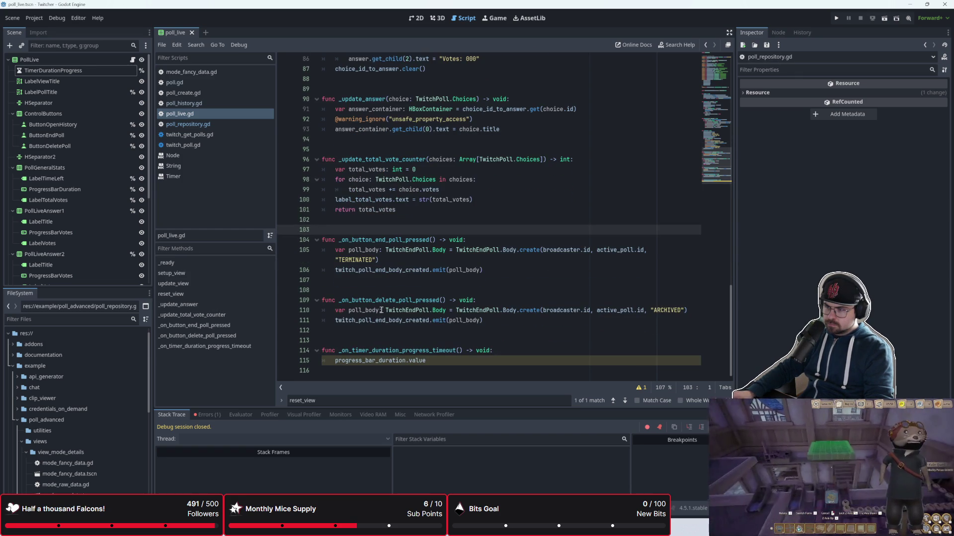
In the timeout handler, declare an int test, increment it with test += 1, and assign progress_bar_duration.value = test
left_click(446, 361)
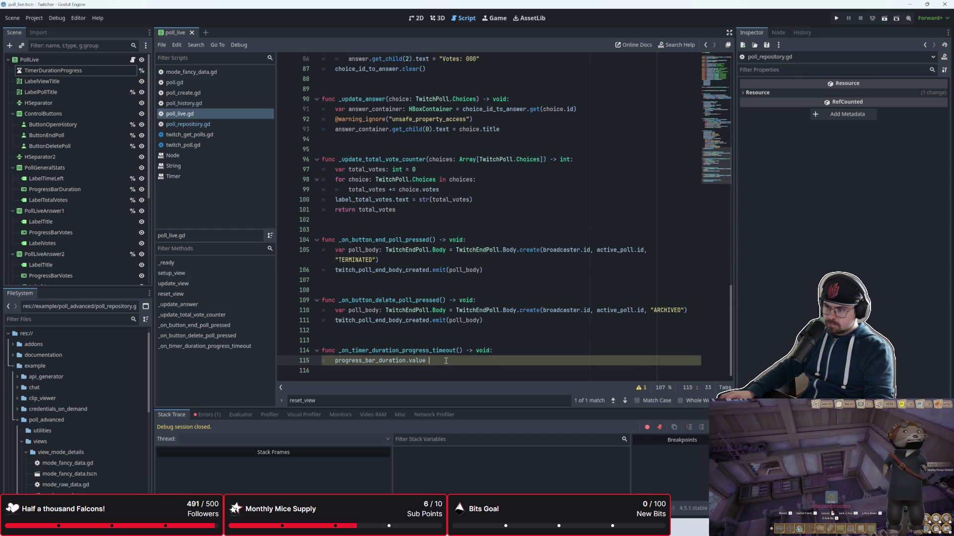
left_click(329, 360)
type("var test ")
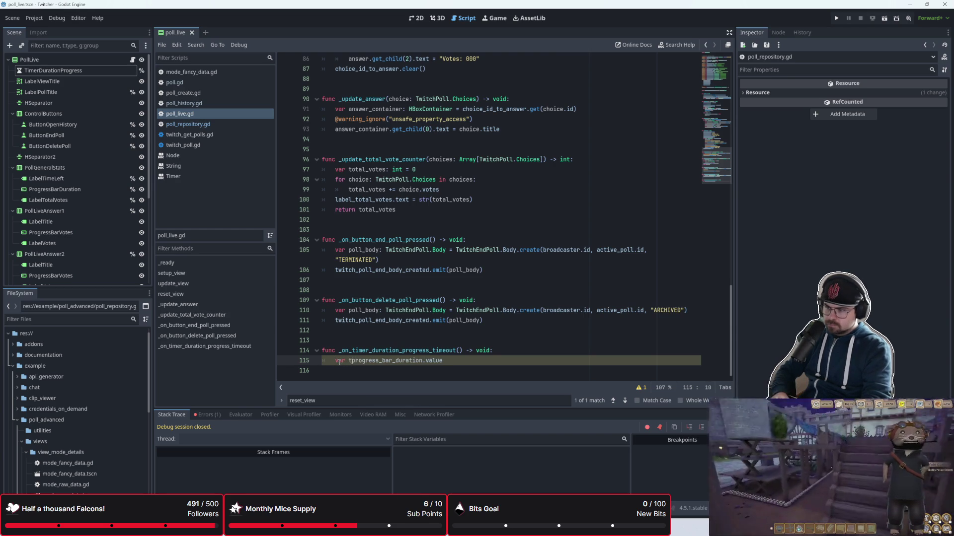
type("=")
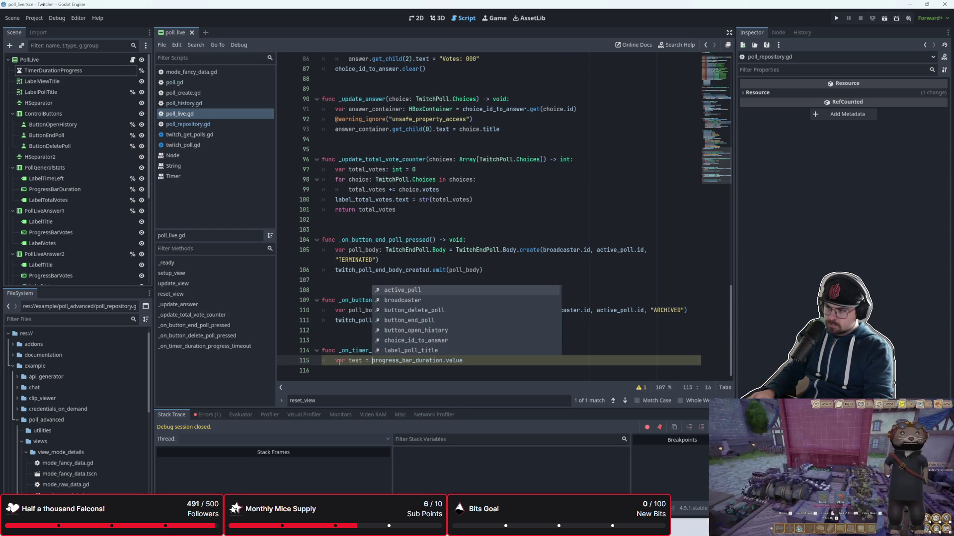
key("Left")
key("Left")
key("Left")
type(";inbt")
key("BackSpace")
key("BackSpace")
key("BackSpace")
type("int")
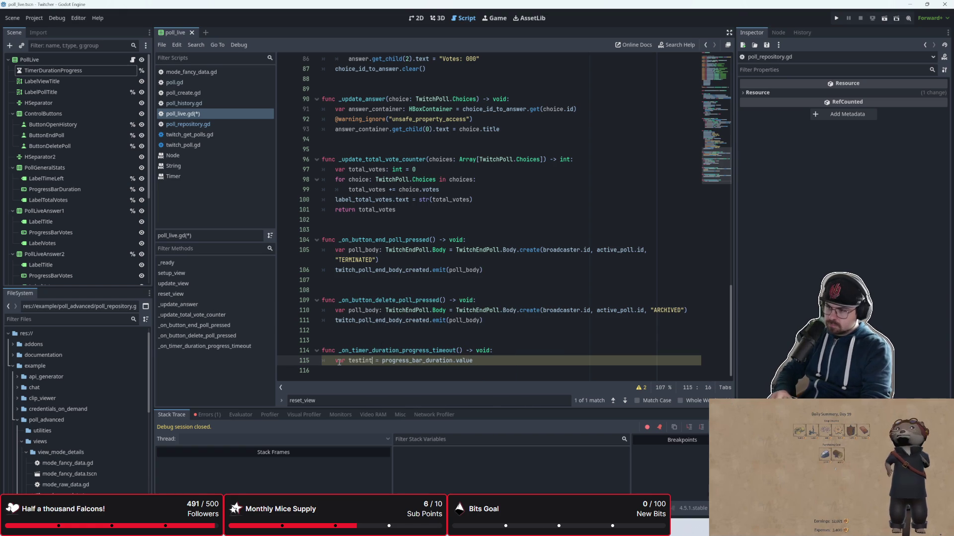
type(":")
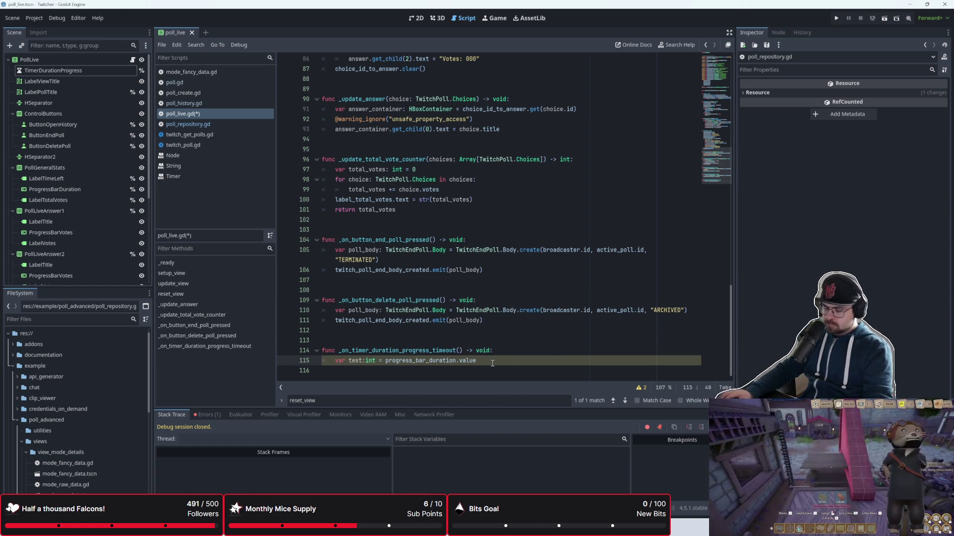
key("Return")
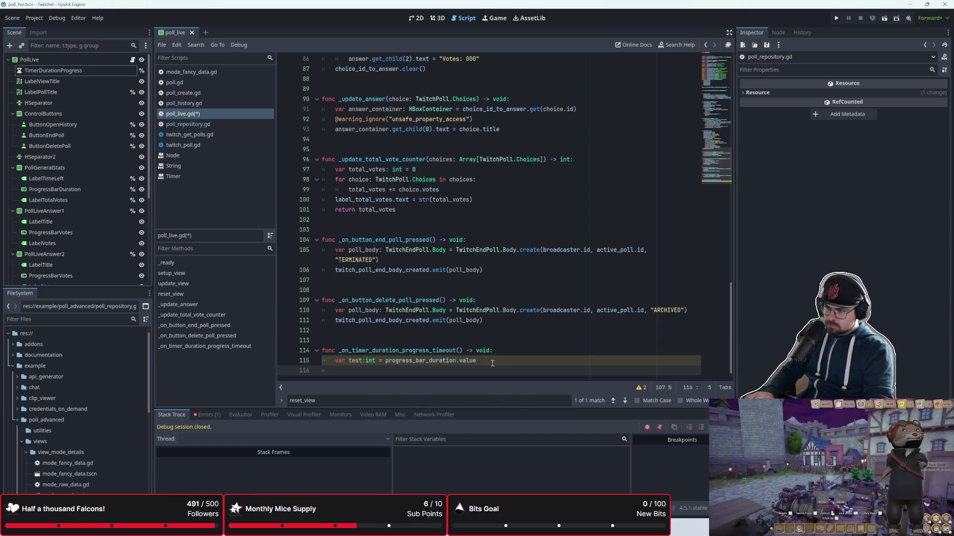
type("test = t")
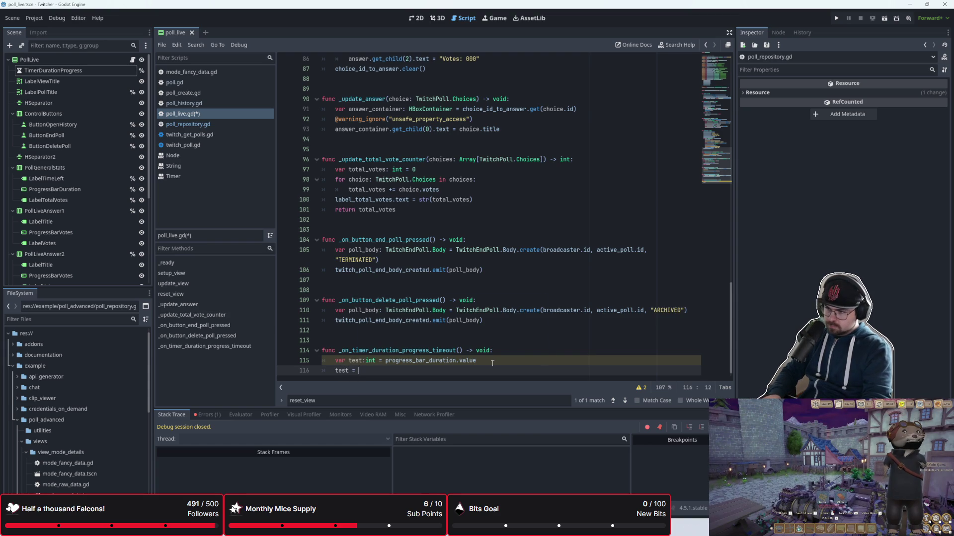
key("BackSpace")
key("BackSpace")
key("BackSpace")
type("+=")
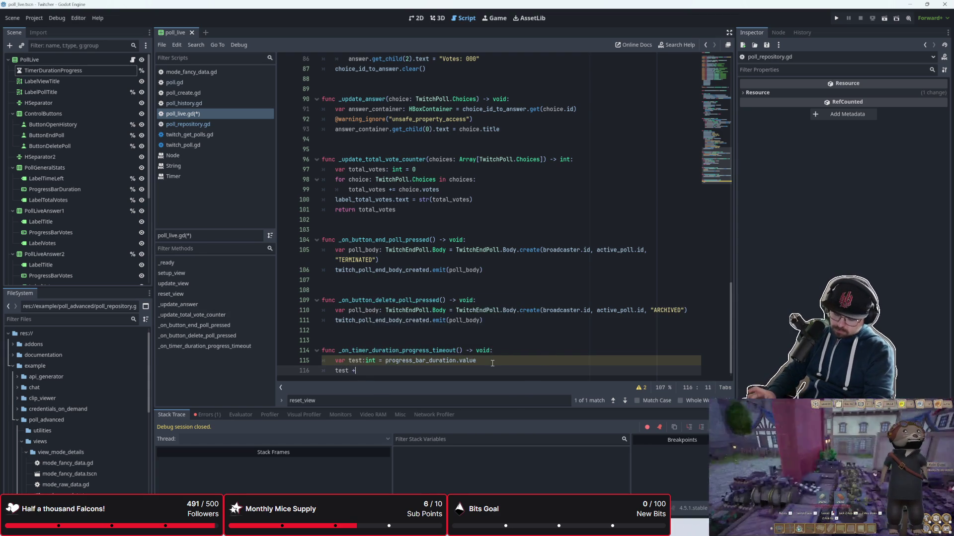
type(" 1")
key("Return")
type("progress_")
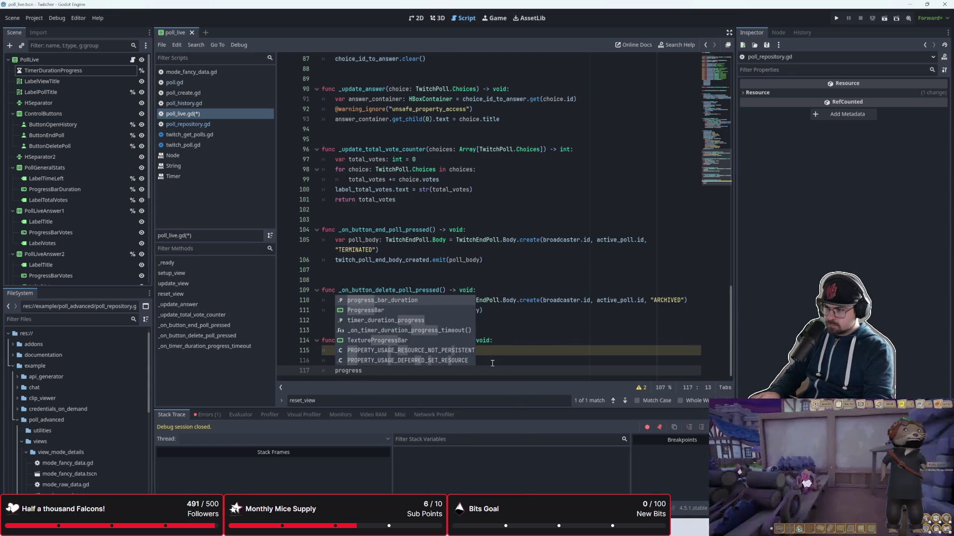
key("Return")
type(".value ")
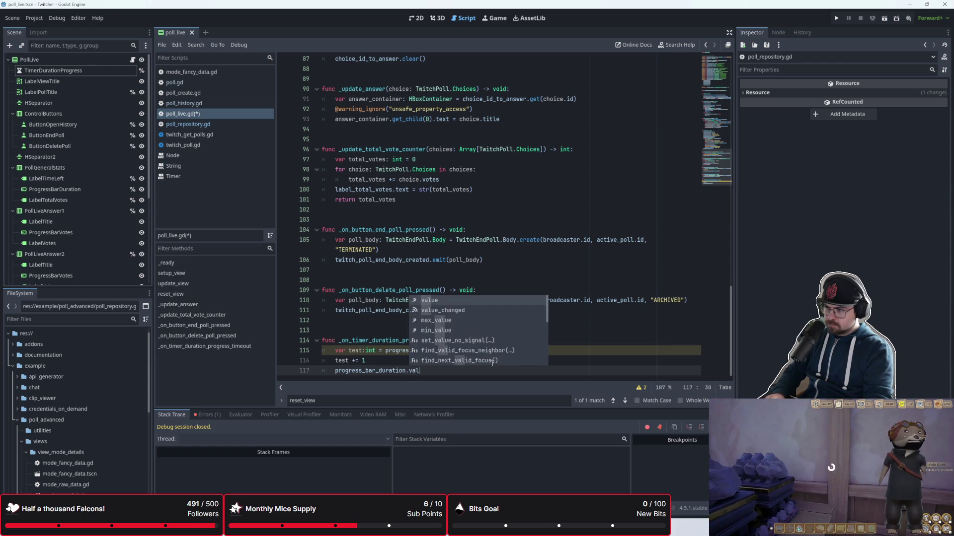
type("= test")
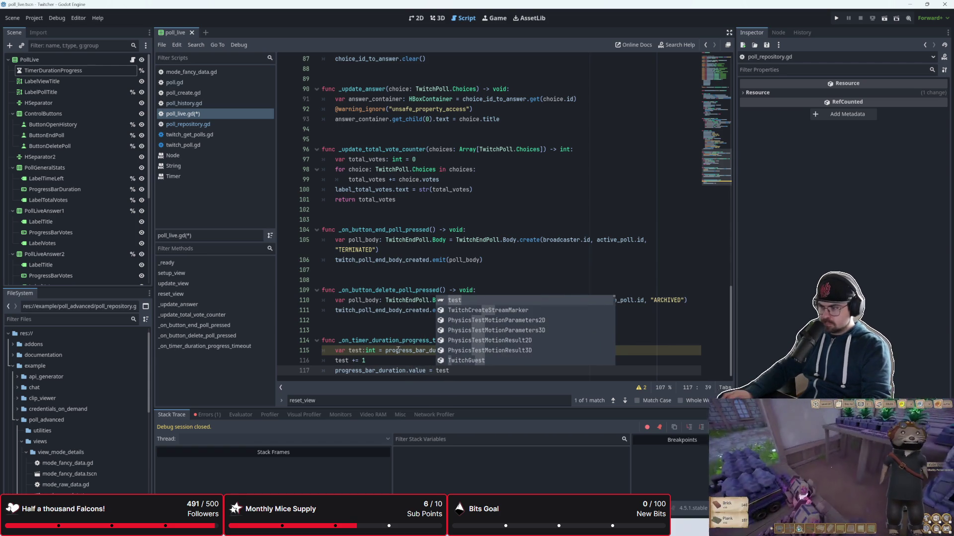
key("Escape")
Change the declaration on line 115 to 'var test : float' and save poll_live.gd
left_click(364, 350)
key("BackSpace")
type(":")
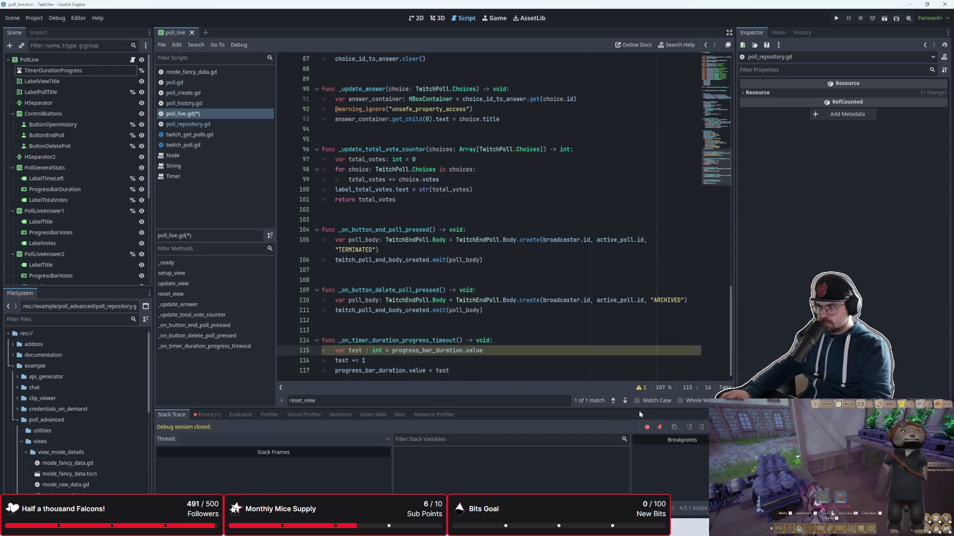
left_click(640, 388)
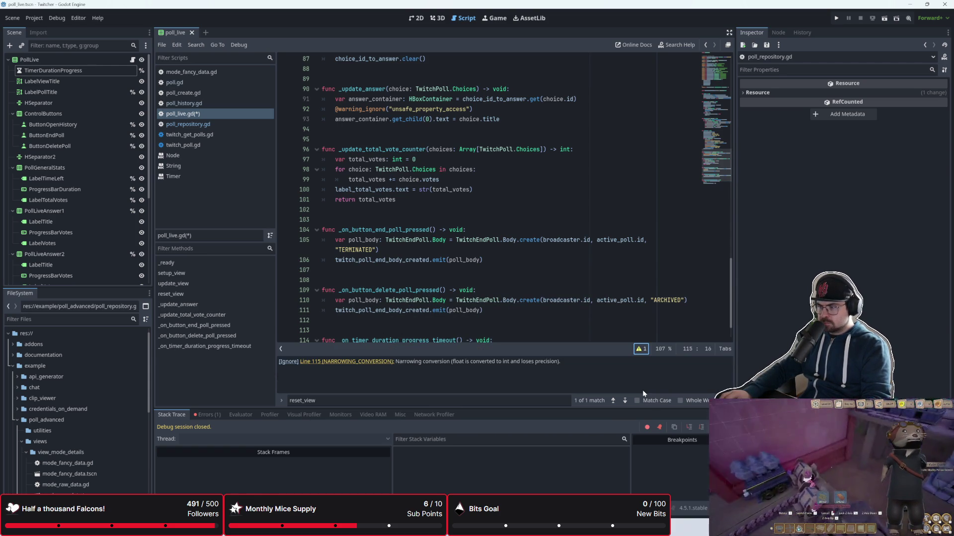
left_click(528, 319)
key("Escape")
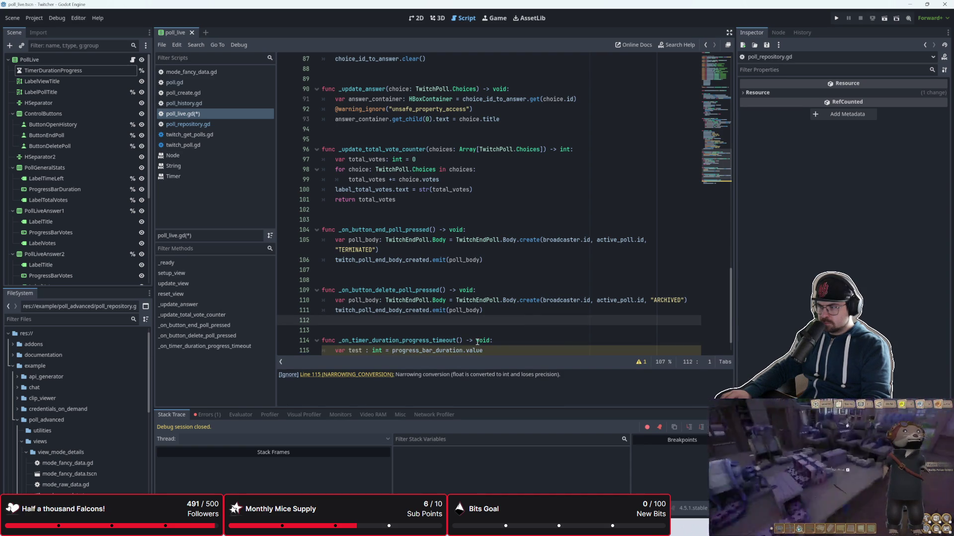
left_click(381, 350)
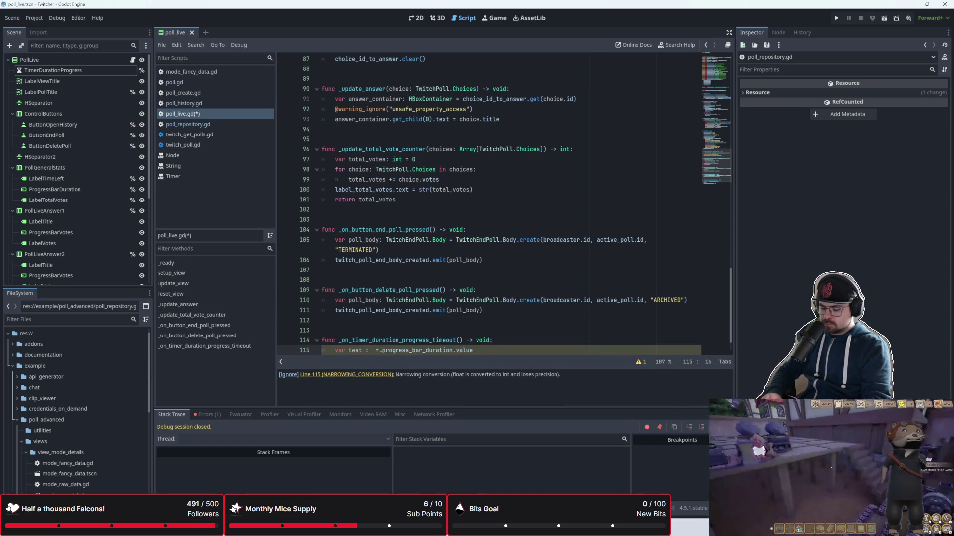
type("float")
left_click(354, 318)
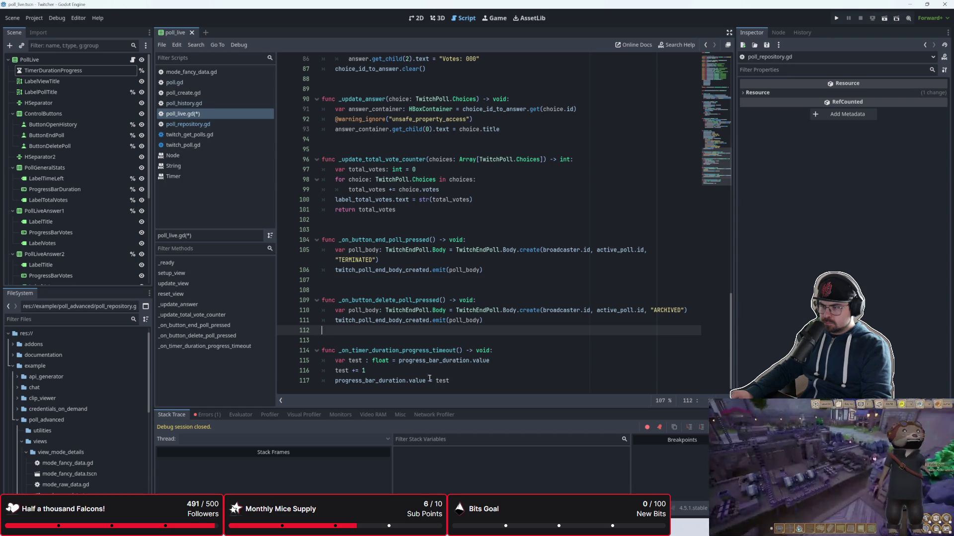
left_click(418, 372)
key("ctrl+s")
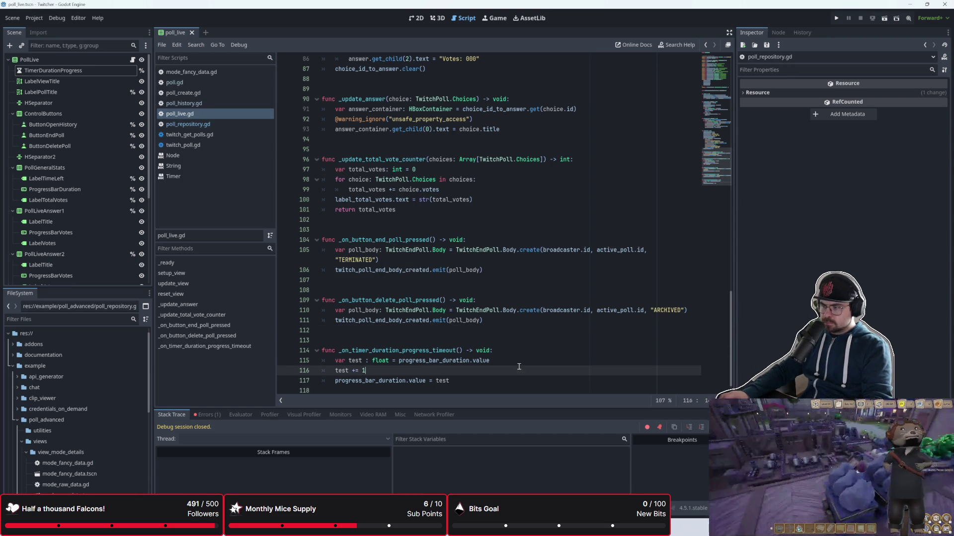
Append the comment '# TODO Check if value += 1 does not work' to line 115
left_click(520, 360)
type("# TODO")
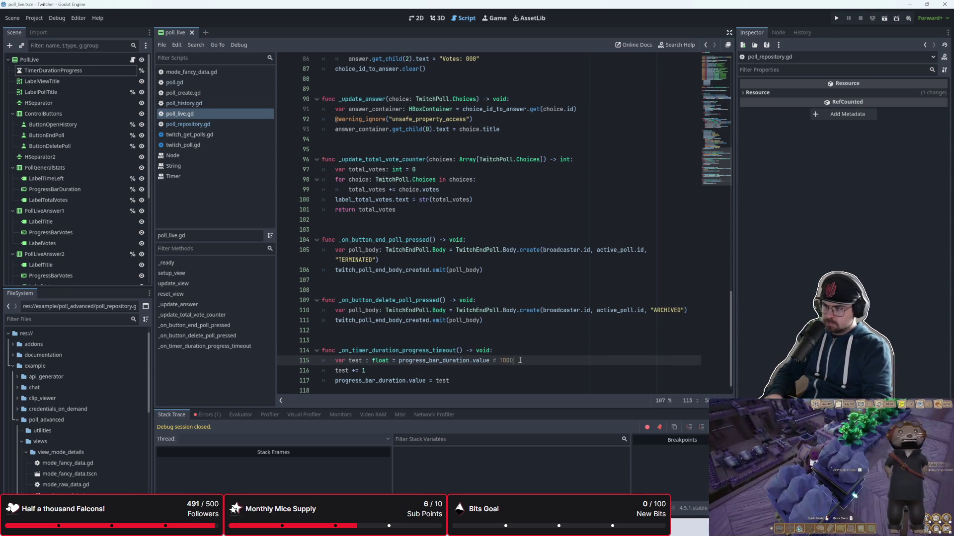
type(" The")
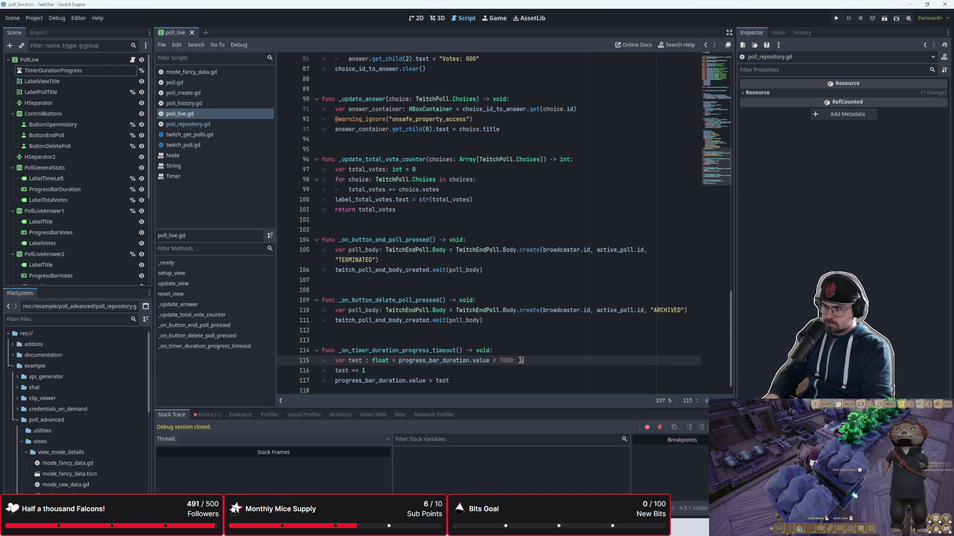
type("ck if duratio")
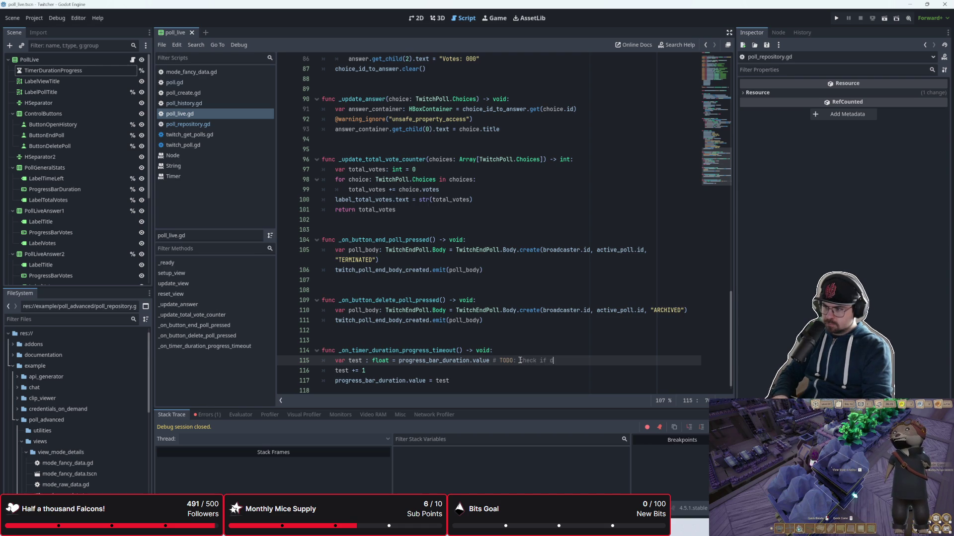
key("BackSpace")
key("BackSpace")
key("BackSpace")
type("value +")
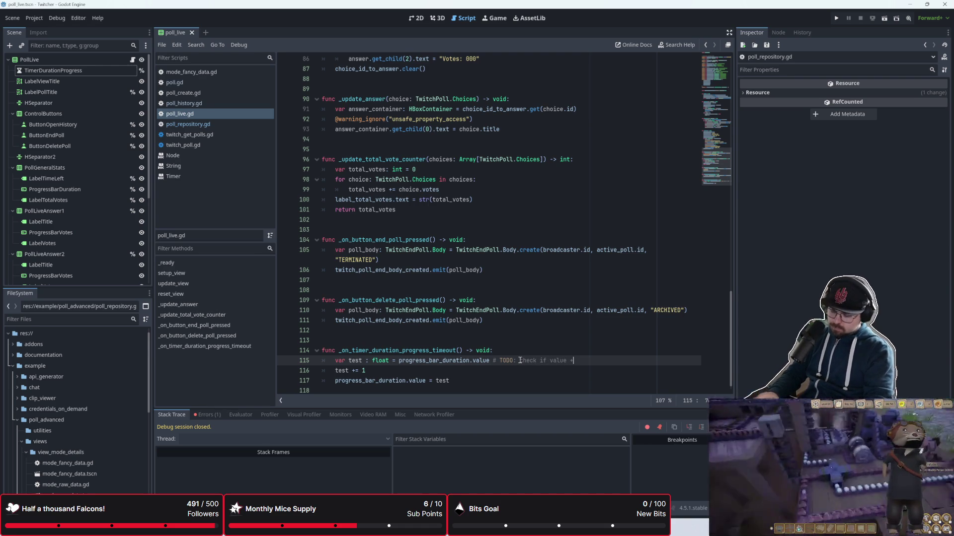
type("= 1 does not work")
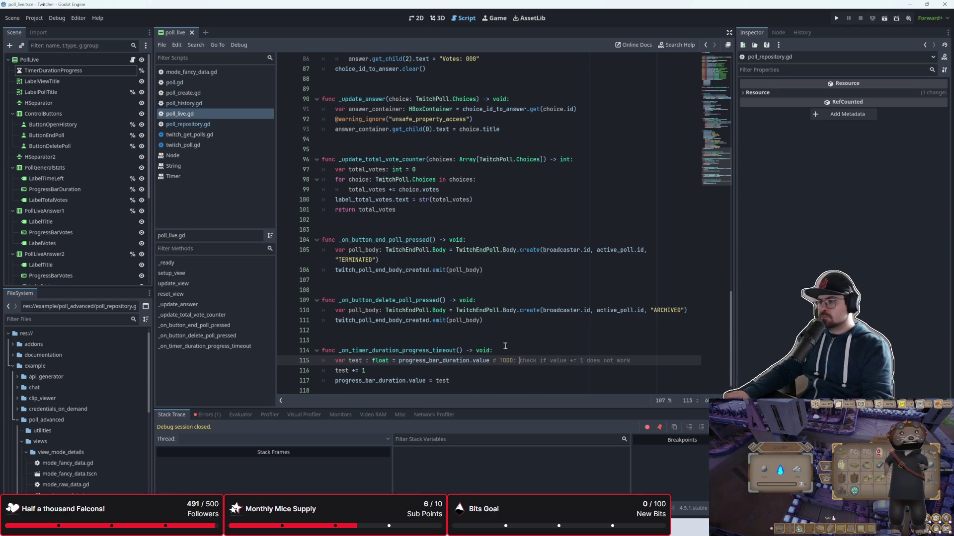
scroll(496, 343, "up", 15)
left_click(213, 103)
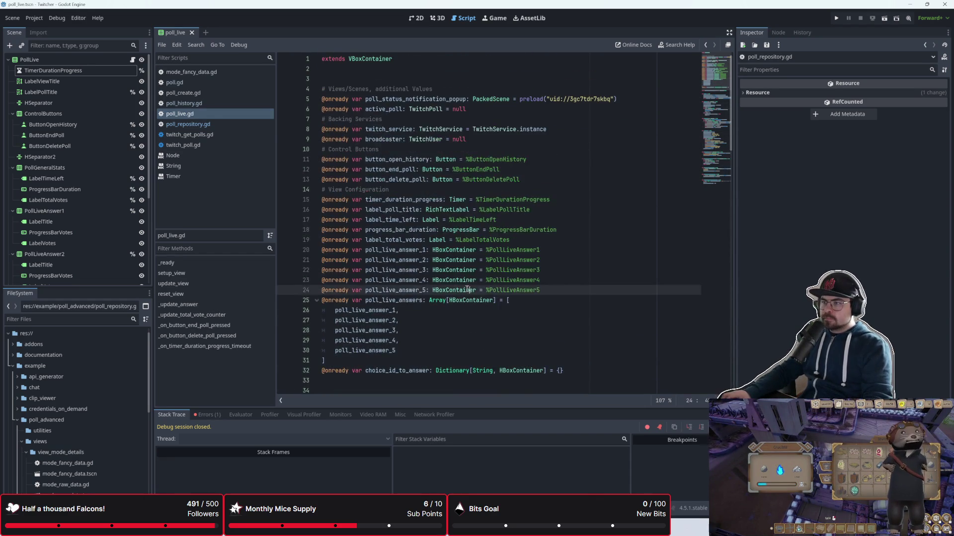
Open poll_create.gd and scroll to the form validation checks around line 53
scroll(413, 223, "down", 4)
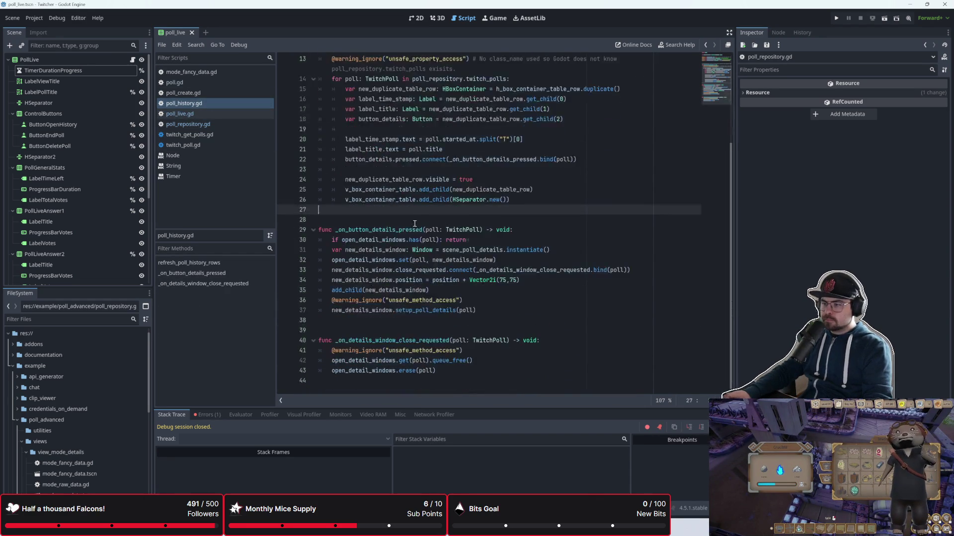
scroll(389, 294, "up", 4)
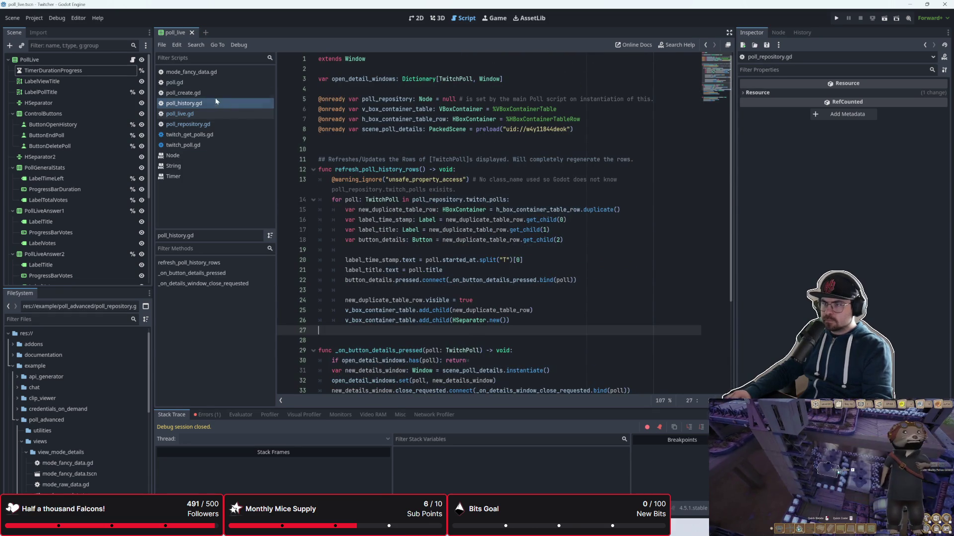
left_click(189, 93)
scroll(373, 195, "up", 4)
scroll(372, 195, "up", 15)
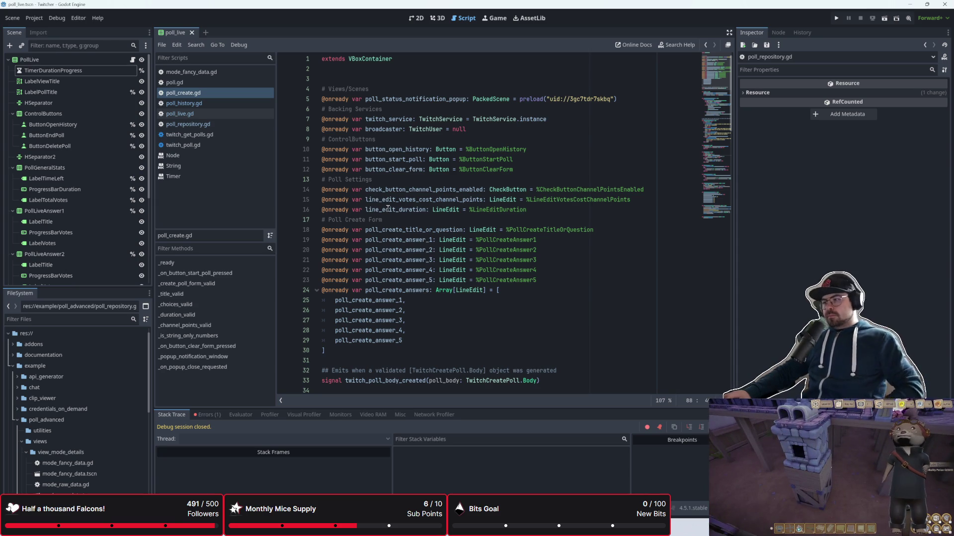
scroll(389, 209, "down", 5)
scroll(390, 209, "up", 5)
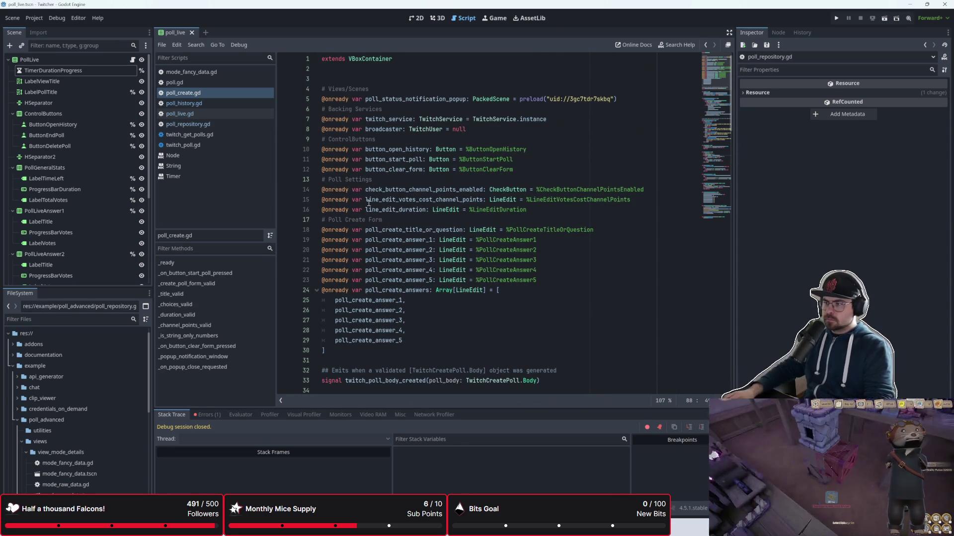
scroll(369, 203, "down", 7)
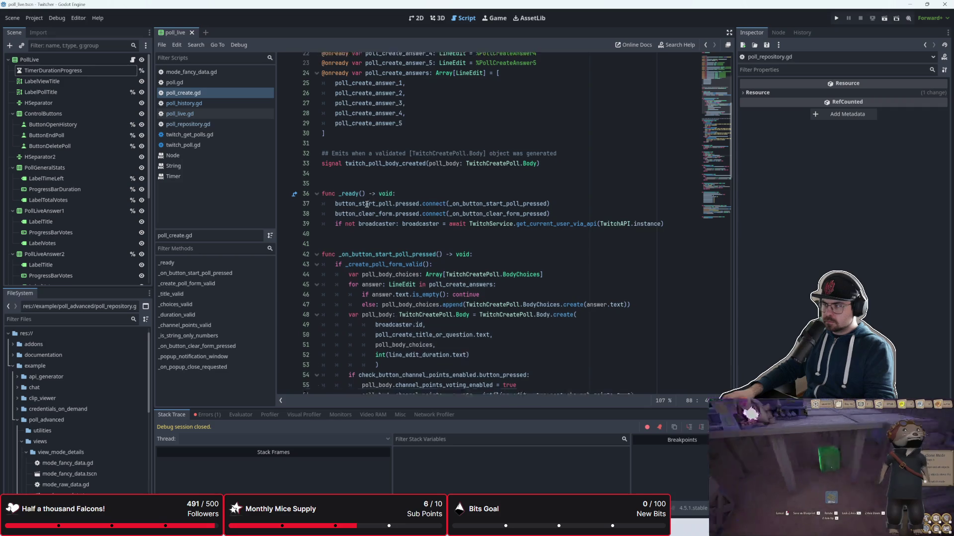
scroll(367, 204, "down", 4)
left_click(348, 220)
left_click(345, 251)
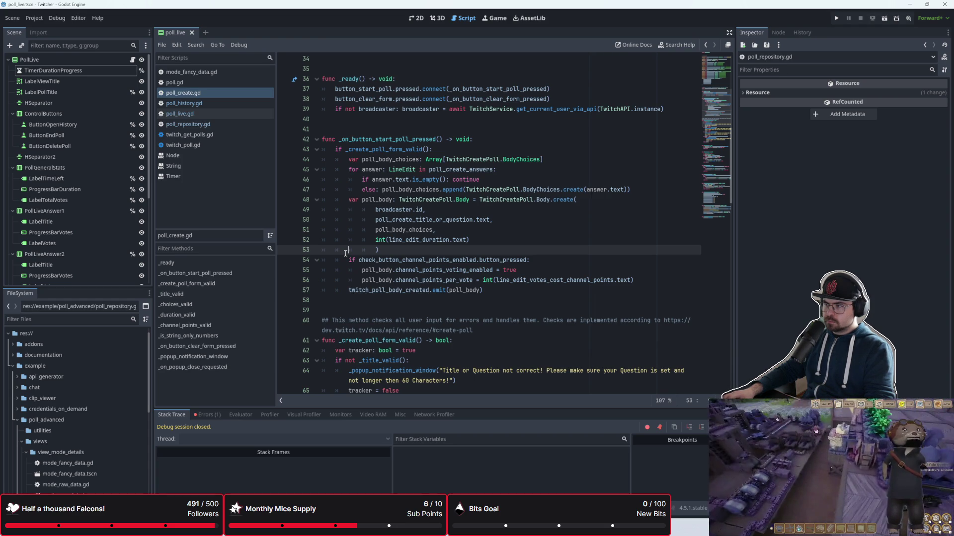
Scroll through the rest of poll_create.gd, down to line 141 and back up
scroll(345, 254, "down", 15)
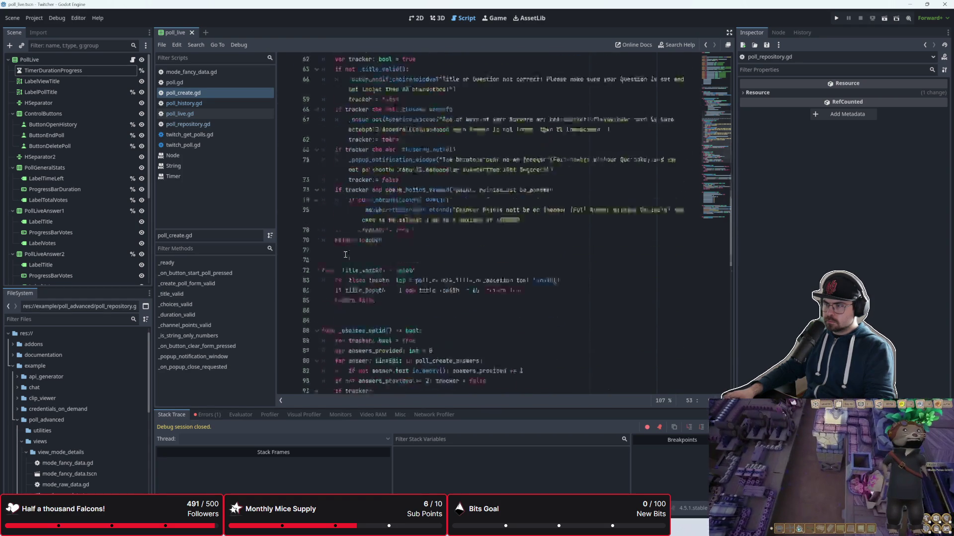
scroll(346, 254, "down", 8)
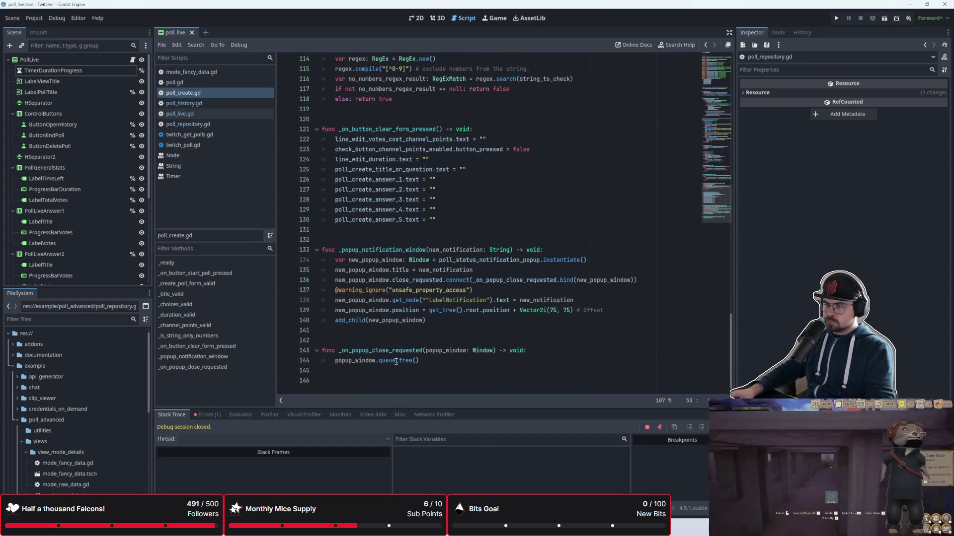
mouse_move(408, 362)
left_click(457, 332)
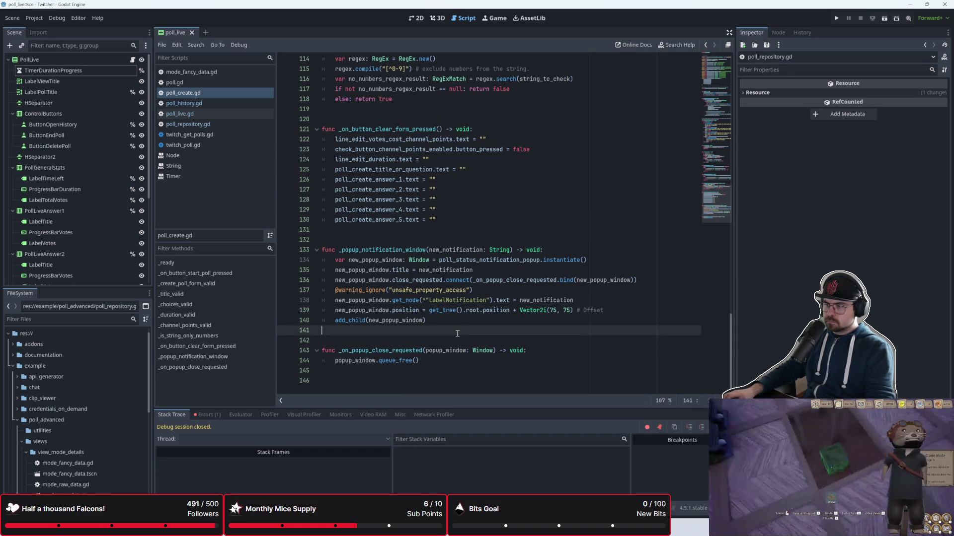
scroll(457, 333, "up", 2)
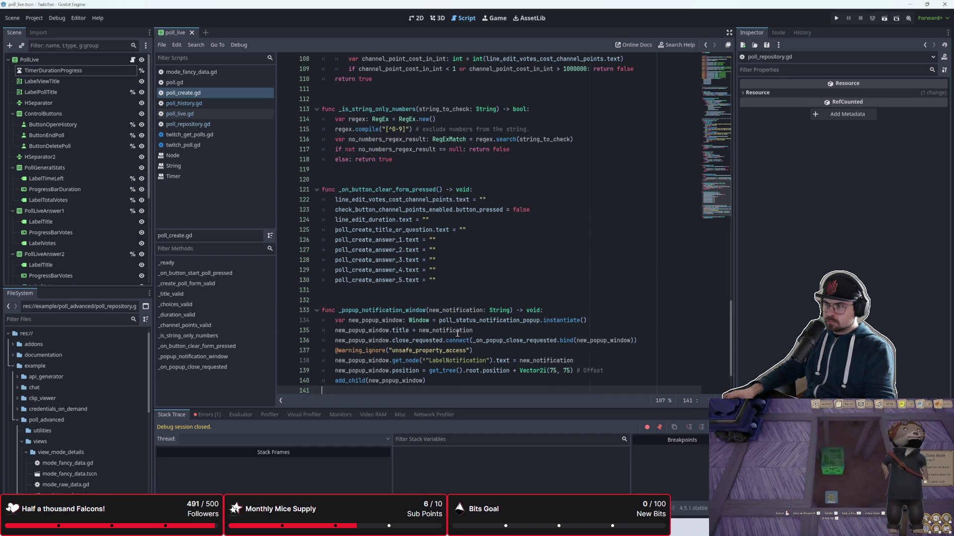
scroll(457, 334, "up", 2)
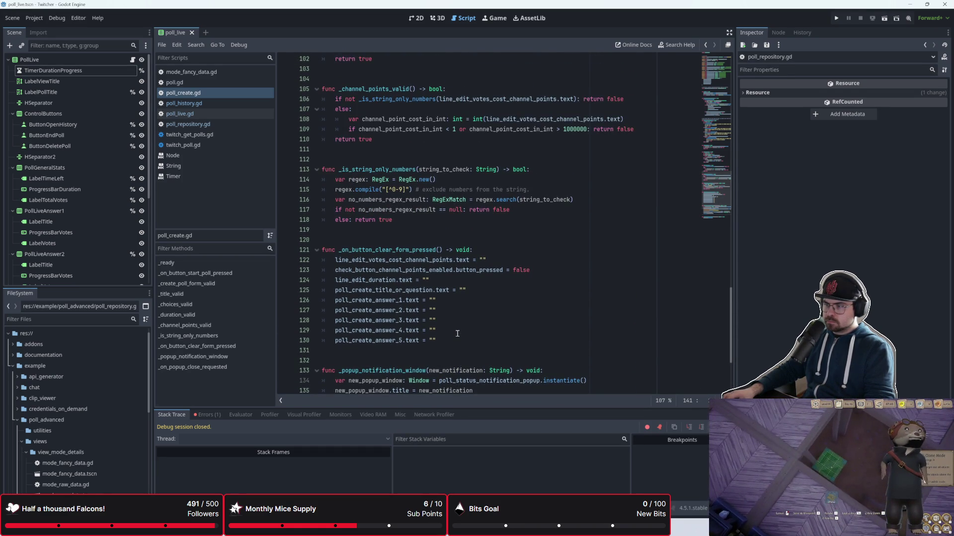
scroll(457, 333, "down", 4)
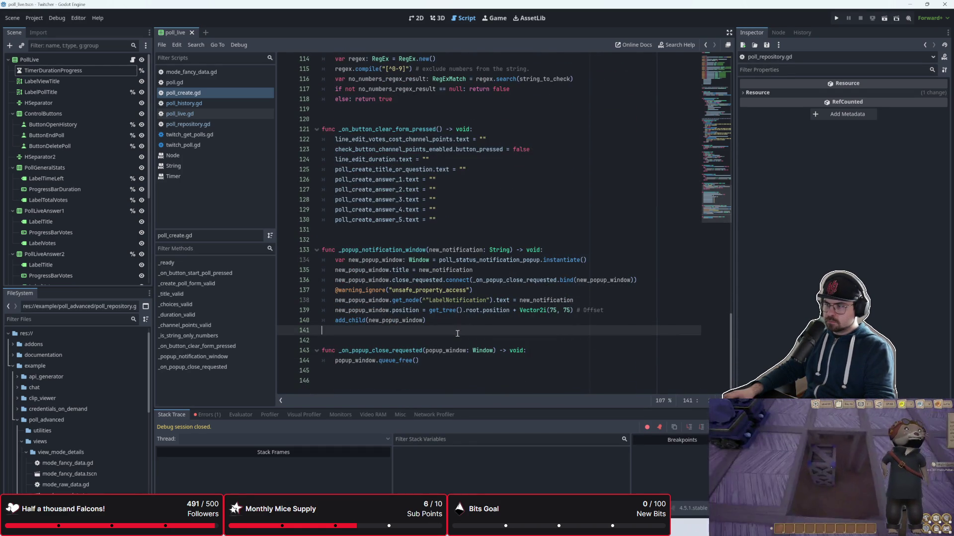
scroll(457, 334, "up", 2)
scroll(457, 333, "down", 2)
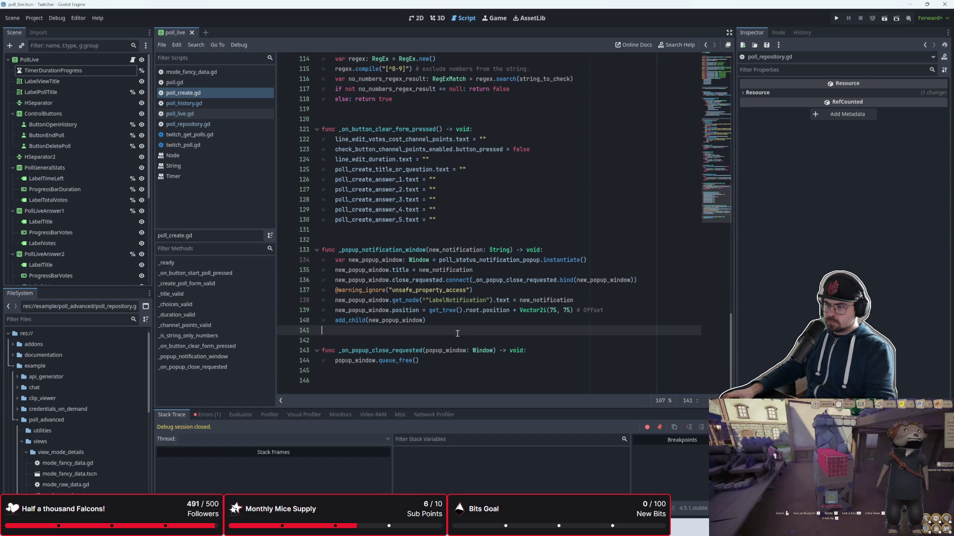
scroll(457, 333, "up", 5)
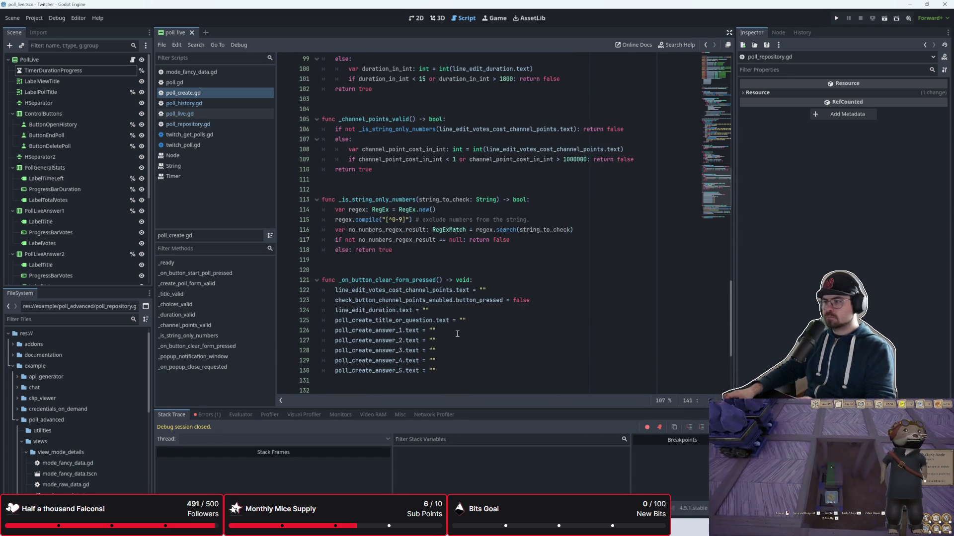
scroll(470, 340, "up", 6)
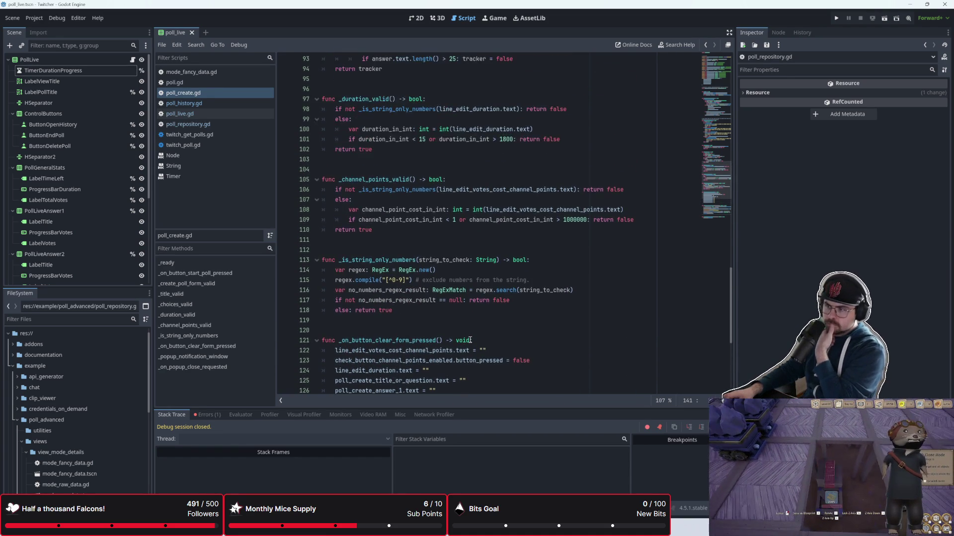
scroll(470, 340, "up", 4)
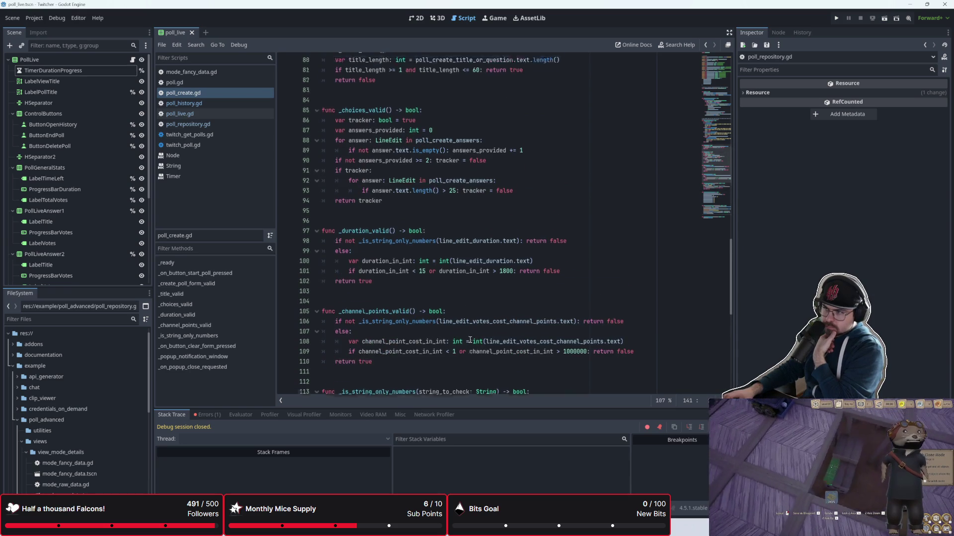
scroll(470, 339, "up", 8)
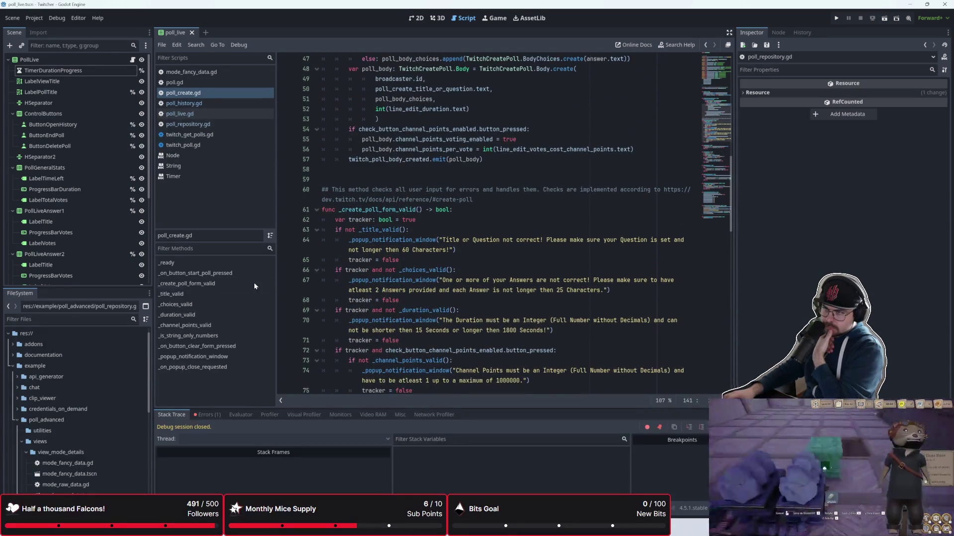
right_click(192, 134)
Close the twitch_get_polls.gd and twitch_poll.gd scripts and the String, Timer and Node docs
left_click(213, 159)
right_click(207, 134)
left_click(215, 140)
right_click(217, 145)
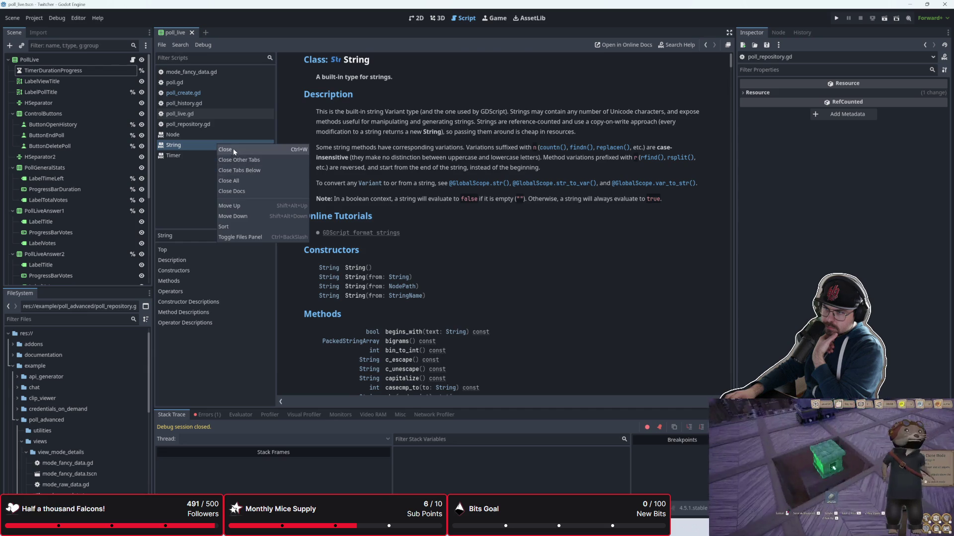
left_click(234, 148)
right_click(233, 148)
left_click(238, 152)
right_click(231, 135)
left_click(242, 139)
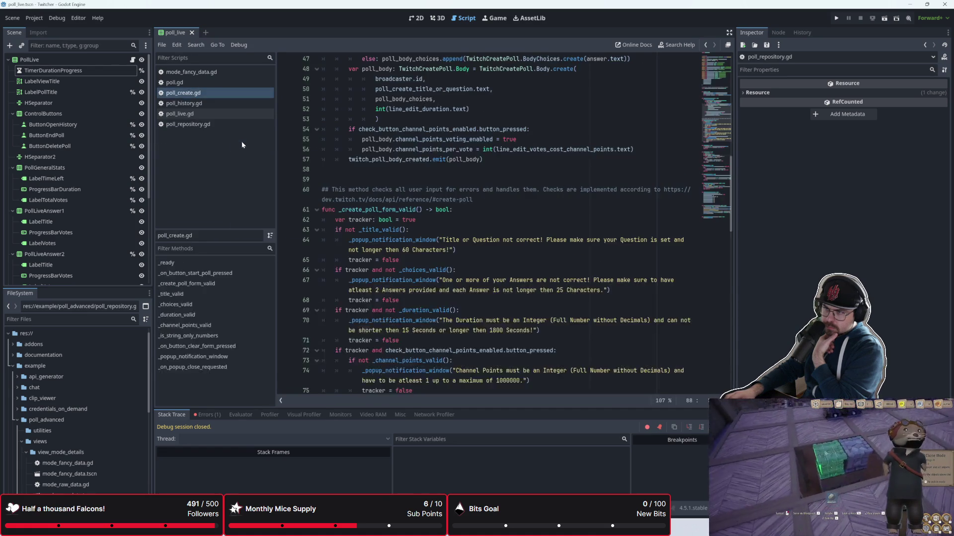
Look over poll_repository.gd and poll_live.gd, then run the project with F5
left_click(213, 124)
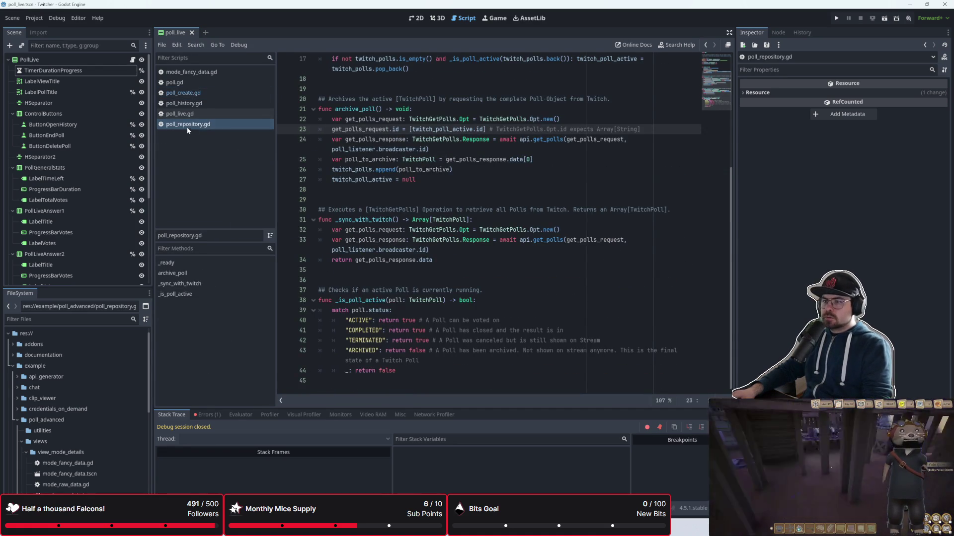
scroll(408, 243, "up", 5)
scroll(407, 243, "down", 7)
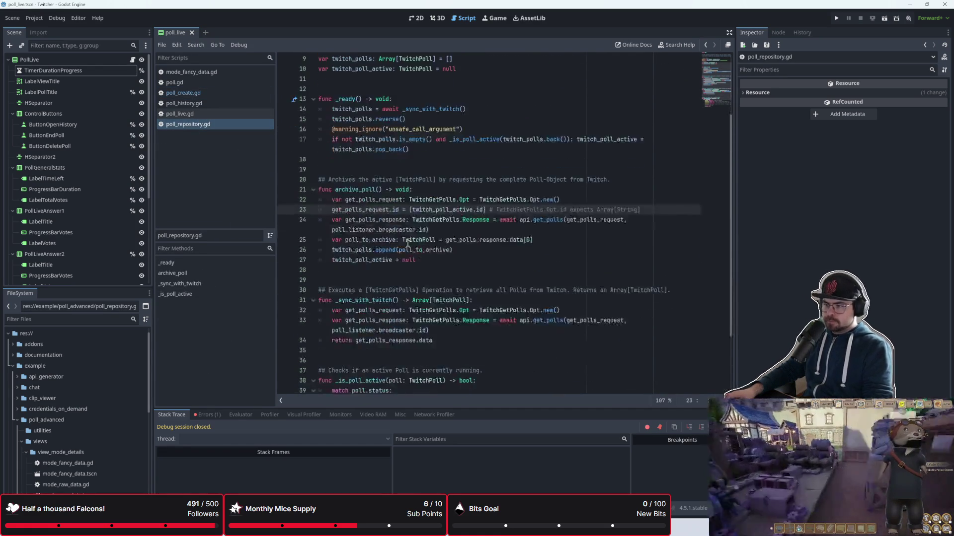
left_click(180, 113)
scroll(374, 253, "down", 8)
key("F5")
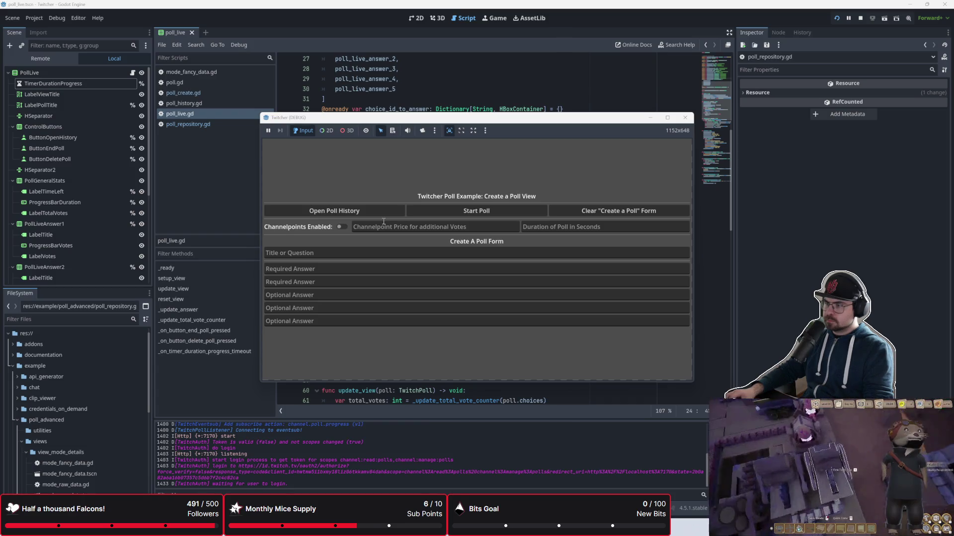
Fill the Create a Poll form with title 'test' and answers 'a' and 'b'
left_click(405, 224)
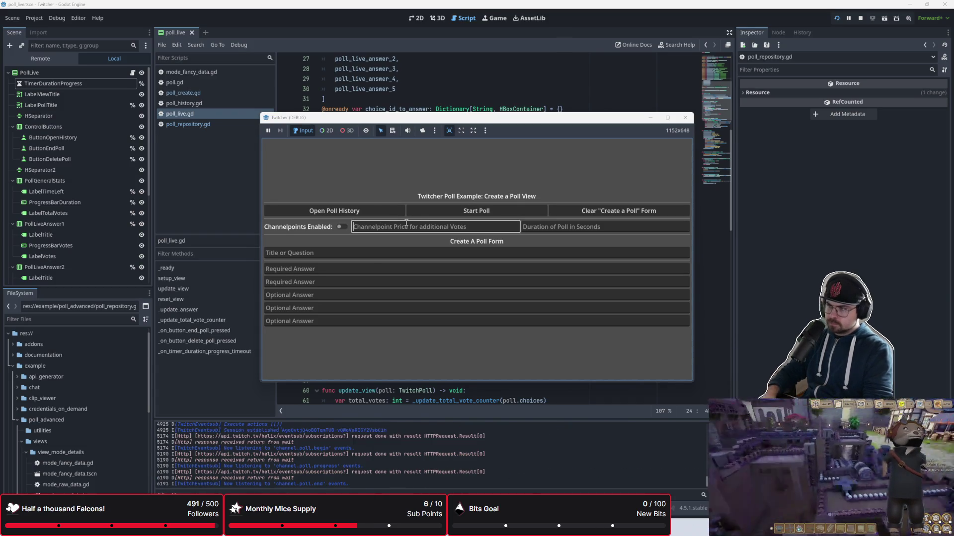
left_click(366, 252)
type("test")
key("Tab")
type("a")
key("Tab")
type("v")
key("BackSpace")
type("b")
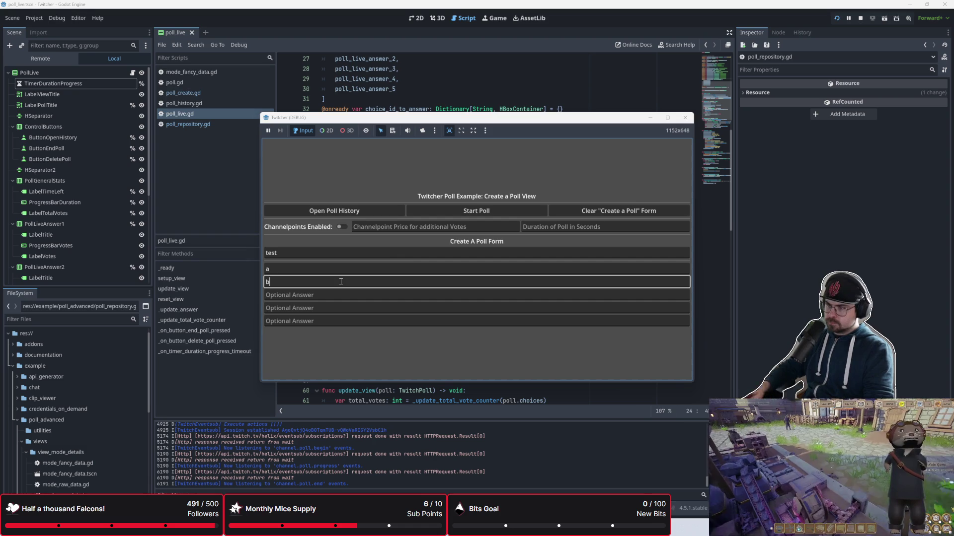
Set Duration to 60, start the poll, dismiss the notices, and stop the game
left_click(461, 212)
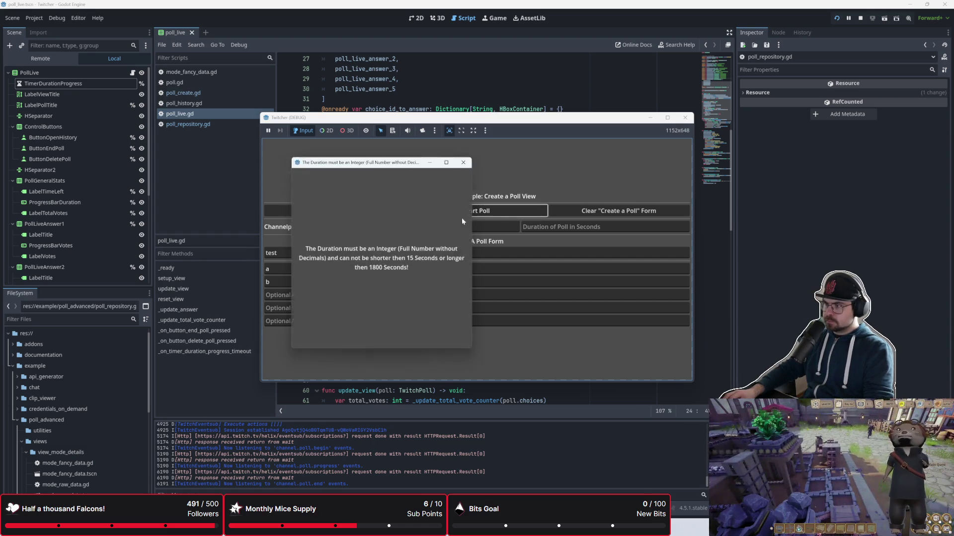
left_click(468, 161)
left_click(545, 227)
type("60")
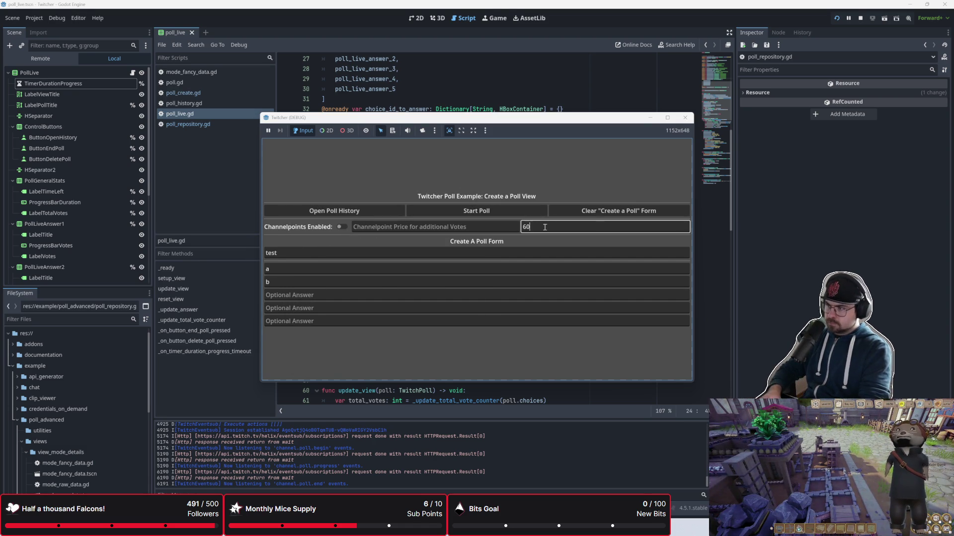
left_click(476, 210)
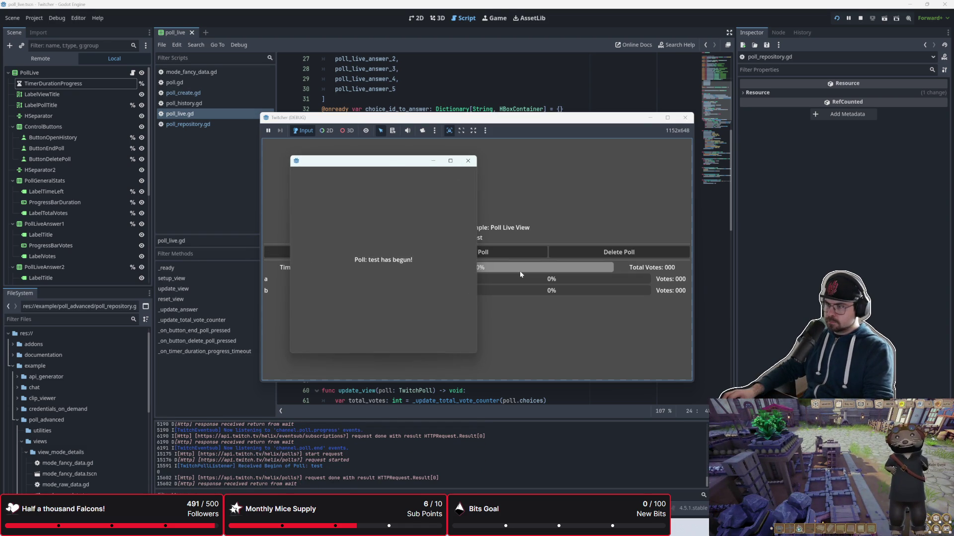
left_click(469, 161)
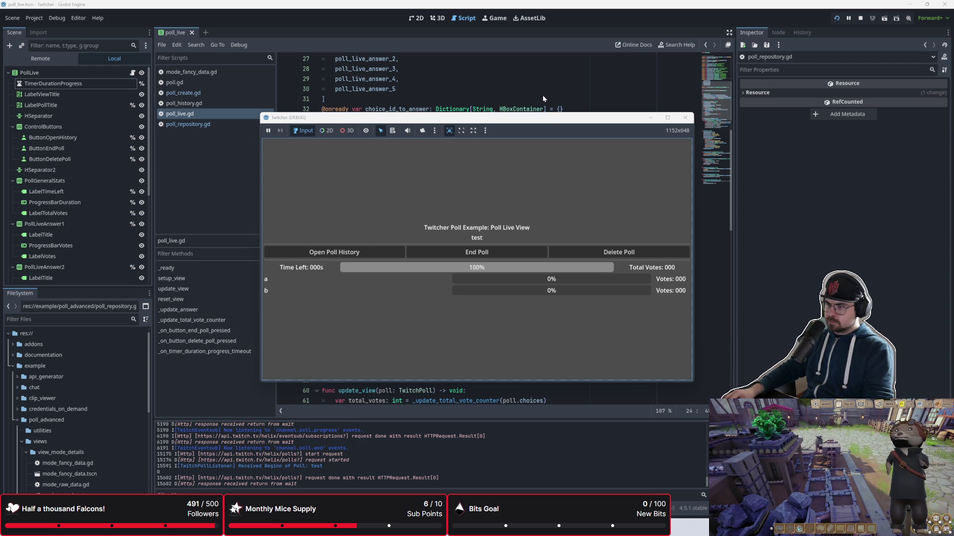
key("F8")
Add '-> void:' to _setup_total_vote_counter, drafting then deleting a label_total_votes.text = 0 body line
type("-> void:")
key("Return")
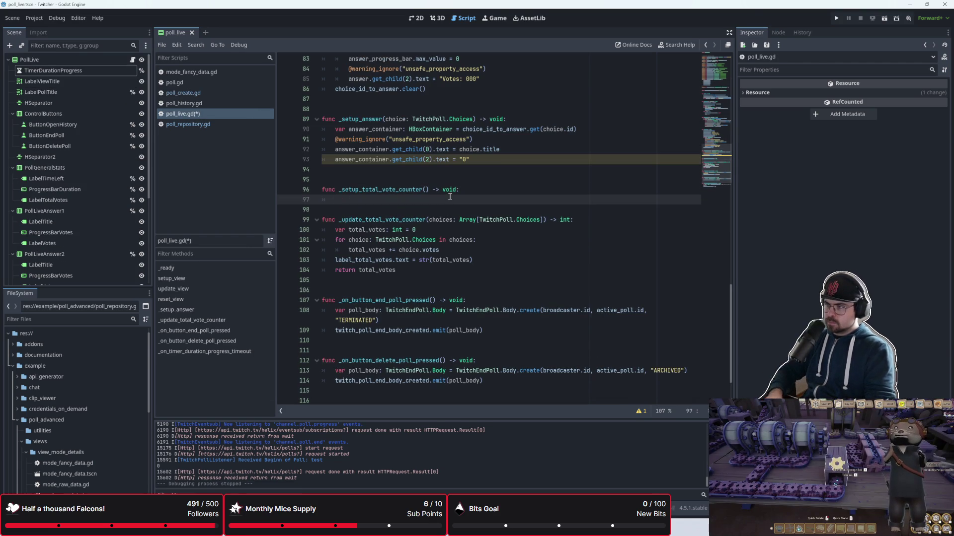
key("BackSpace")
key("BackSpace")
type("al_")
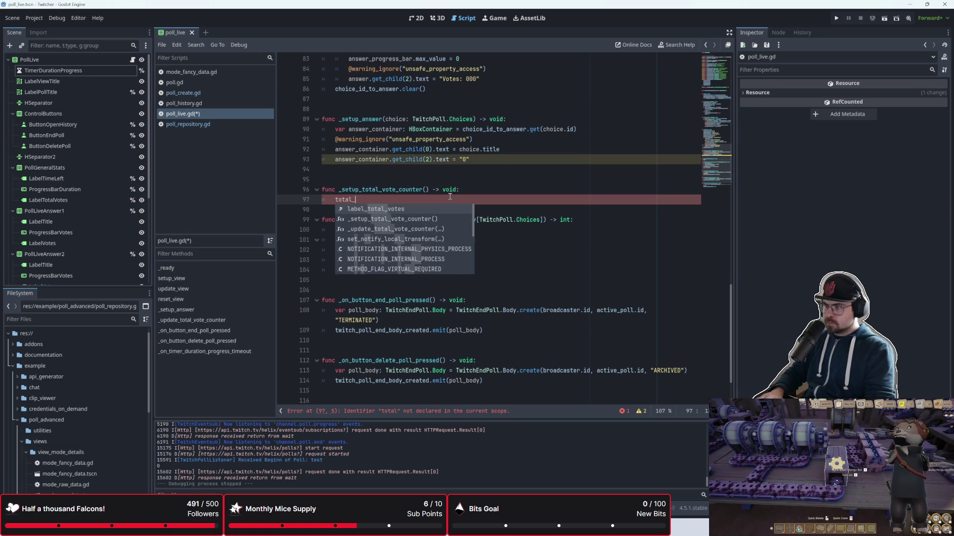
key("Return")
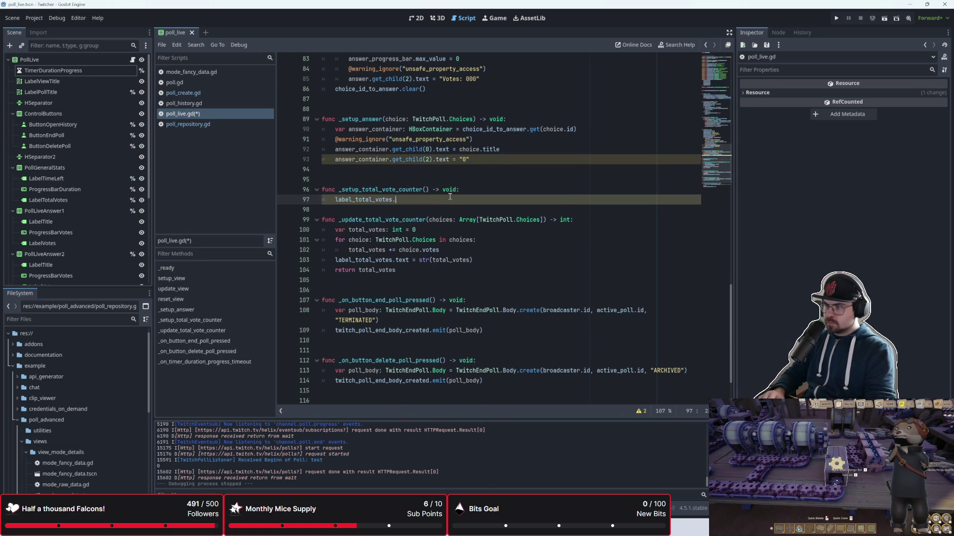
type(".test")
key("BackSpace")
key("BackSpace")
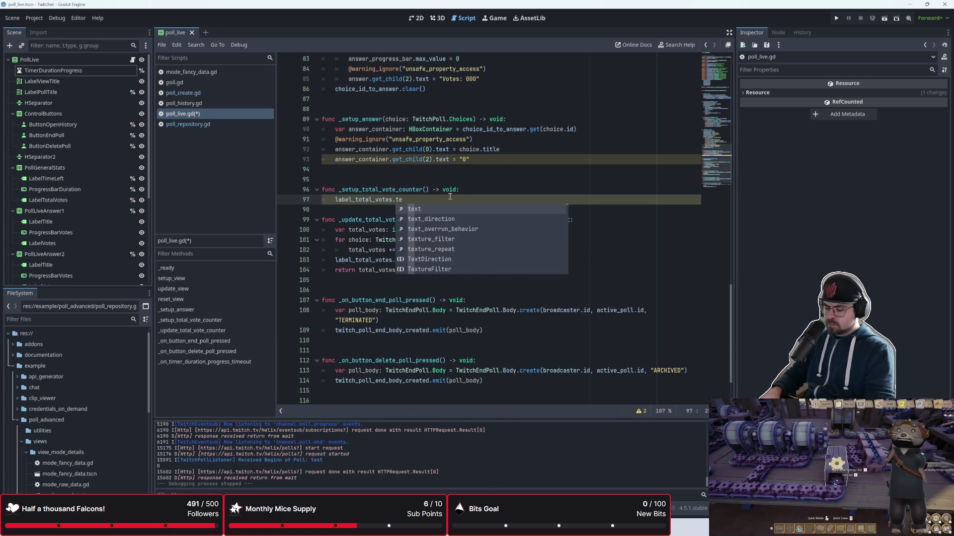
type("xt = 0")
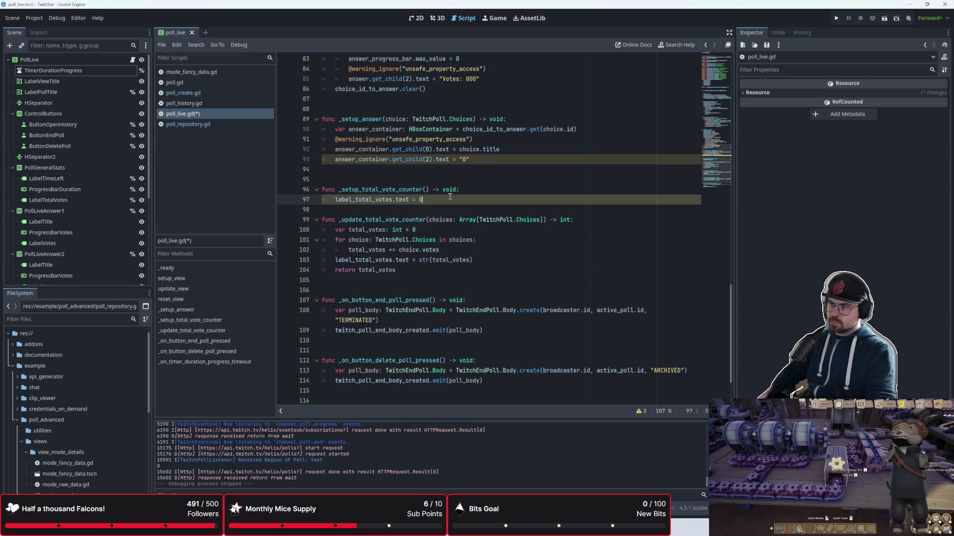
key("ctrl+shift+k")
scroll(447, 179, "up", 6)
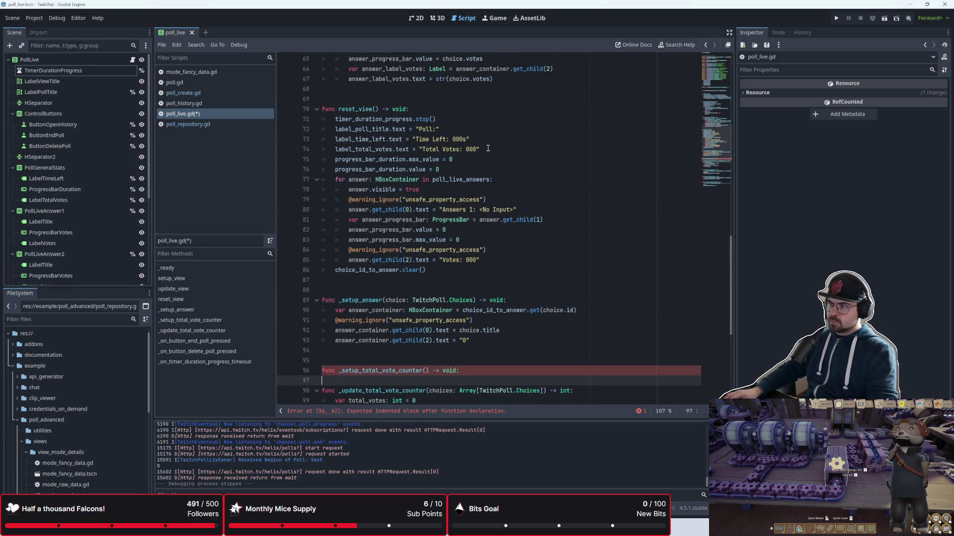
scroll(480, 178, "up", 6)
scroll(404, 199, "up", 3)
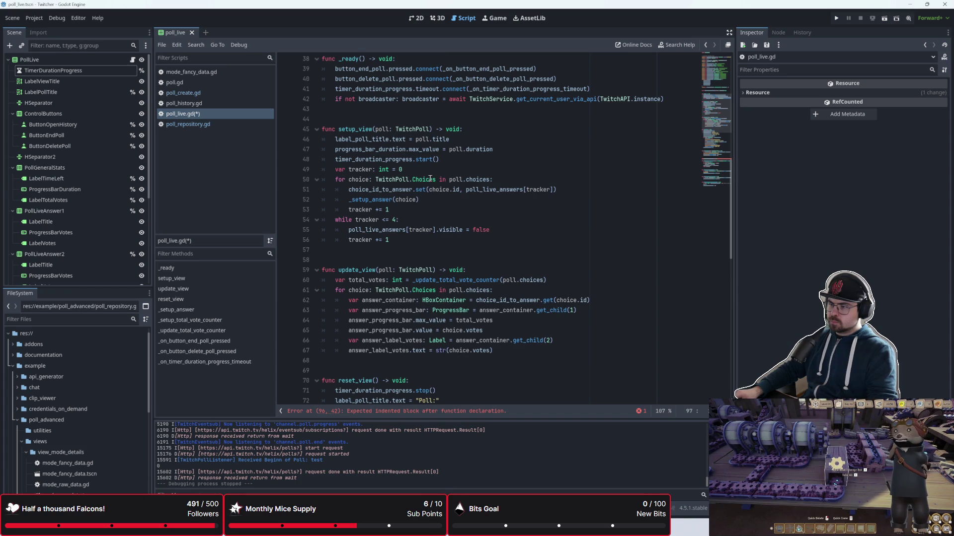
Insert label_total_votes.text = 0 after timer_duration_progress.start() in setup_view and save
mouse_move(430, 179)
left_click(466, 161)
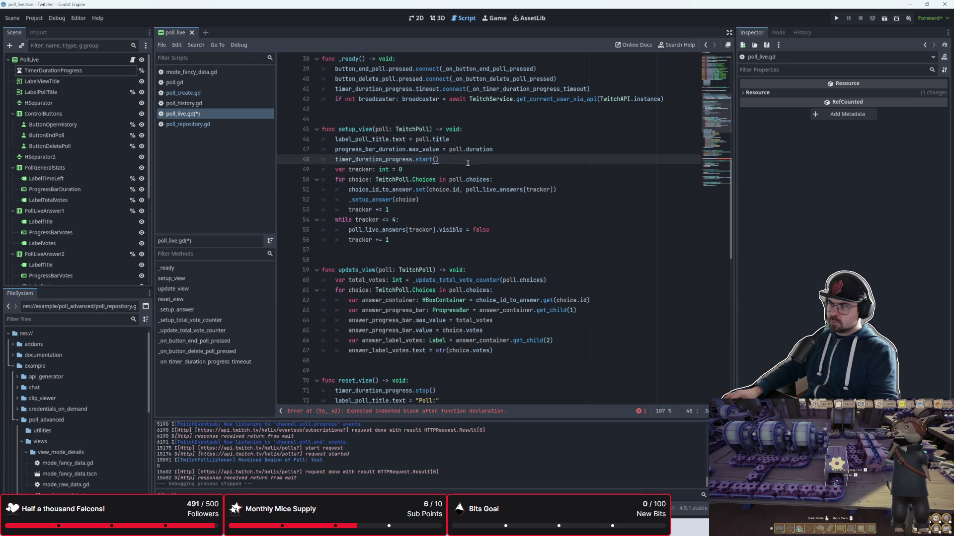
left_click(497, 150)
left_click(489, 162)
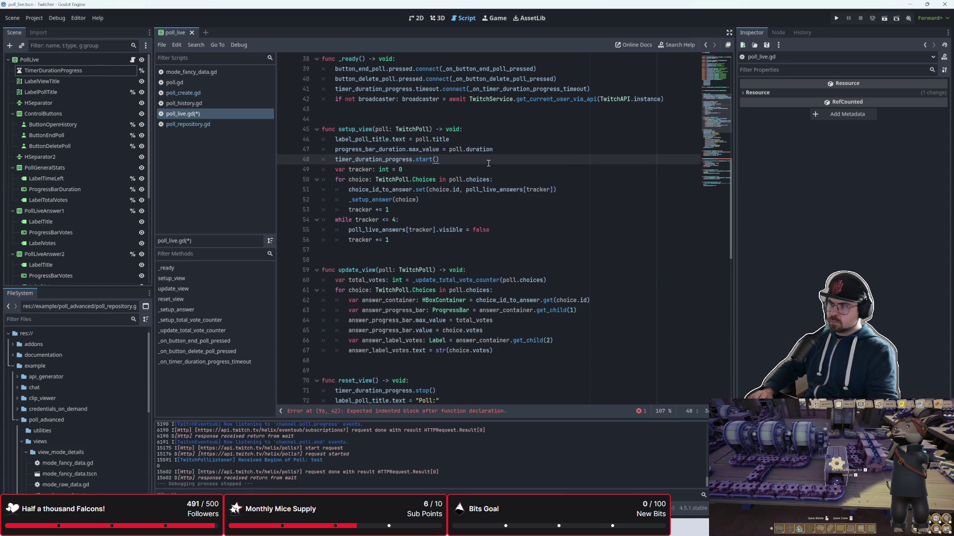
key("Up")
key("Up")
key("Return")
type("label_total_votes.text = 0")
key("Return")
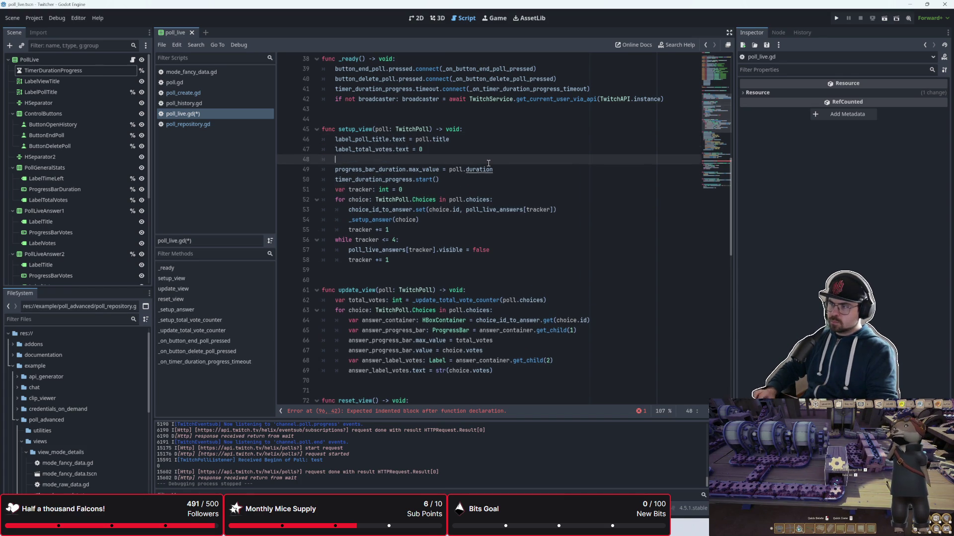
key("ctrl+z")
key("ctrl+z")
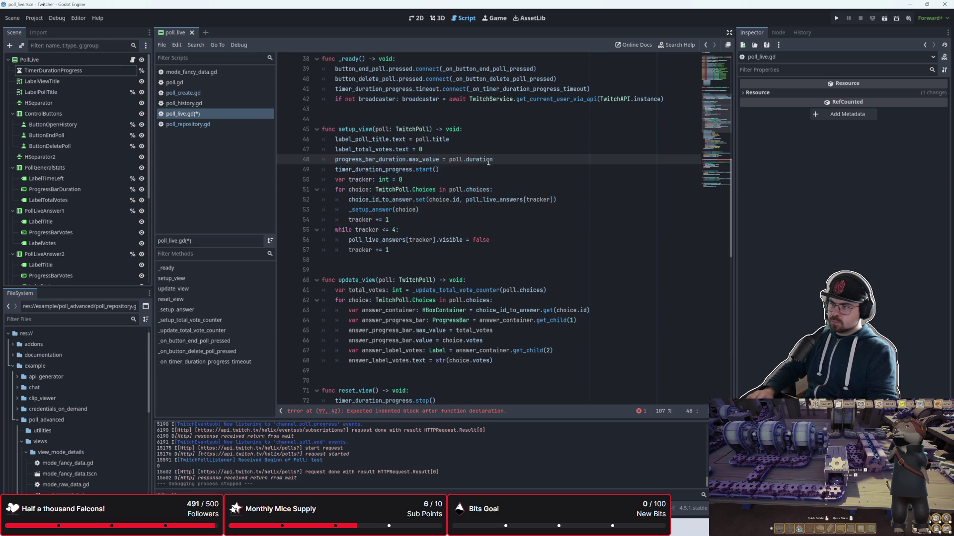
key("Down")
key("Down")
type("label_total_votes.text = 0")
key("ctrl+s")
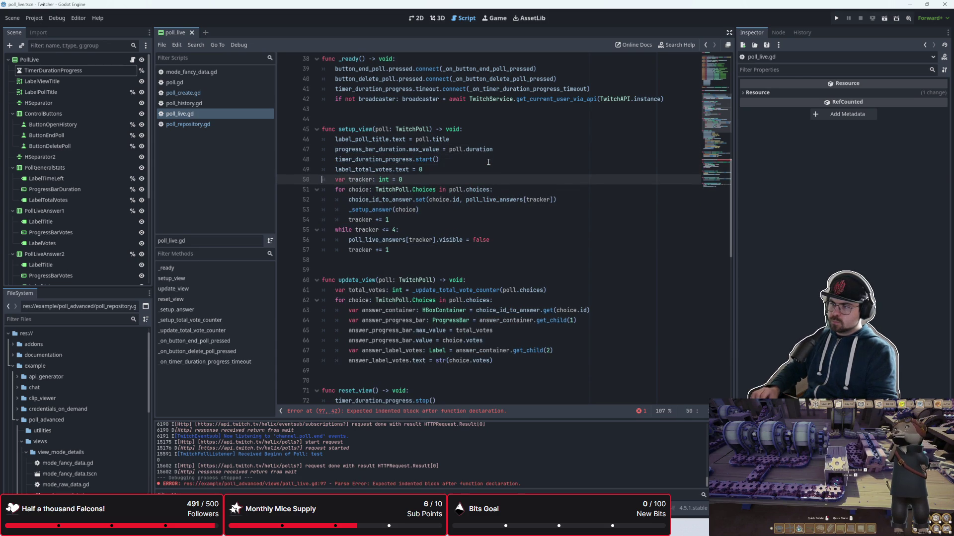
Delete the empty _setup_total_vote_counter function and save poll_live.gd
scroll(488, 161, "down", 12)
left_click(482, 284)
key("Down")
key("ctrl+shift+k")
key("ctrl+shift+k")
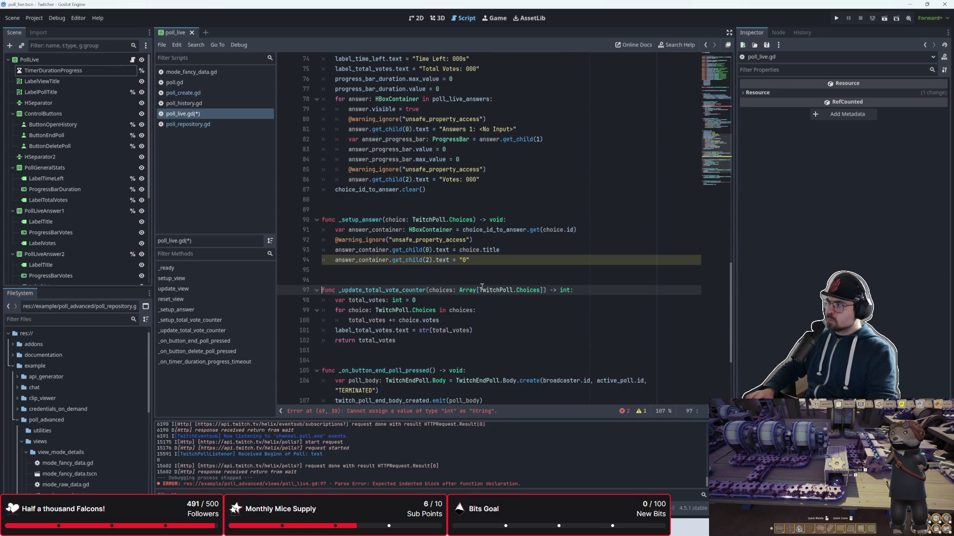
key("ctrl+s")
Ignore the unsafe_property_access warning on line 94 in _setup_answer and save
left_click(497, 256)
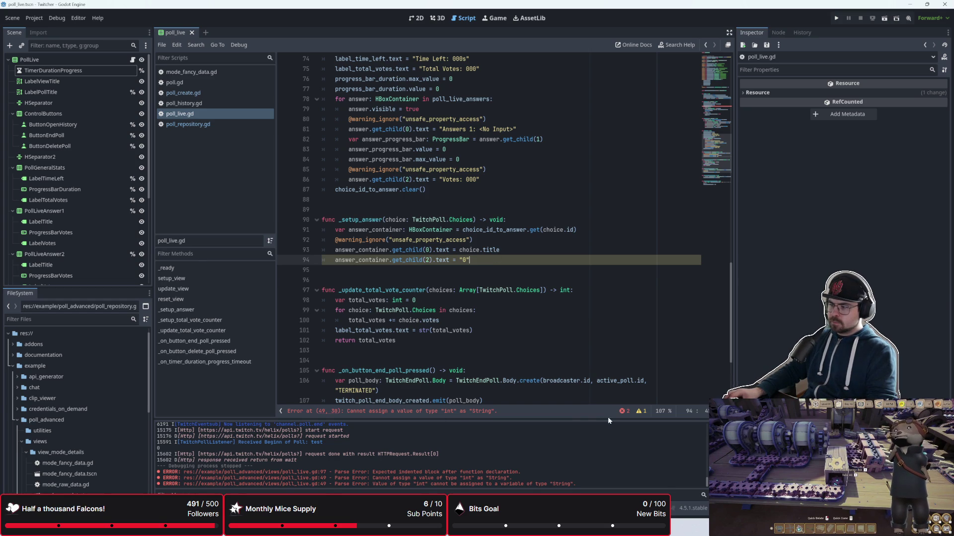
left_click(646, 413)
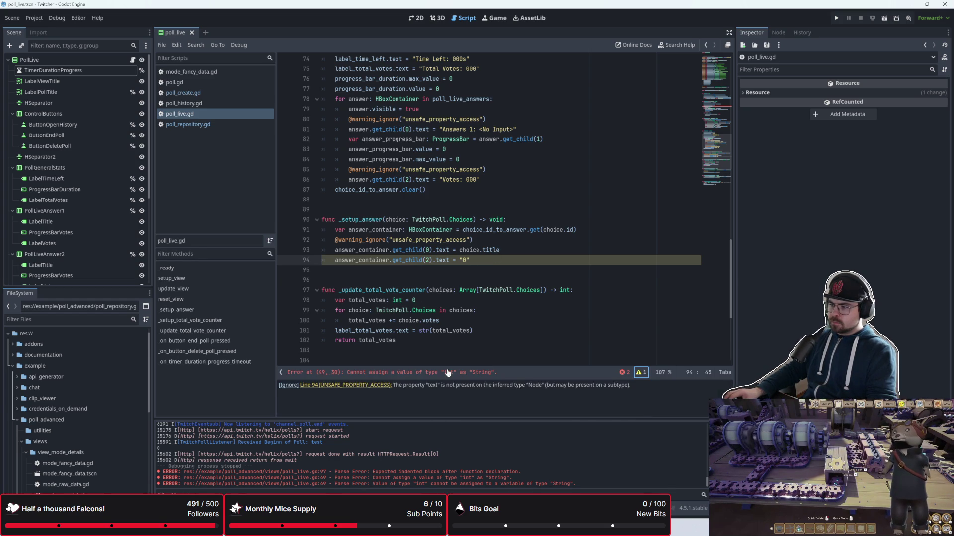
left_click(297, 388)
left_click(426, 308)
key("ctrl+s")
scroll(429, 308, "down", 5)
scroll(431, 309, "up", 8)
scroll(431, 309, "down", 2)
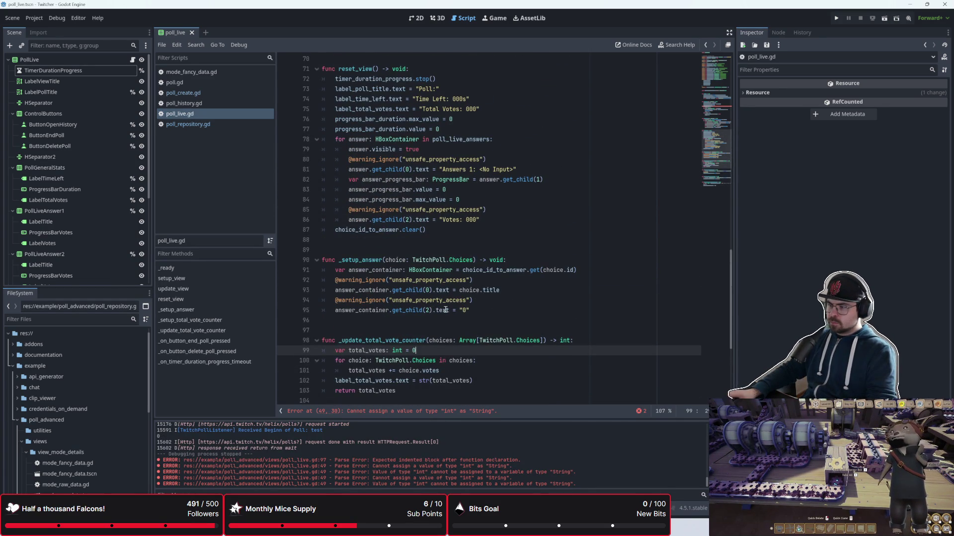
Fix the type error on line 49 so label_total_votes.text is set to the string "0"
left_click(472, 413)
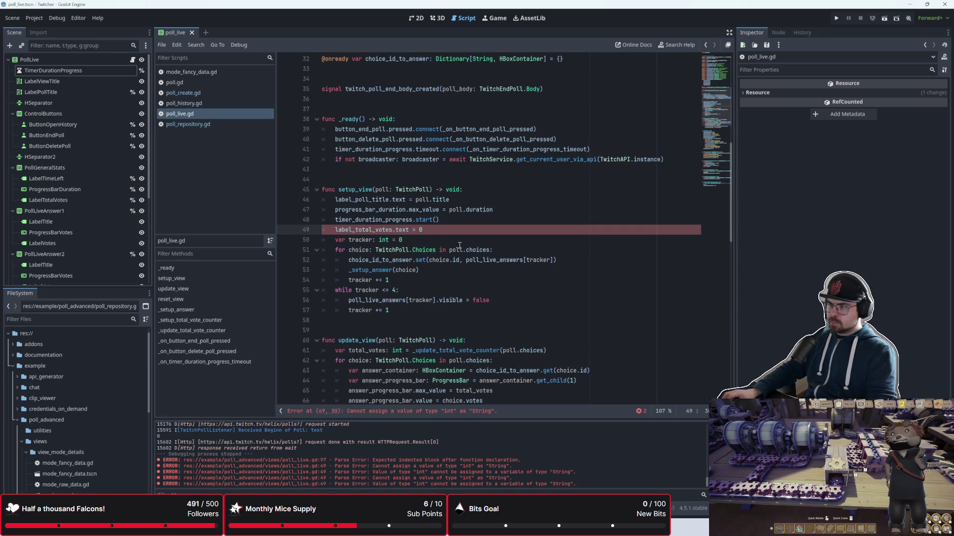
type("\"0")
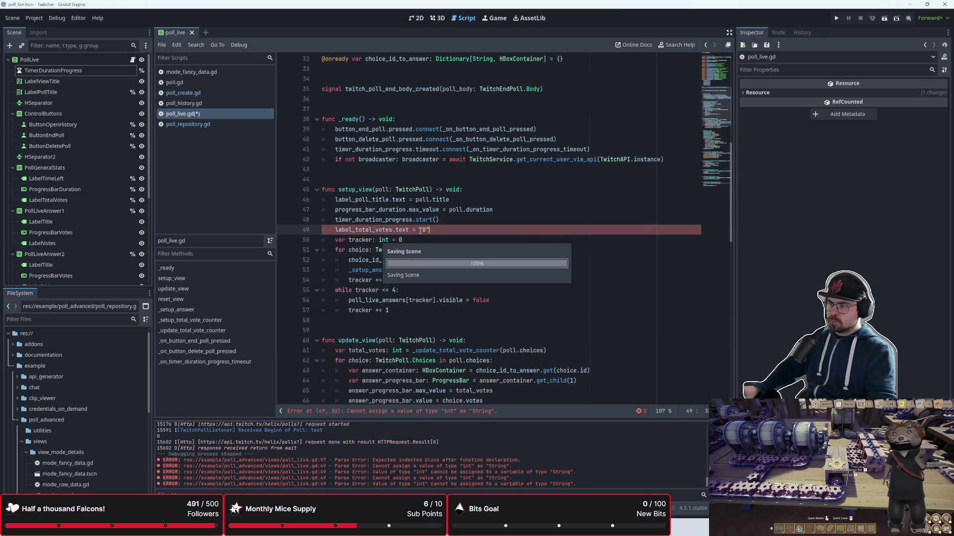
scroll(436, 226, "down", 3)
Cut the update_view function and paste it below reset_view
left_click(436, 227)
left_click_drag(496, 340, 322, 250)
key("ctrl+c")
key("BackSpace")
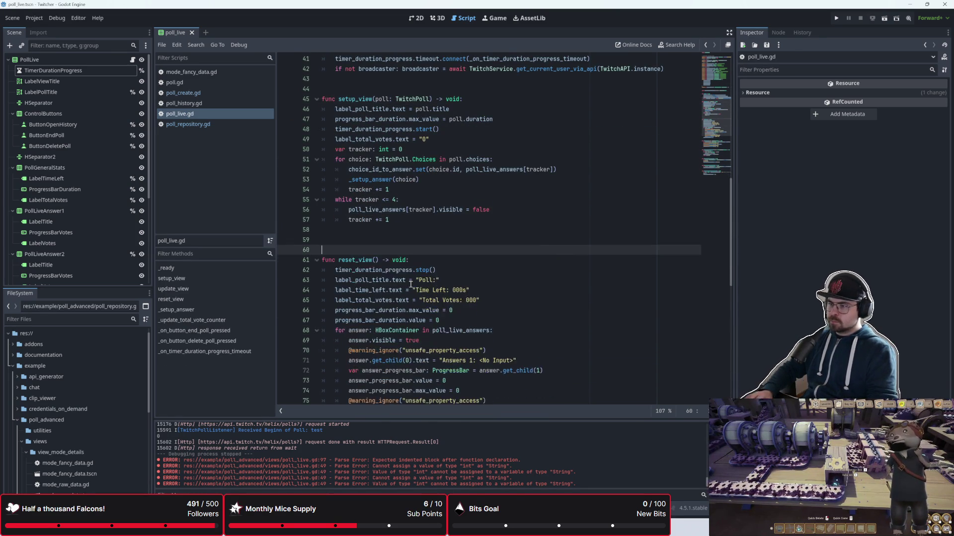
key("BackSpace")
key("BackSpace")
key("Down")
key("Down")
key("Down")
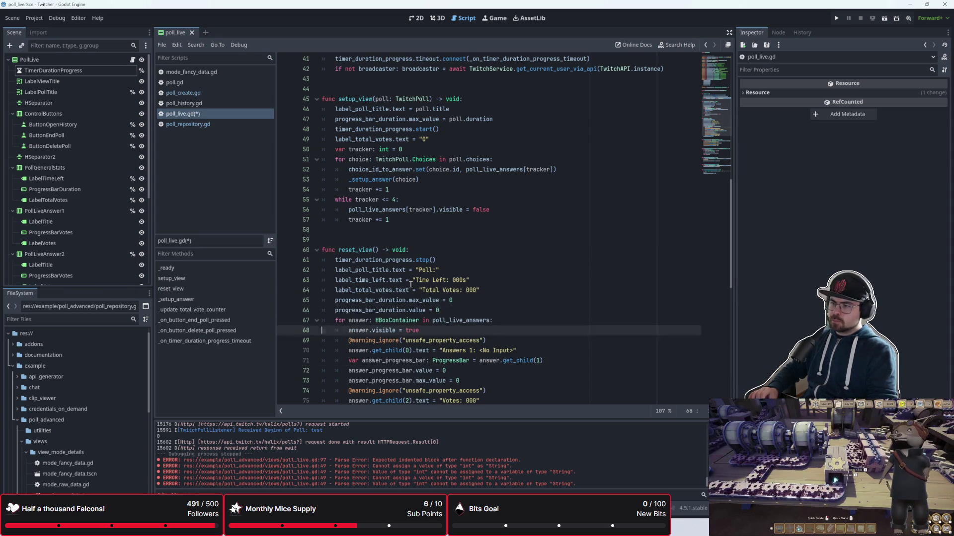
key("Up")
key("Up")
key("Up")
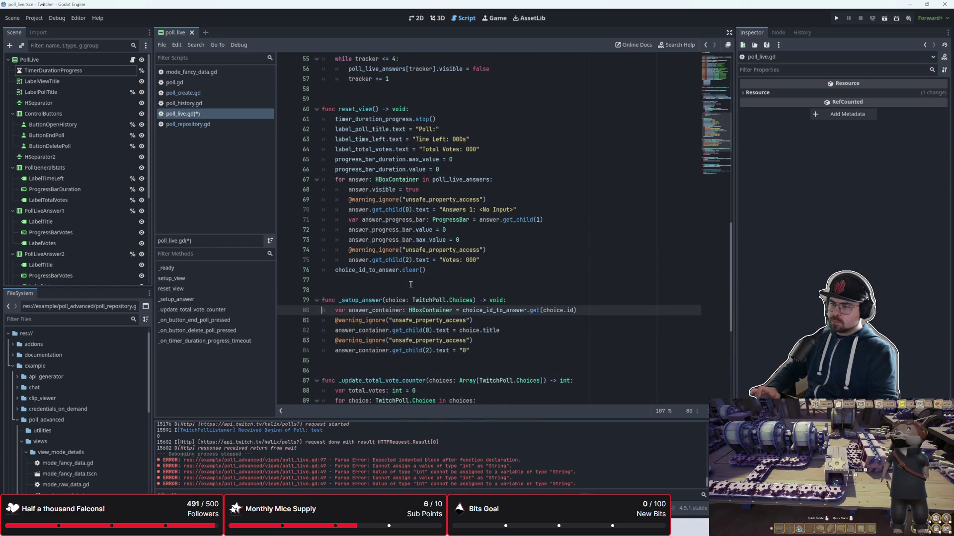
key("ctrl+v")
Add a blank line before update_view, save poll_live.gd, and run the project
key("Up")
key("Up")
key("Up")
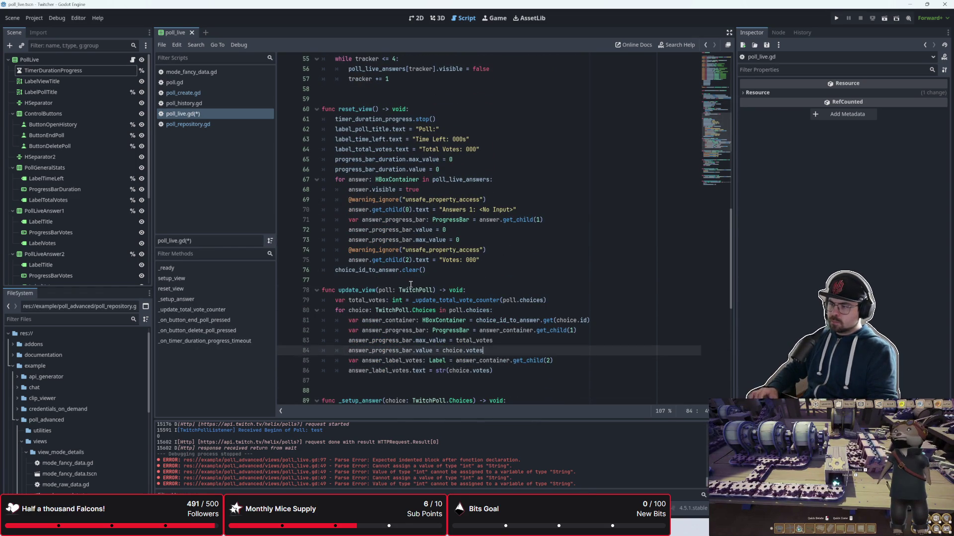
key("Return")
key("ctrl+s")
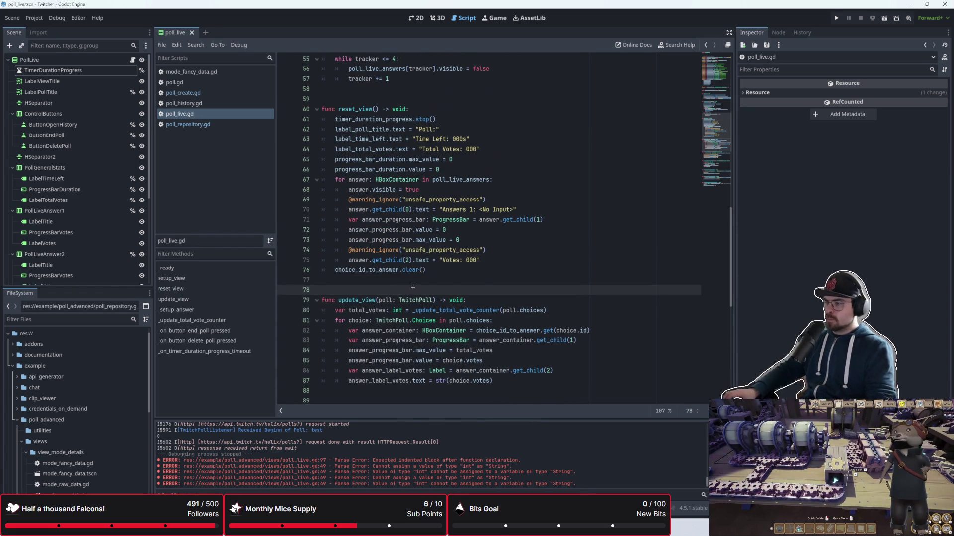
key("F5")
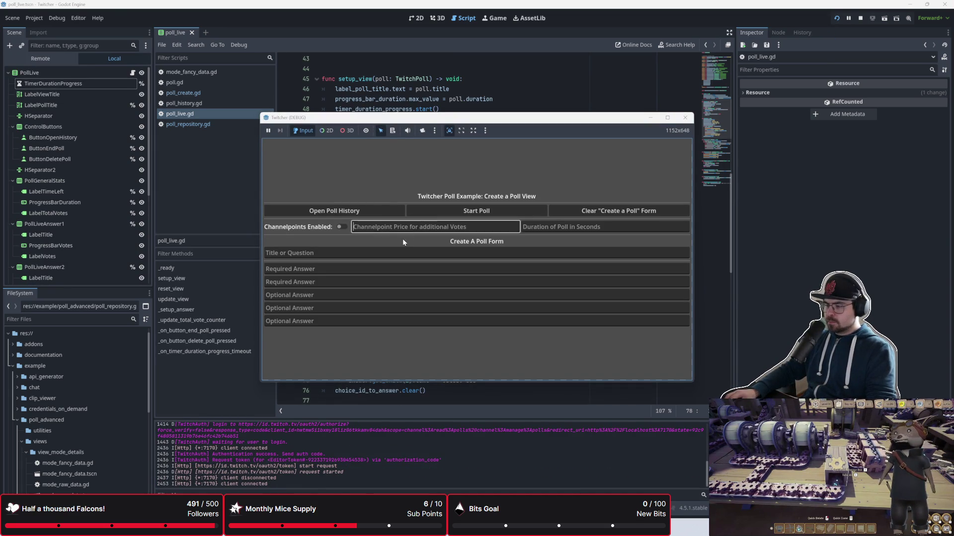
Fill the poll form with duration 60, title 'test', answers 'a' and 'b', and start it
left_click(567, 229)
type("60")
key("Tab")
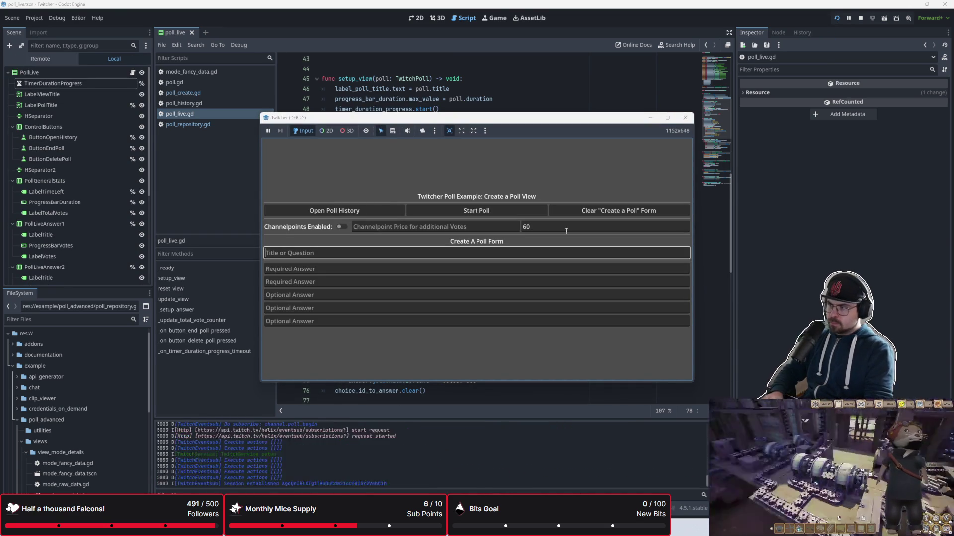
type("test")
key("Tab")
type("a")
key("Tab")
type("b")
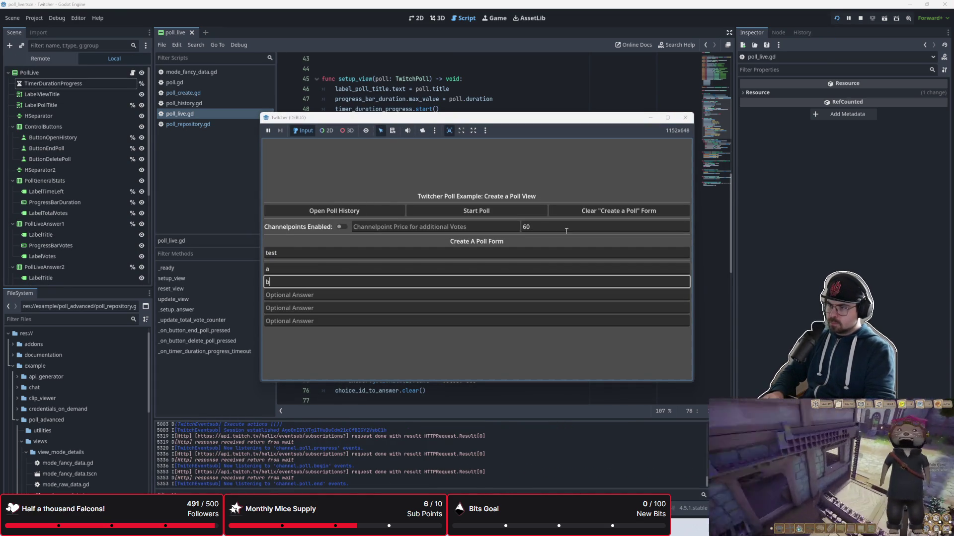
left_click(524, 209)
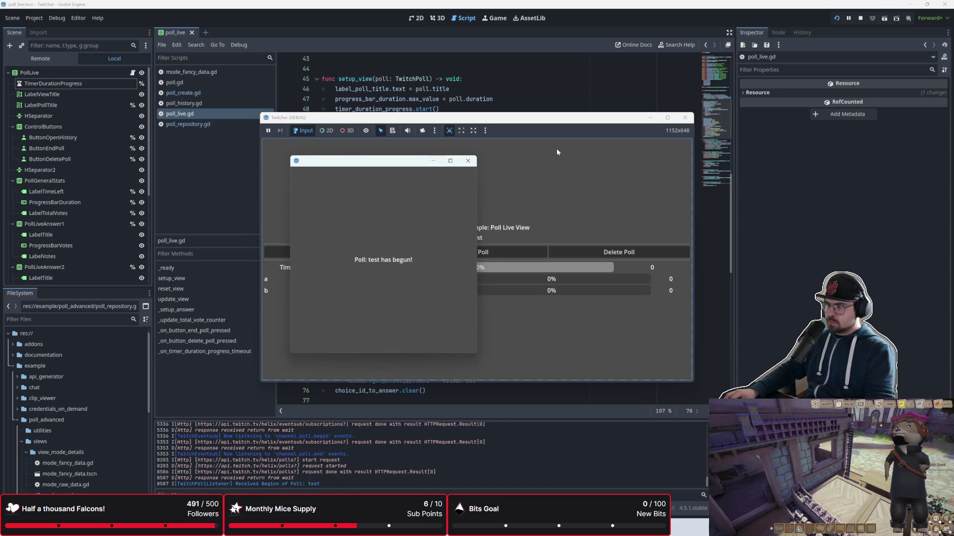
Move the poll-begun notice aside and delete the running test poll
mouse_move(391, 164)
left_mouse_down()
mouse_move(391, 193)
mouse_move(492, 357)
left_mouse_up()
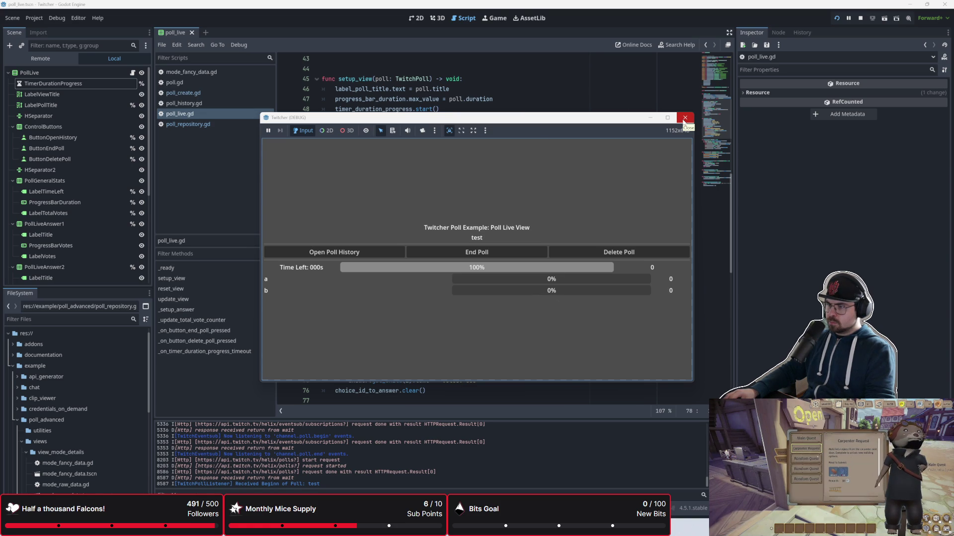
left_click(591, 251)
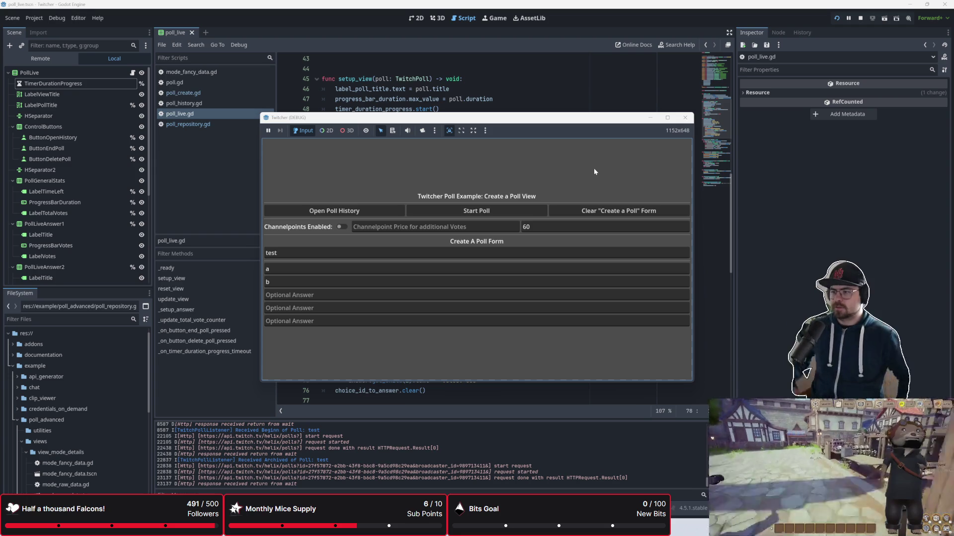
left_click(490, 104)
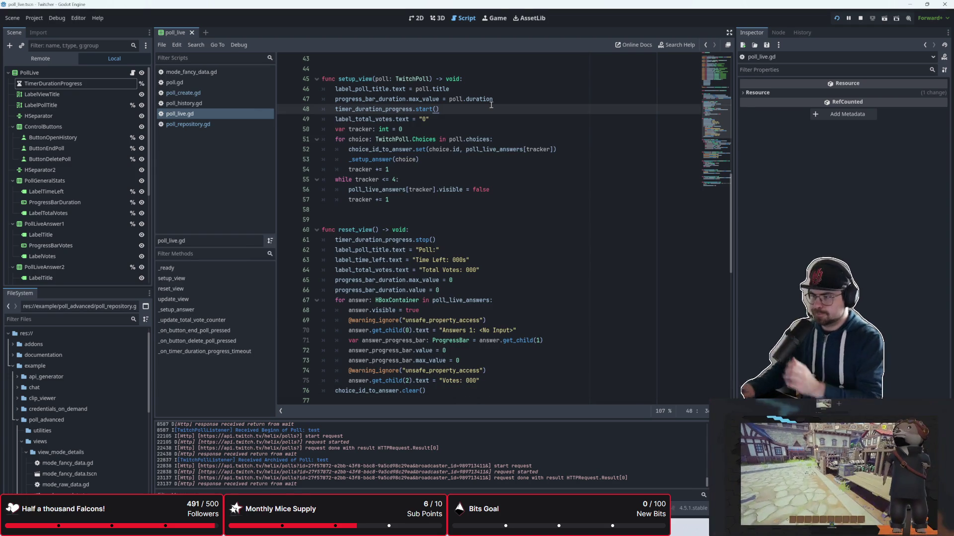
Show the running game's remote scene tree and collapse its PollLive node
scroll(491, 105, "down", 2)
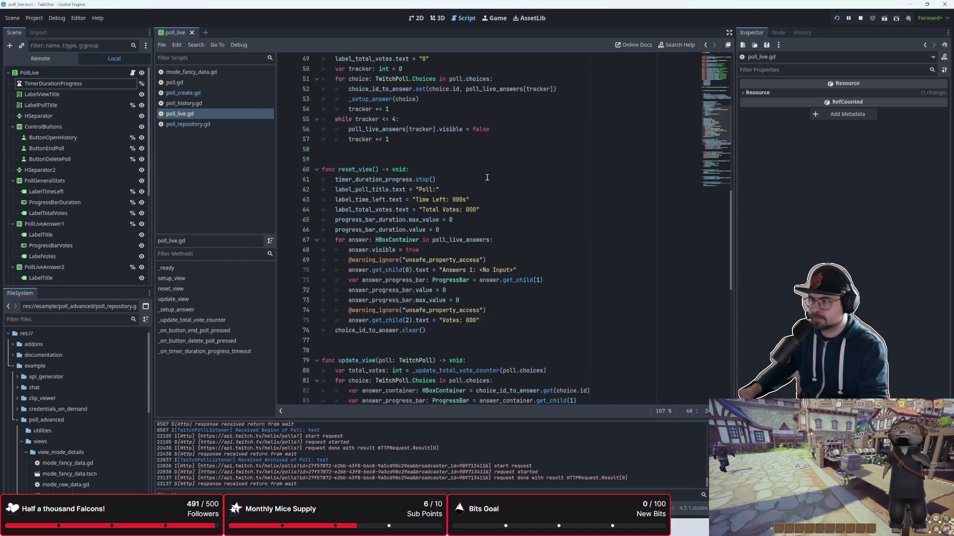
key("alt+Tab")
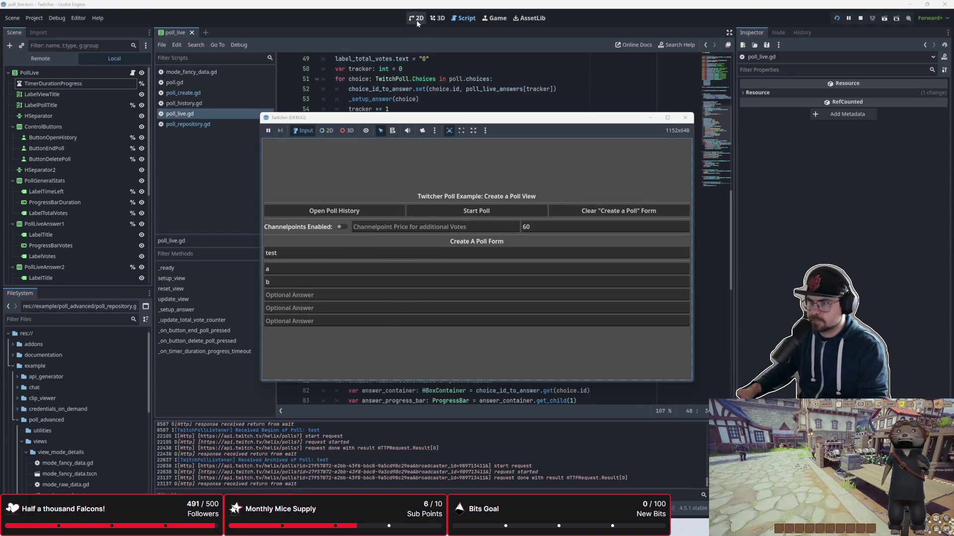
left_click(40, 58)
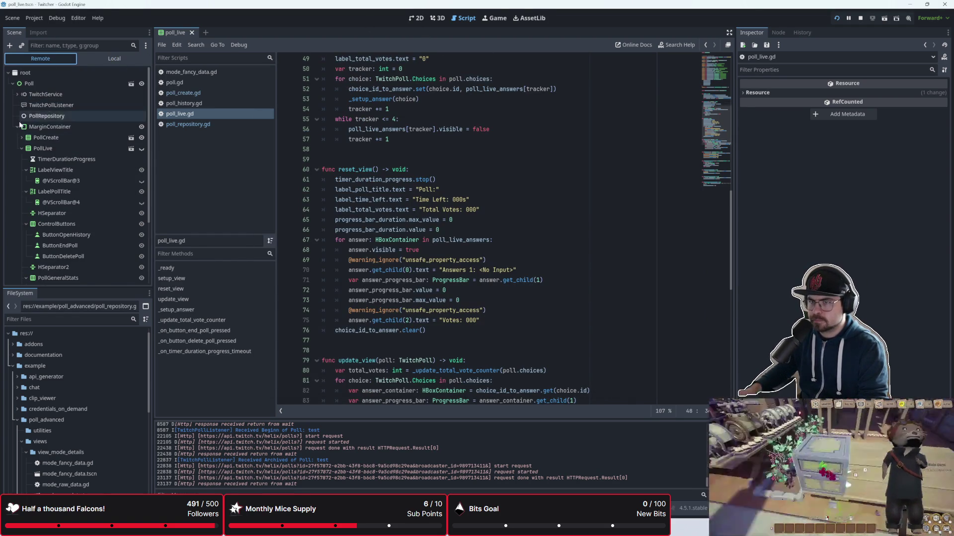
left_click(16, 127)
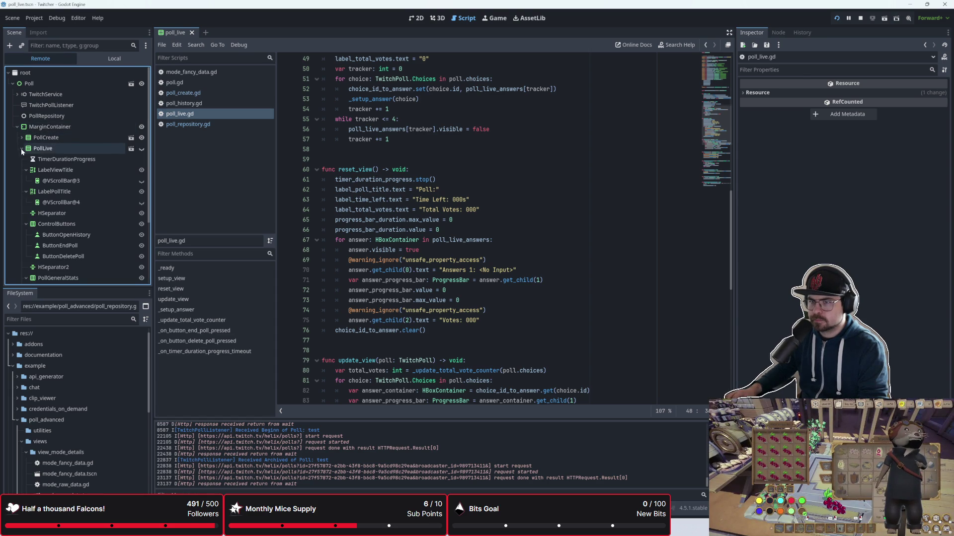
left_click(21, 148)
Hide the PollLive view and make PollCreate visible again in the running game
key("alt+Tab")
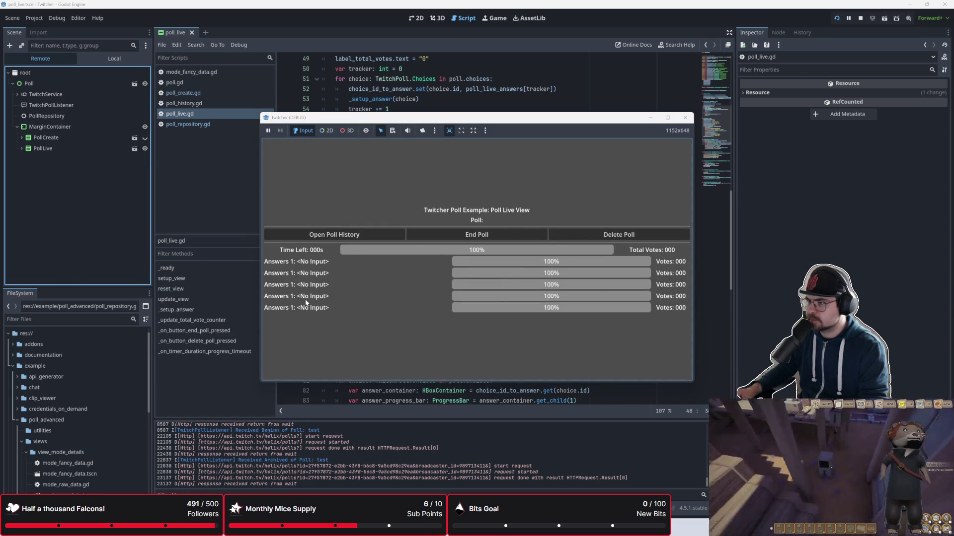
left_click(145, 148)
left_click(145, 138)
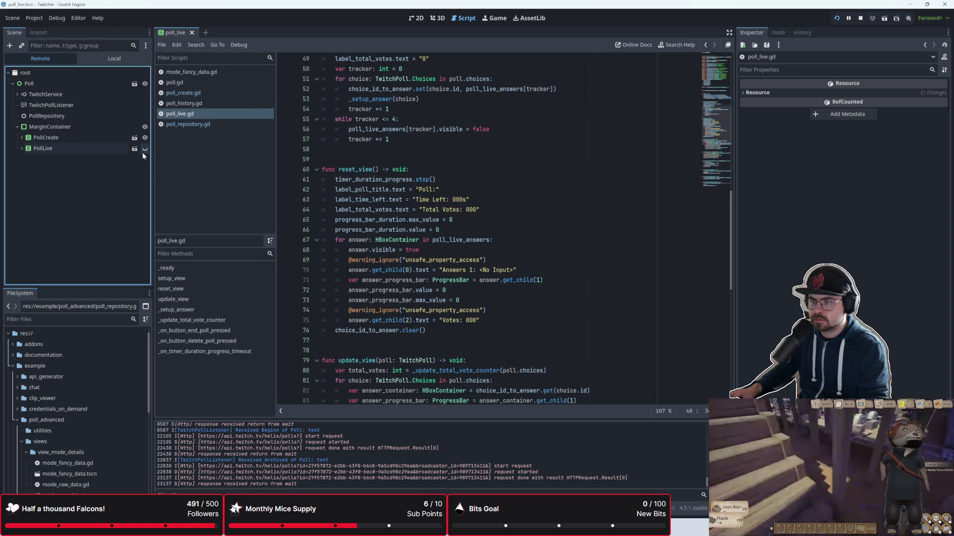
scroll(366, 188, "down", 10)
Review the end of reset_view and the end-poll handler in poll_live.gd
left_click(436, 189)
scroll(436, 189, "up", 10)
left_click(437, 190)
left_click(501, 240)
key("Down")
key("Down")
key("Down")
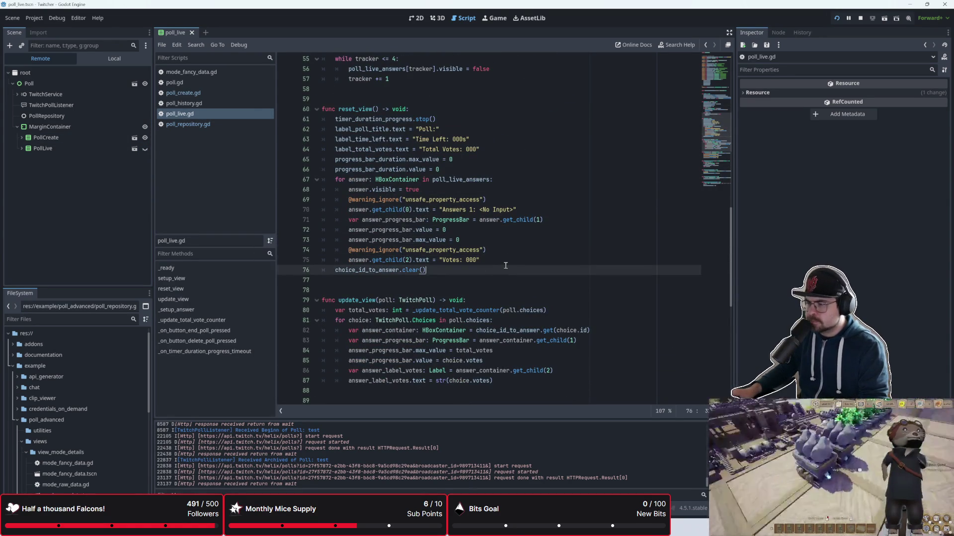
scroll(505, 261, "down", 10)
left_click(505, 261)
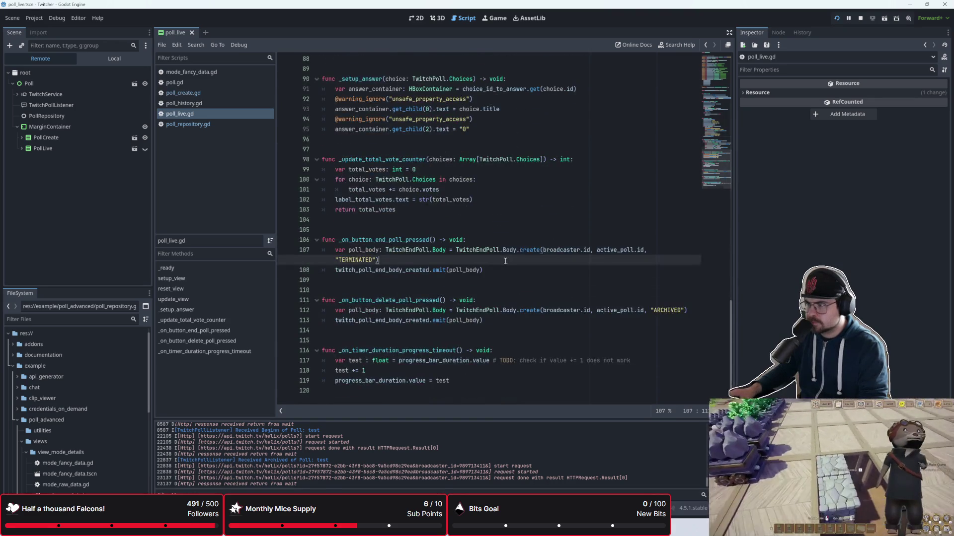
Check the progress bar setup in poll_live.gd's setup_view
scroll(505, 261, "up", 9)
scroll(505, 262, "up", 7)
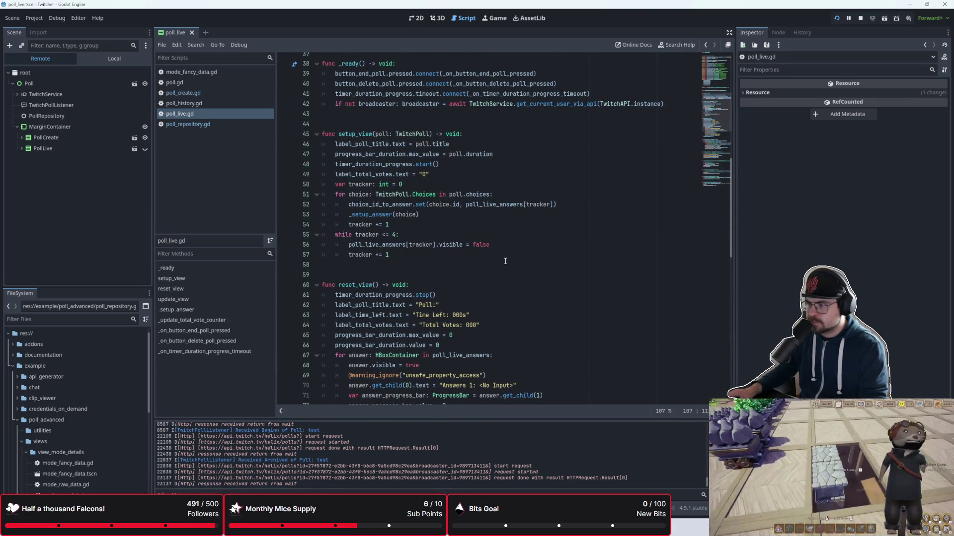
scroll(506, 262, "up", 2)
scroll(498, 240, "down", 2)
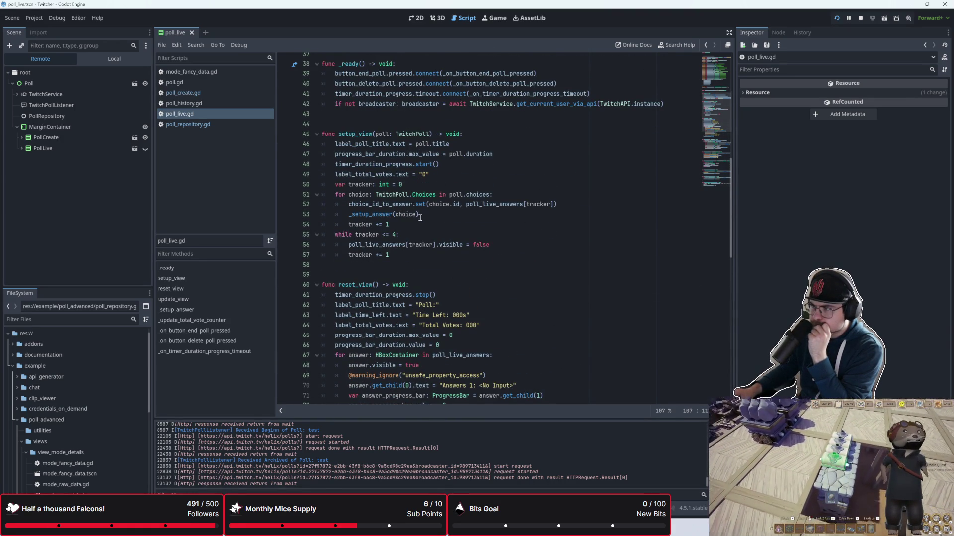
left_click(497, 144)
left_click(512, 164)
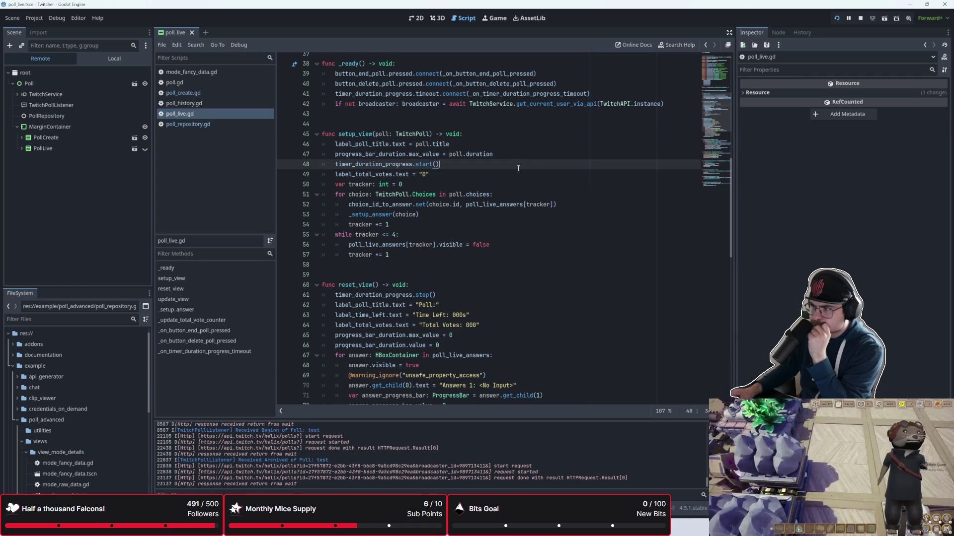
left_click(518, 153)
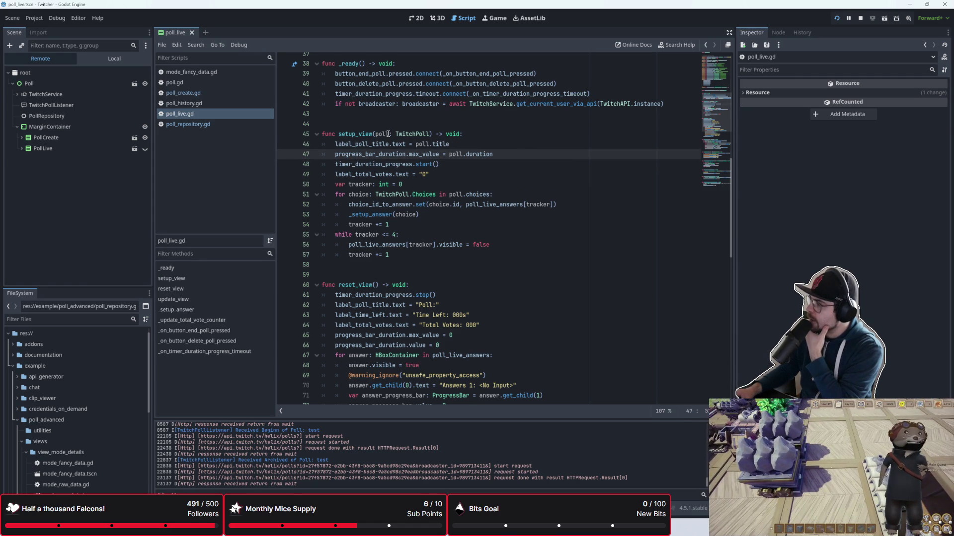
scroll(388, 134, "up", 2)
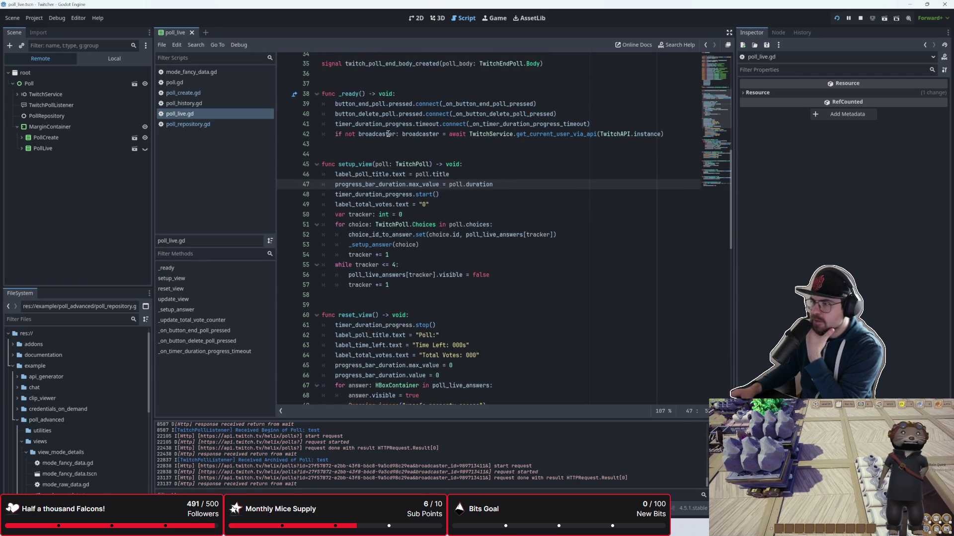
Open poll.gd and review the _on_poll_begin and _on_poll_progress handlers
left_click(171, 82)
scroll(369, 180, "up", 10)
scroll(369, 180, "down", 10)
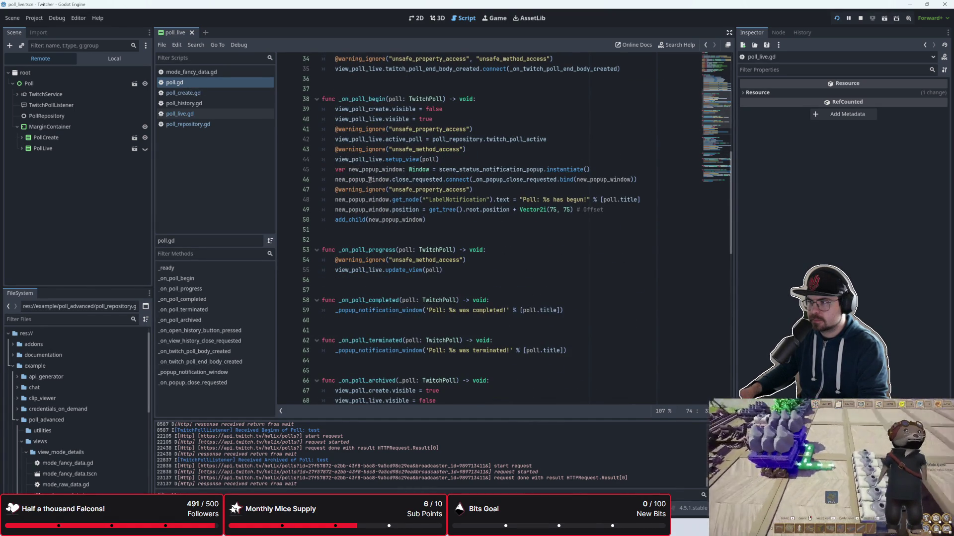
scroll(369, 180, "up", 1)
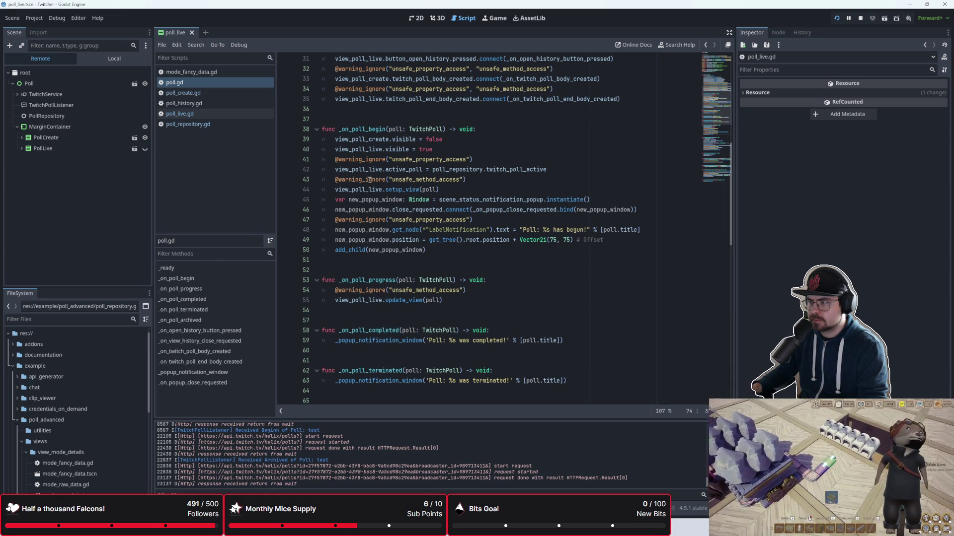
key("alt+Tab")
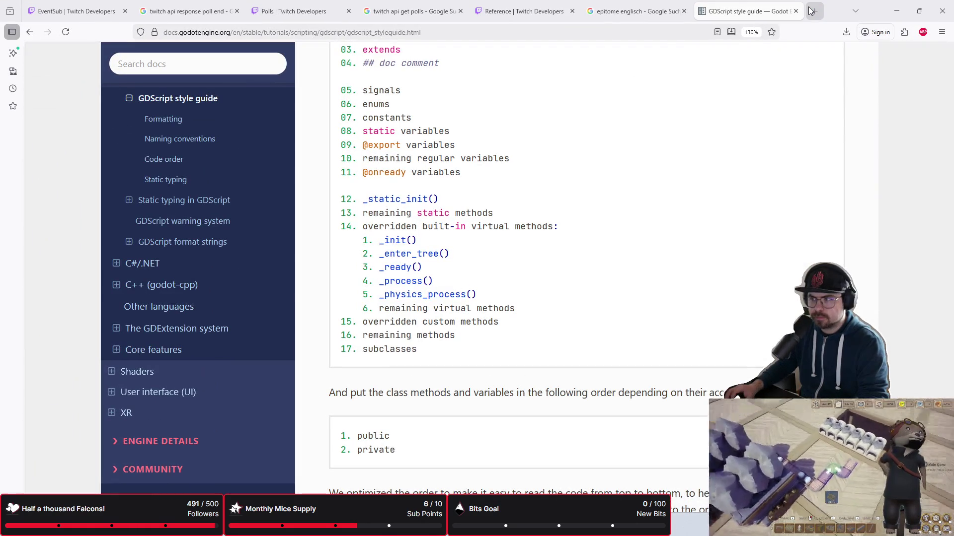
Search the web for 'twitch poll response on begin' in a new tab
left_click(810, 11)
type("twitch")
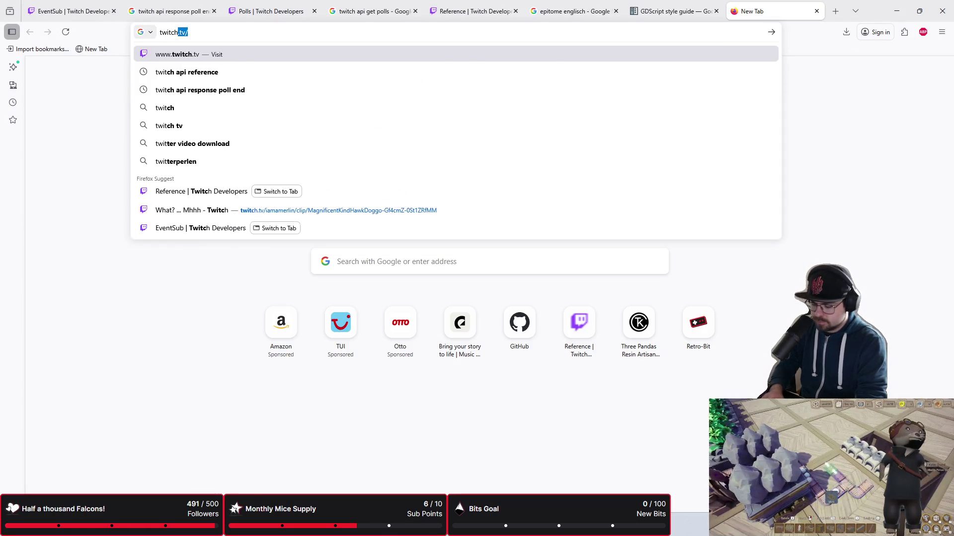
type(" poll response on begin")
key("Return")
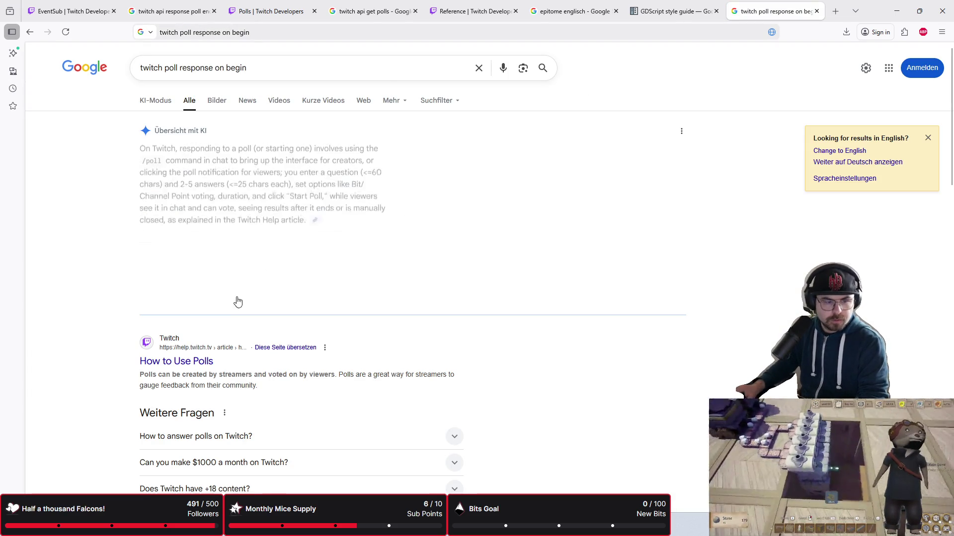
scroll(111, 256, "down", 2)
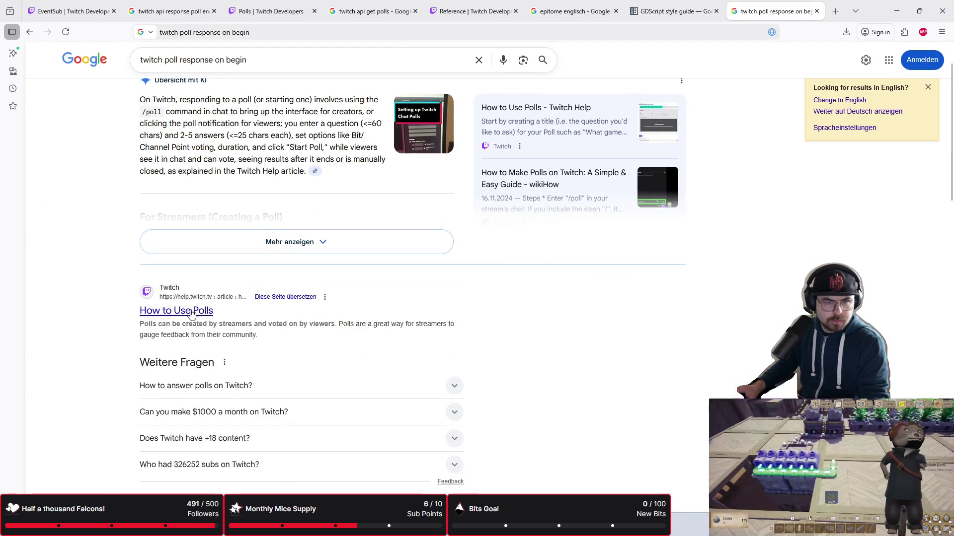
Refine the search with 'api' and open the Twitch API Reference result in a new tab
left_click(163, 65)
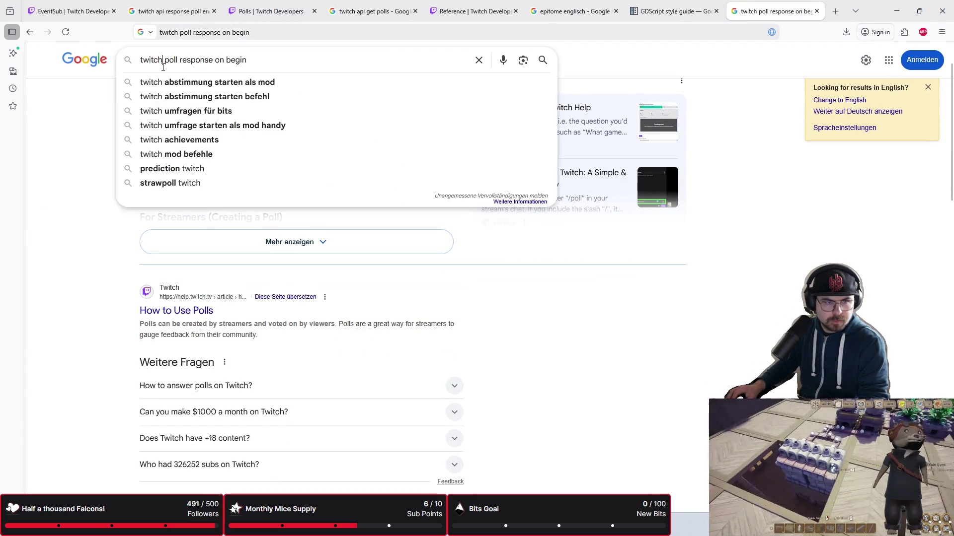
type("api")
key("Return")
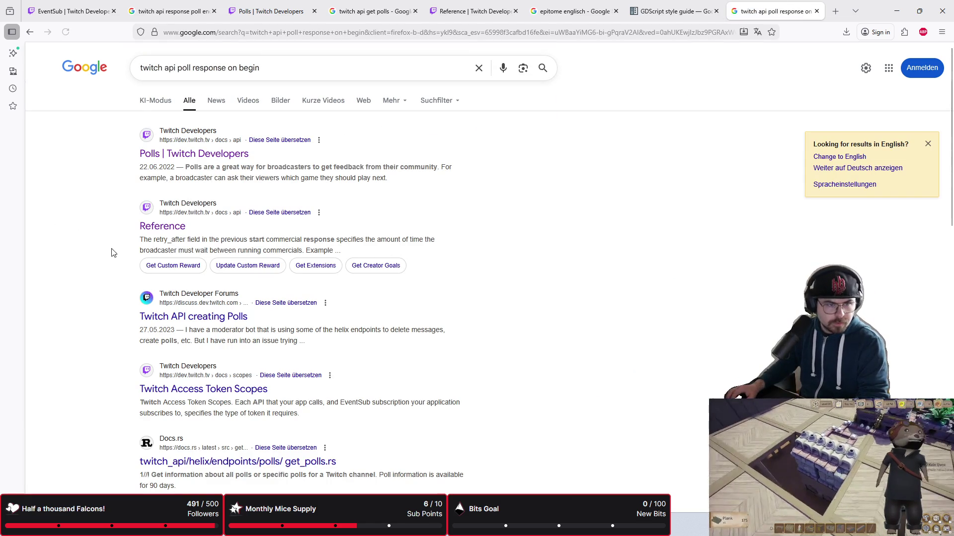
middle_click(157, 224)
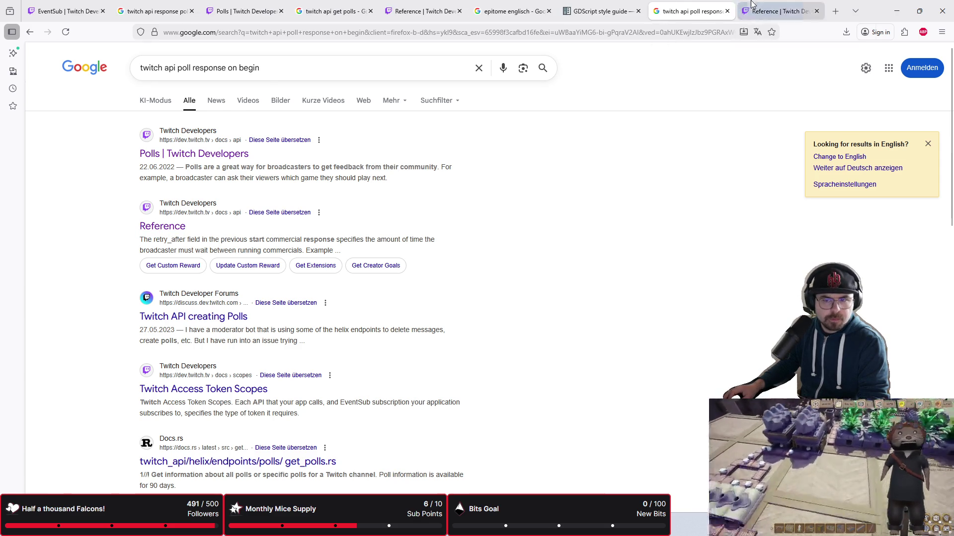
On the Reference page, search for 'poll' and step through matches to Get Polls
left_click(746, 7)
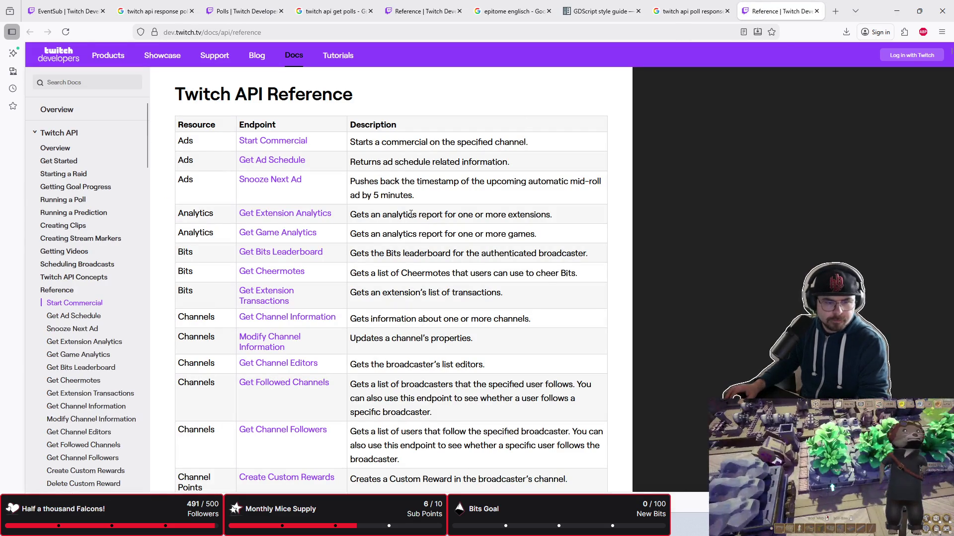
key("Tab")
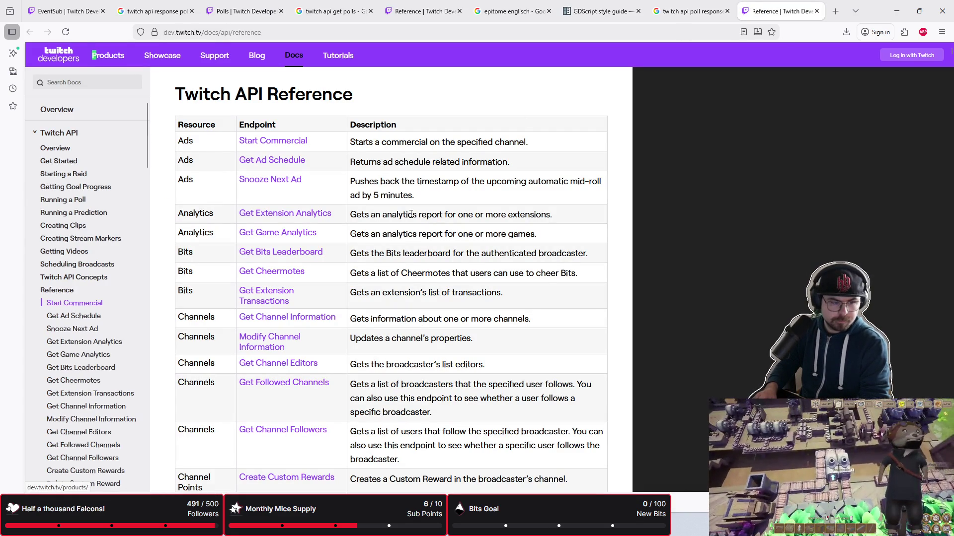
type("poll")
key("Return")
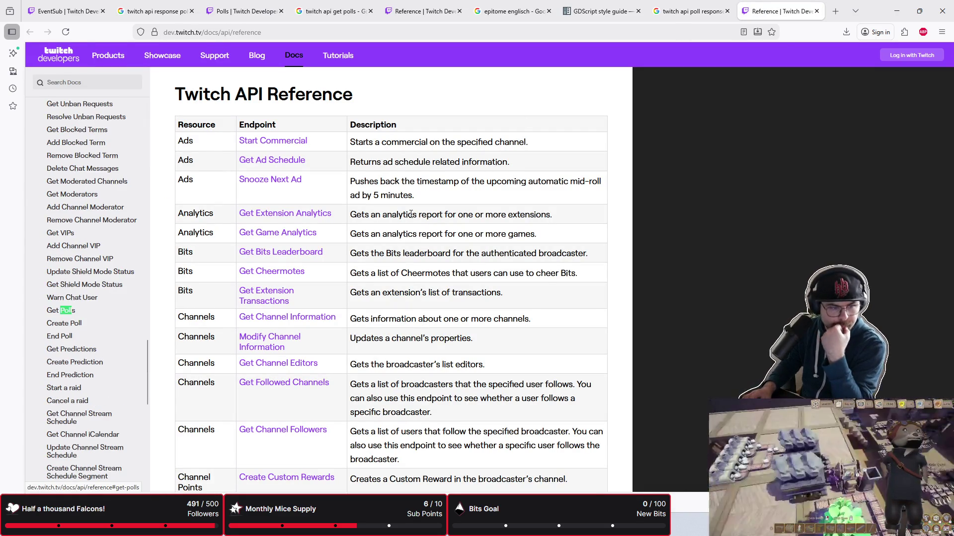
key("Return")
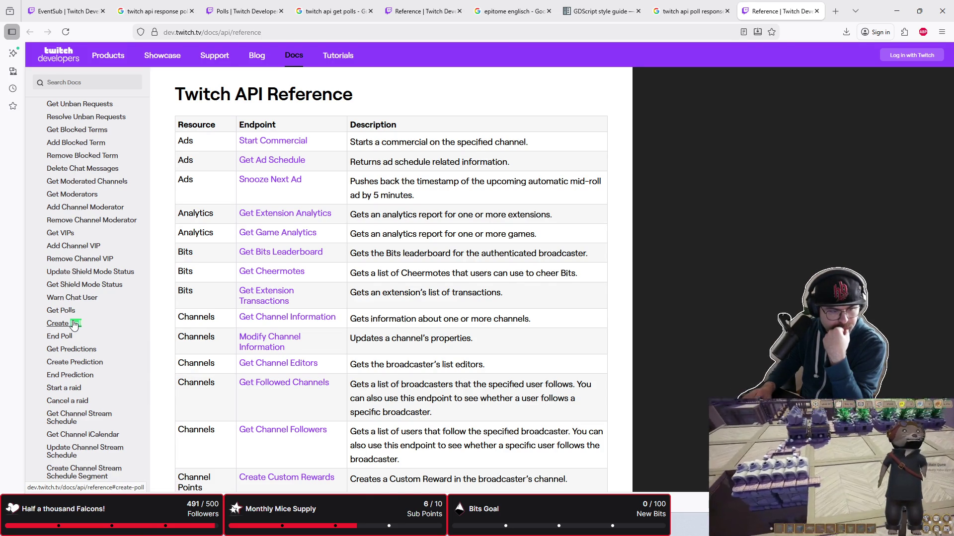
key("Return")
key("Return")
key("Return")
key("Return")
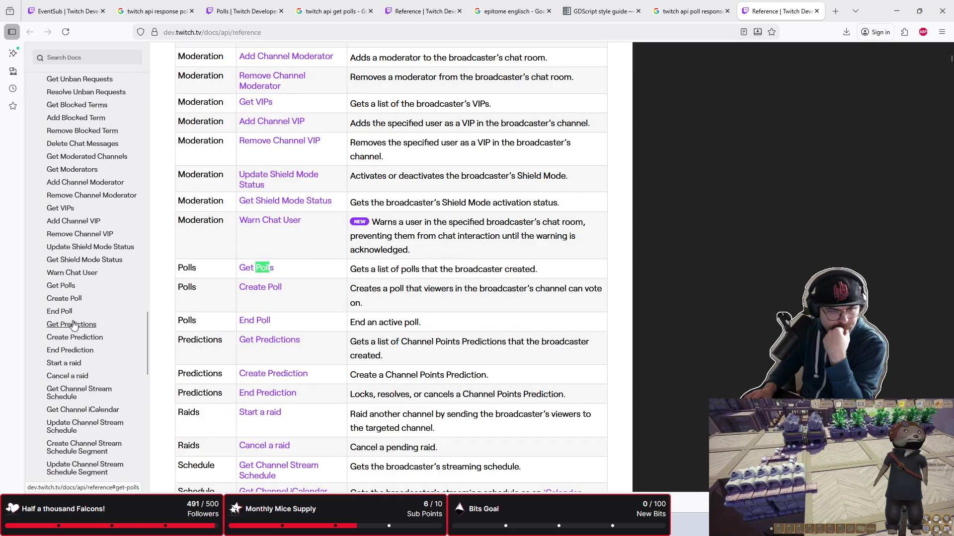
key("Return")
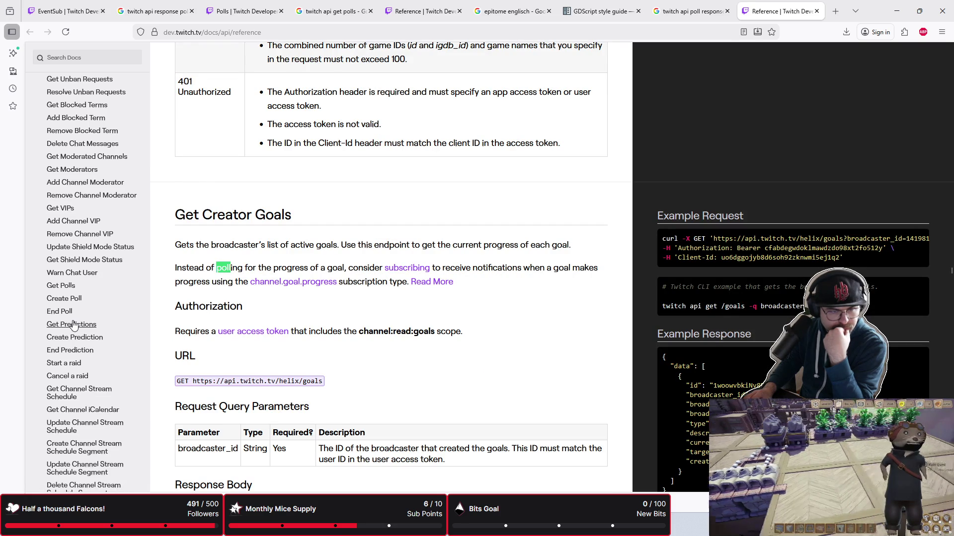
key("Return")
key("Return")
key("Return")
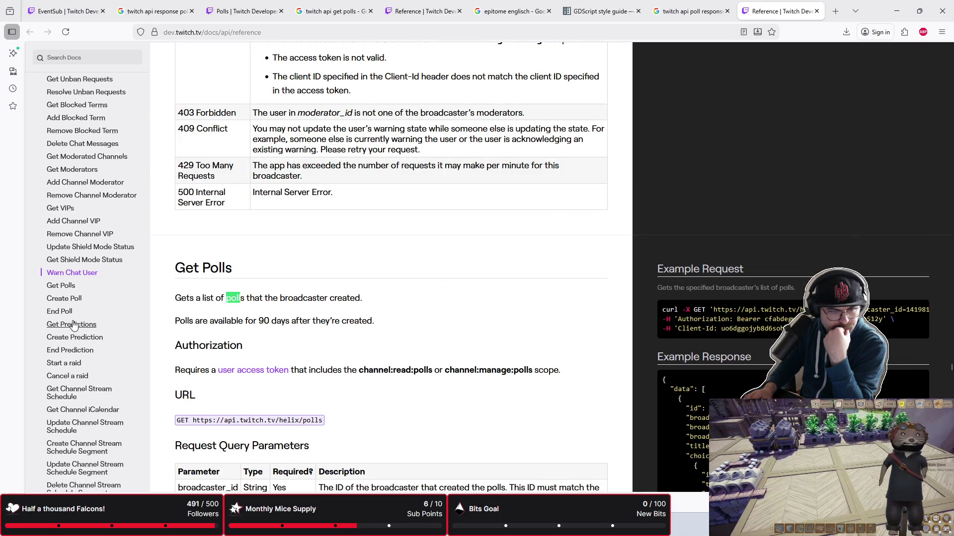
Read through the Get Polls request parameters and response fields
scroll(233, 309, "down", 2)
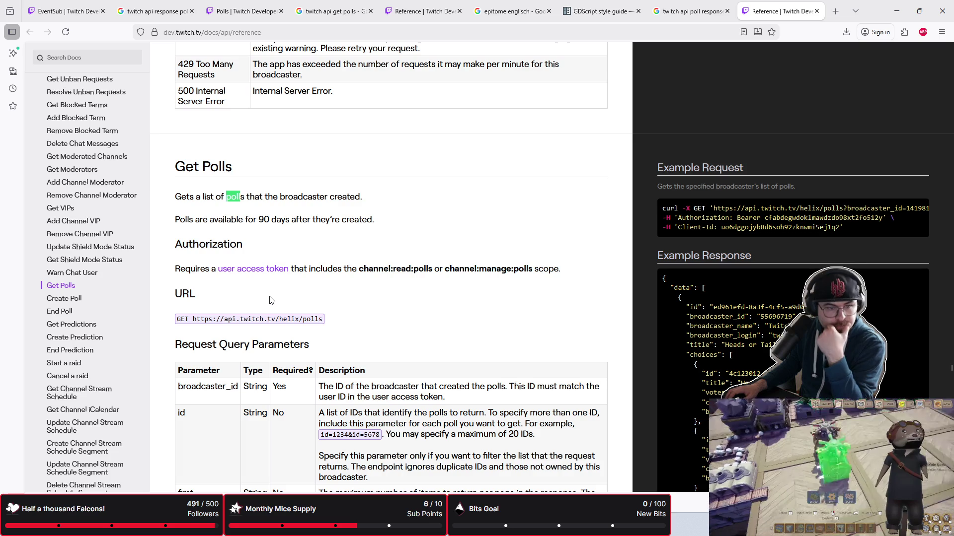
scroll(273, 298, "down", 1)
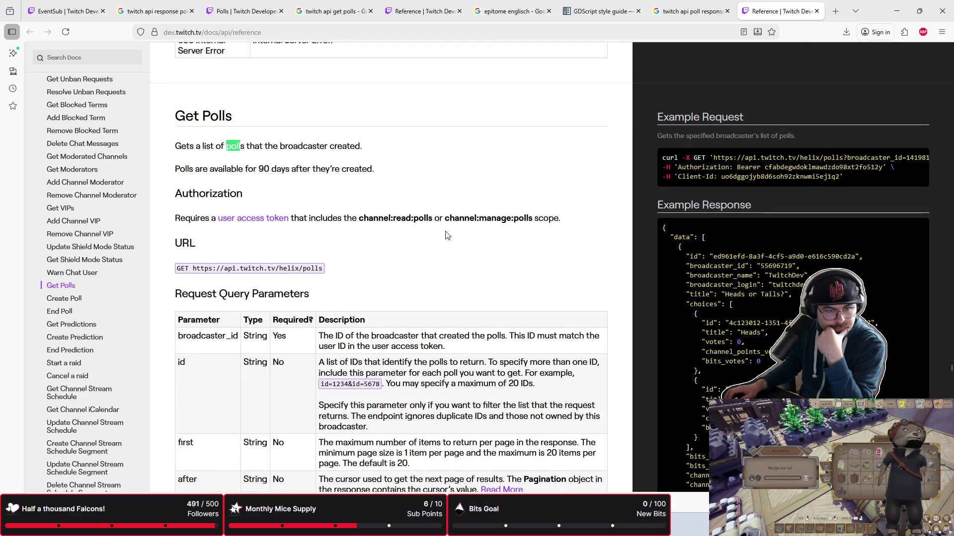
scroll(446, 233, "down", 5)
scroll(443, 232, "up", 2)
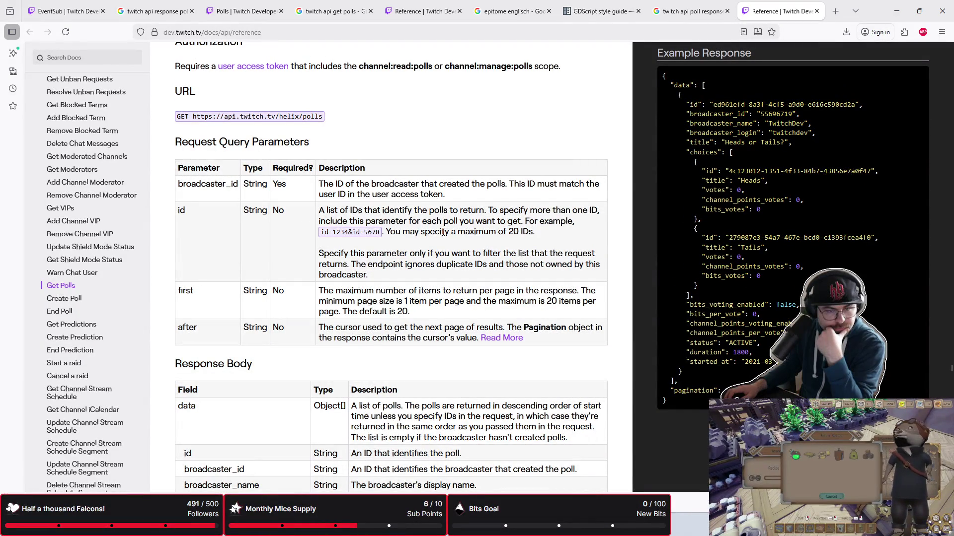
scroll(443, 232, "down", 6)
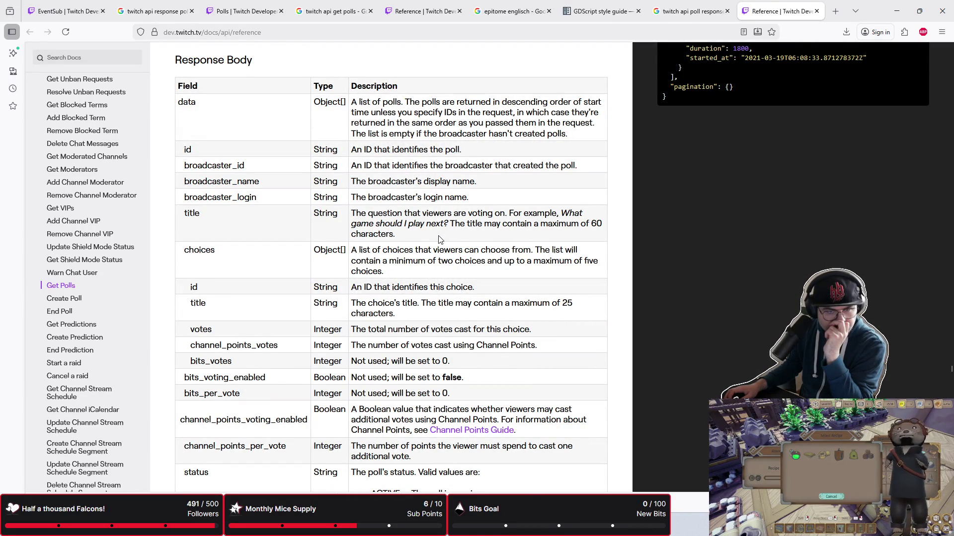
scroll(439, 240, "down", 5)
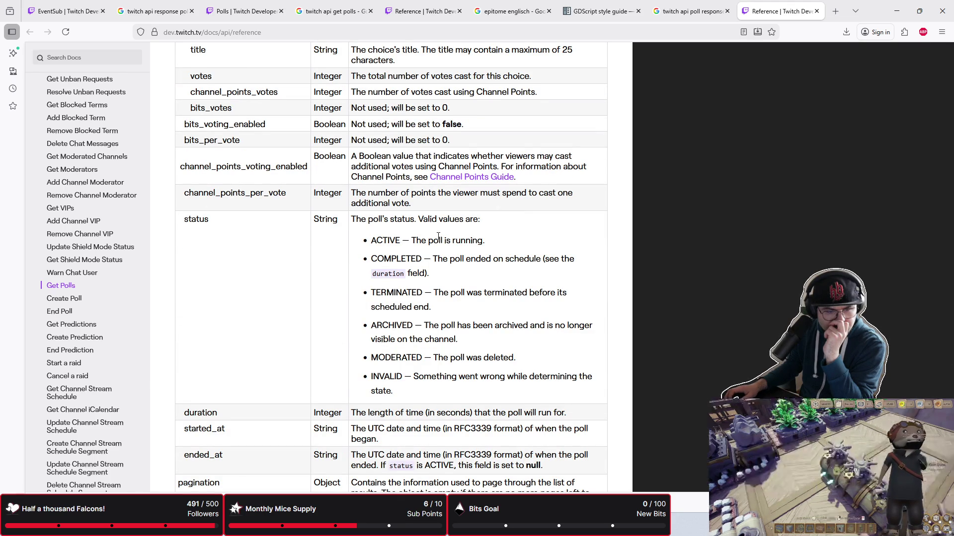
scroll(438, 237, "up", 8)
scroll(439, 240, "up", 5)
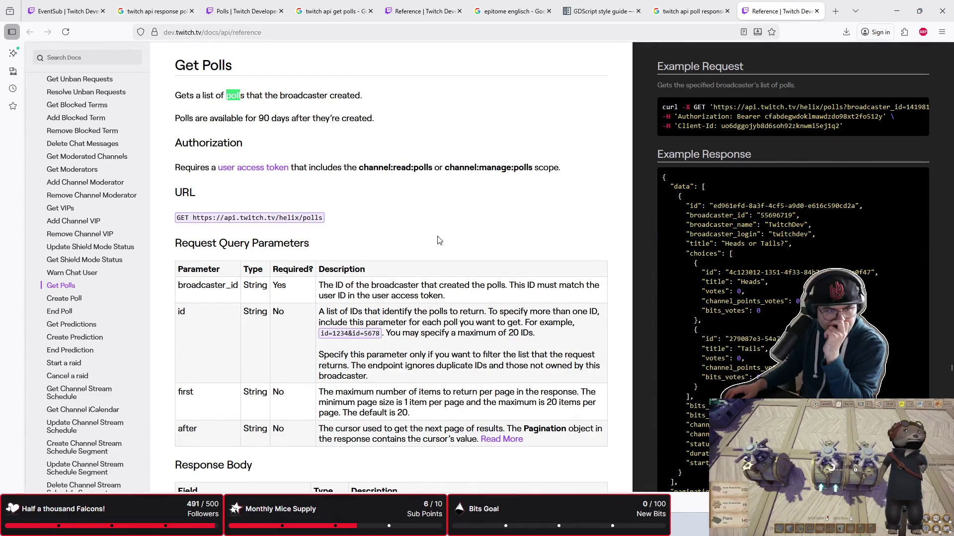
scroll(438, 240, "down", 13)
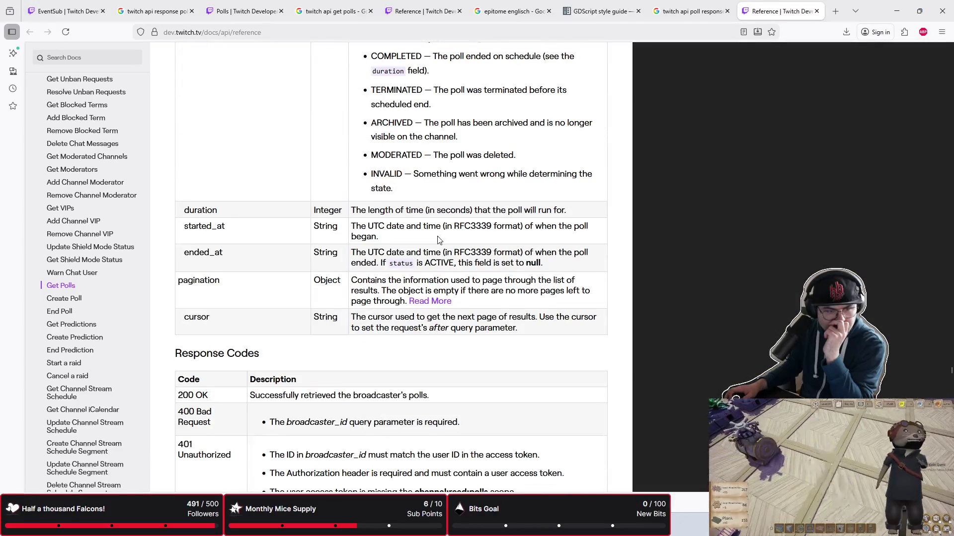
scroll(438, 240, "up", 3)
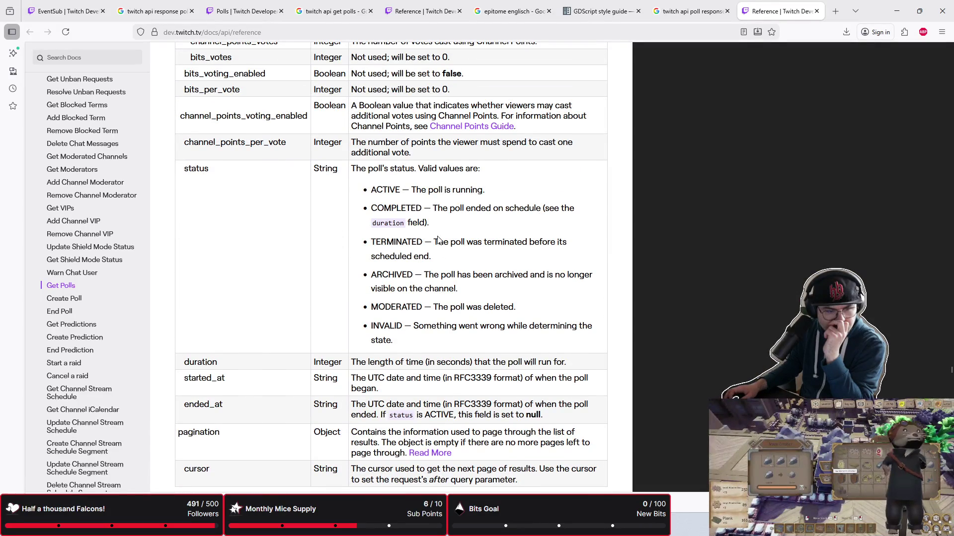
scroll(438, 240, "up", 7)
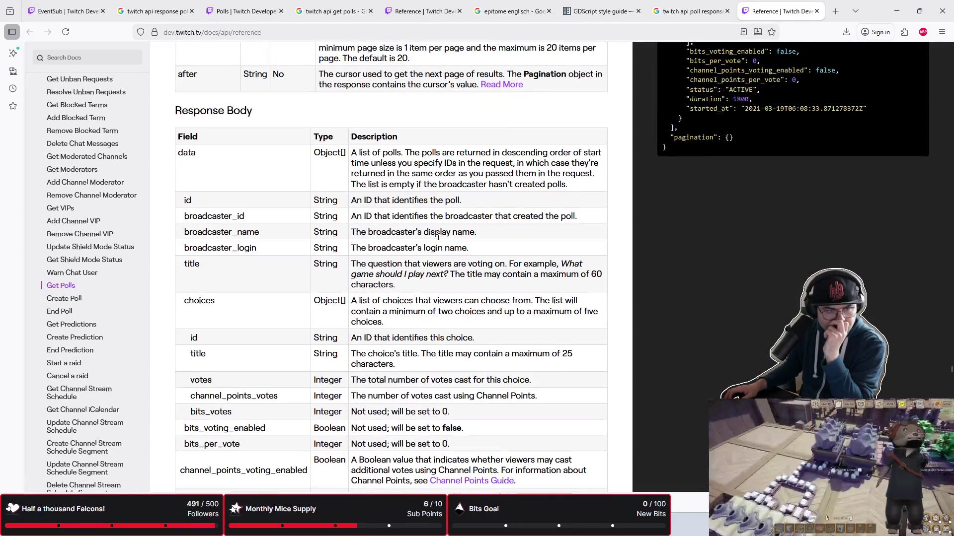
scroll(438, 238, "up", 8)
scroll(438, 239, "down", 3)
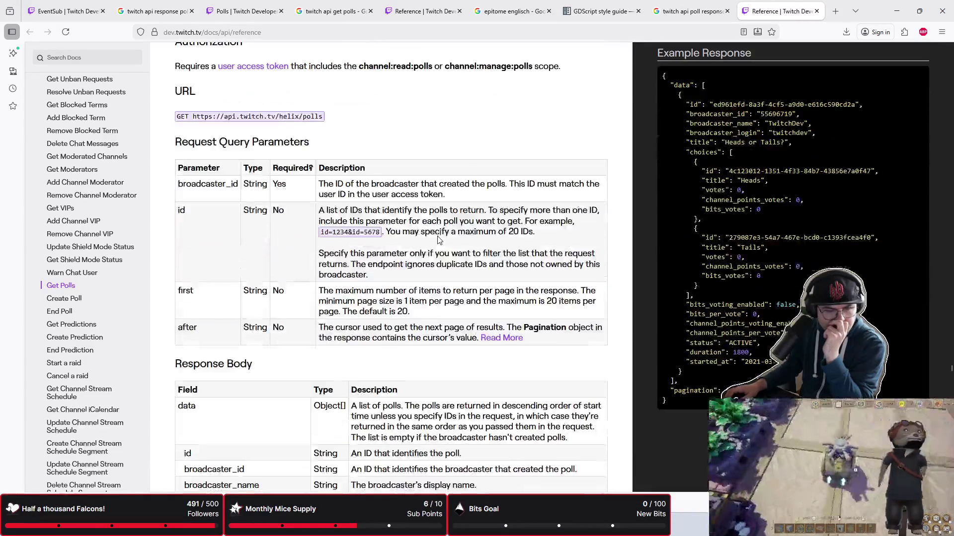
key("alt+Tab")
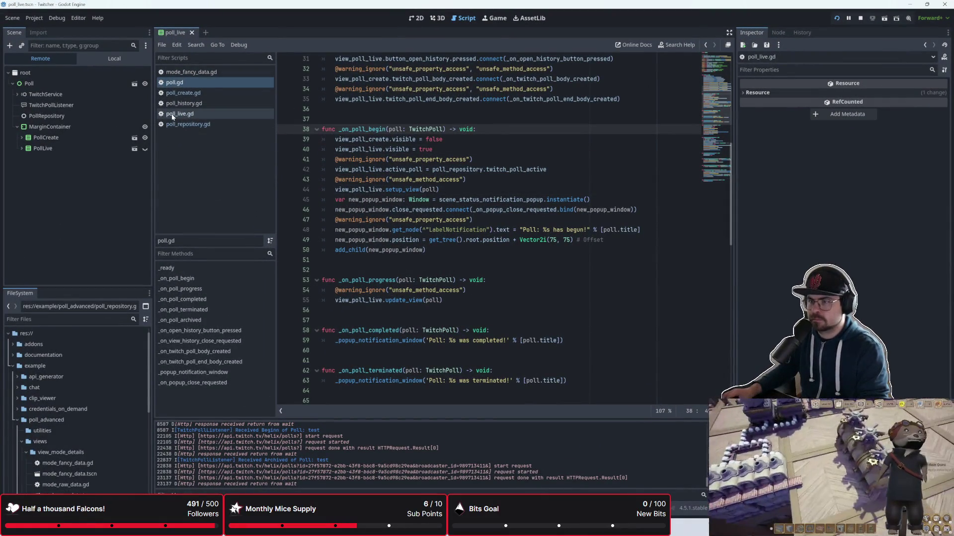
Open poll_repository.gd and move to the blank line after _sync_with_twitch
left_click(189, 124)
left_click(386, 199)
key("Down")
key("Down")
key("Down")
scroll(387, 197, "down", 2)
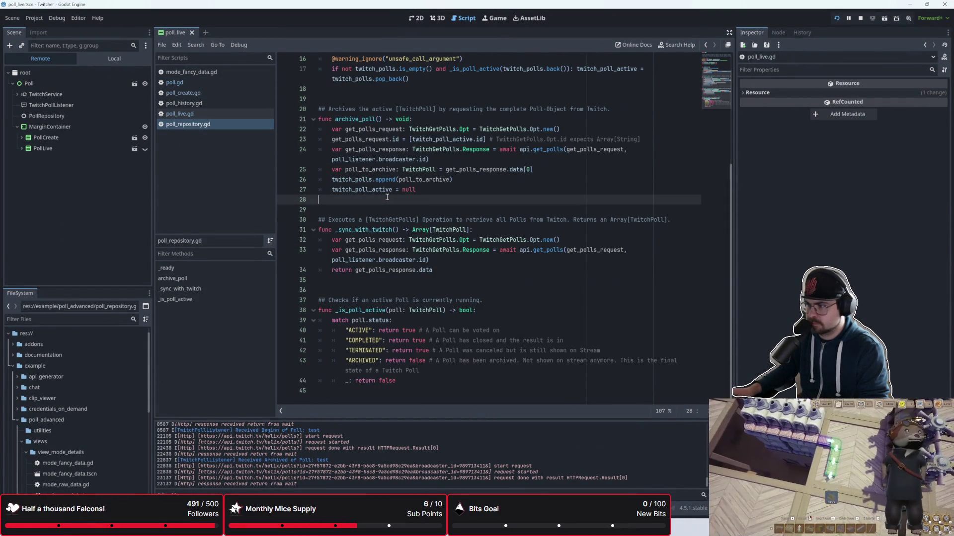
scroll(385, 197, "up", 5)
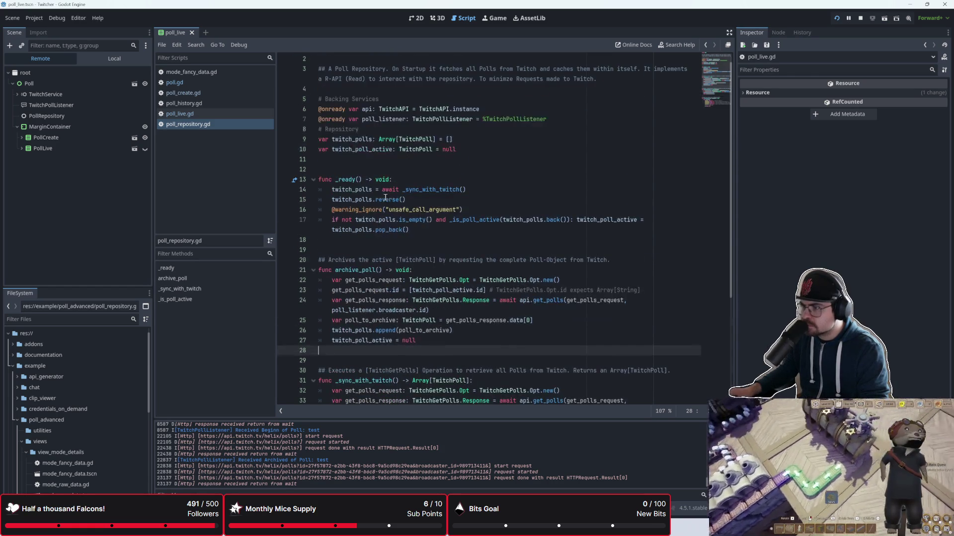
scroll(383, 199, "up", 1)
scroll(383, 198, "down", 2)
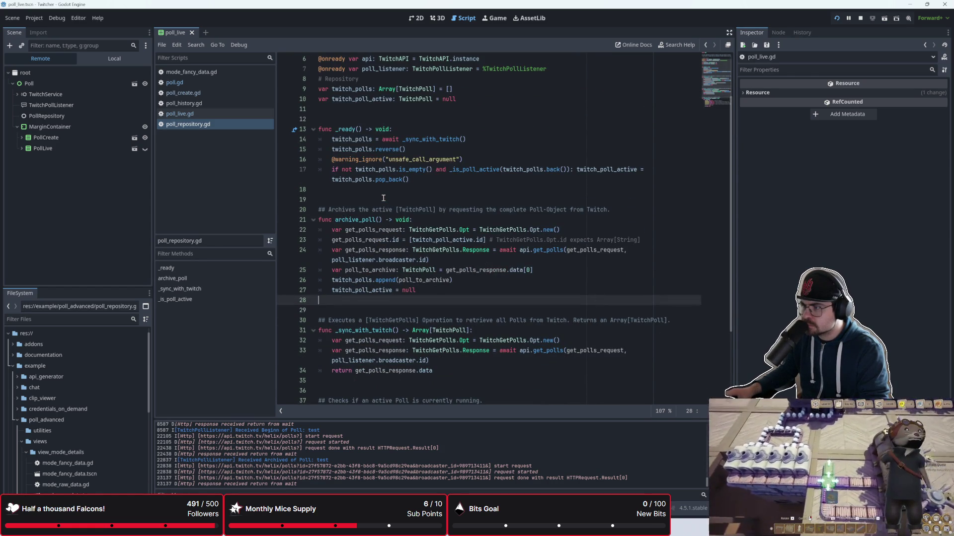
scroll(383, 198, "down", 3)
left_click(333, 292)
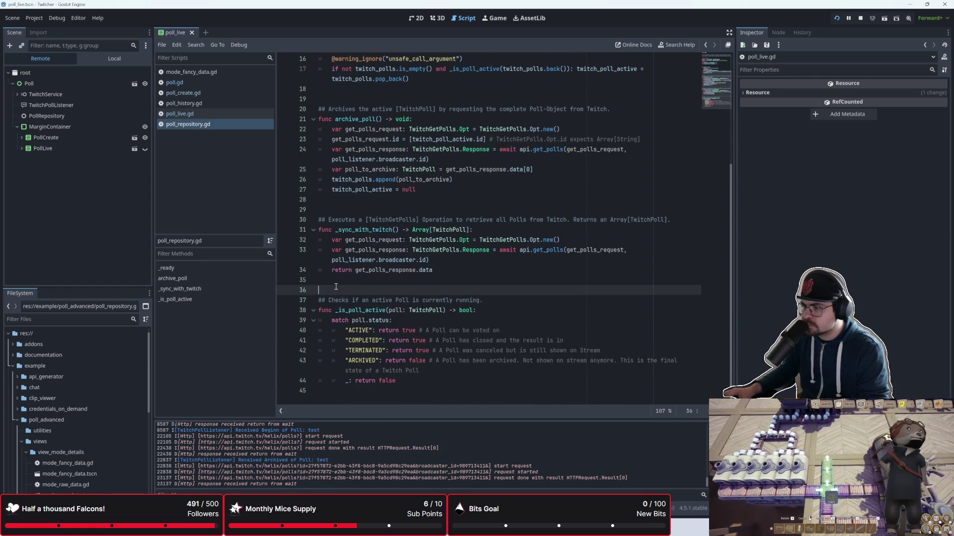
Add empty lines and start a doc comment about syncing a specific poll
key("Return")
key("Return")
key("Up")
key("Up")
key("Return")
type("##Syncs")
type("specific")
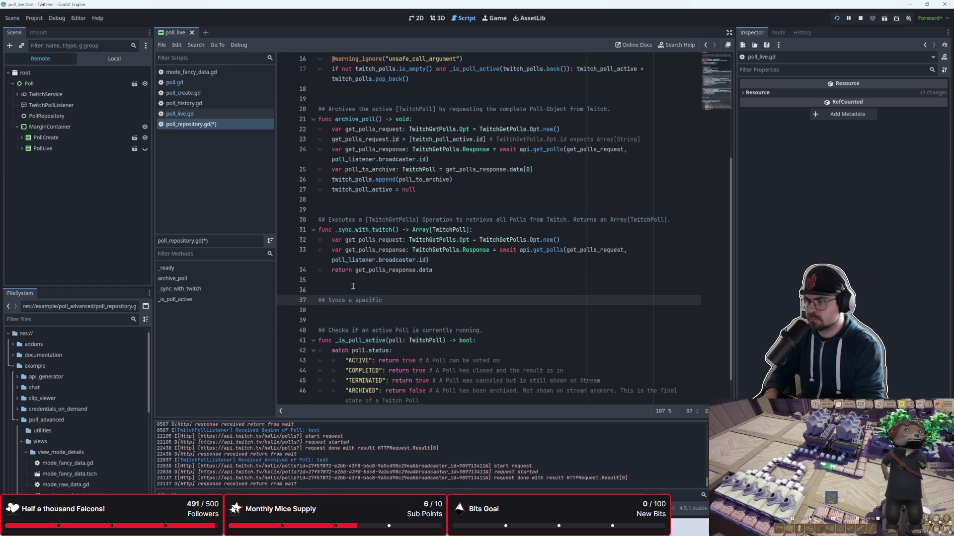
type(" poll")
key("BackSpace")
key("BackSpace")
key("BackSpace")
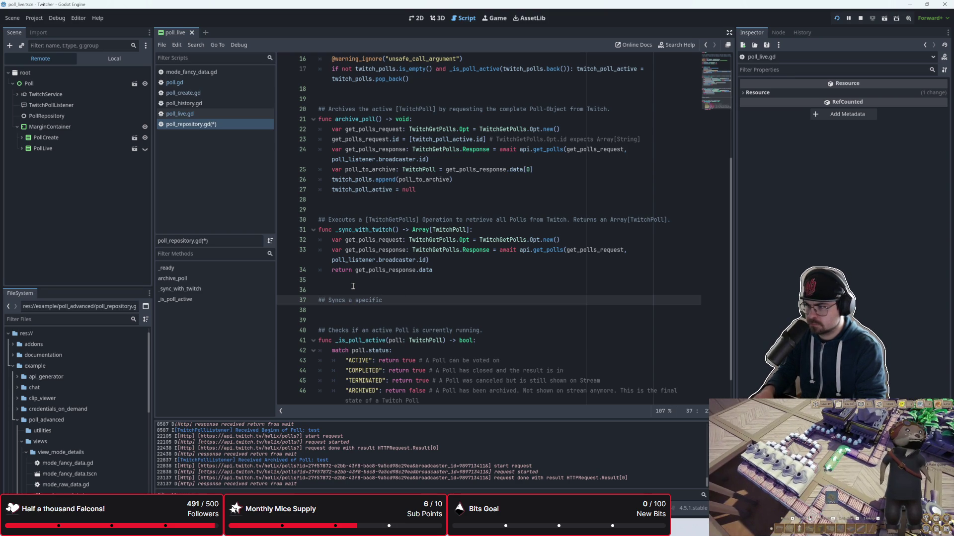
type("[Two")
key("BackSpace")
key("BackSpace")
key("BackSpace")
key("BackSpace")
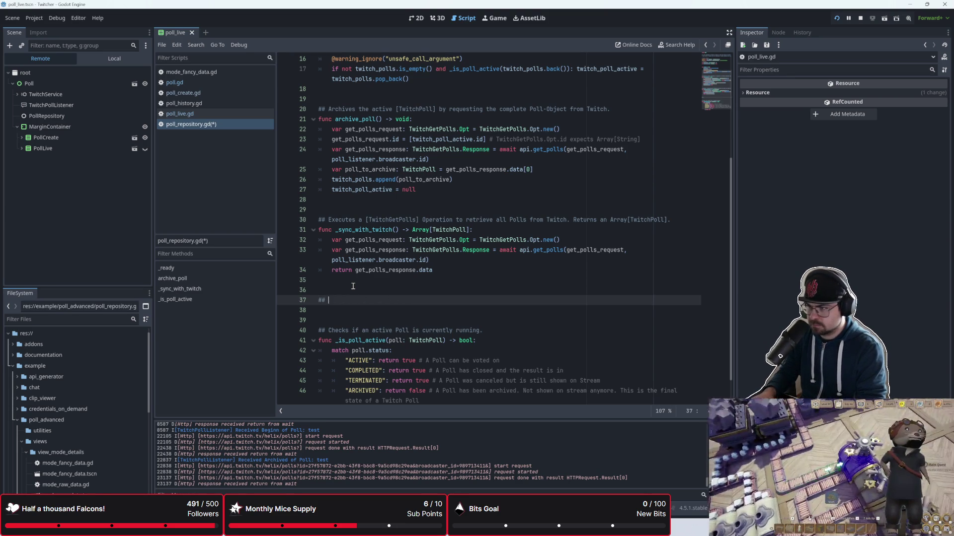
Write the stub 'func get_poll_from_twitch_by_id -> TwitchPoll:' with a pass body
type("func _get")
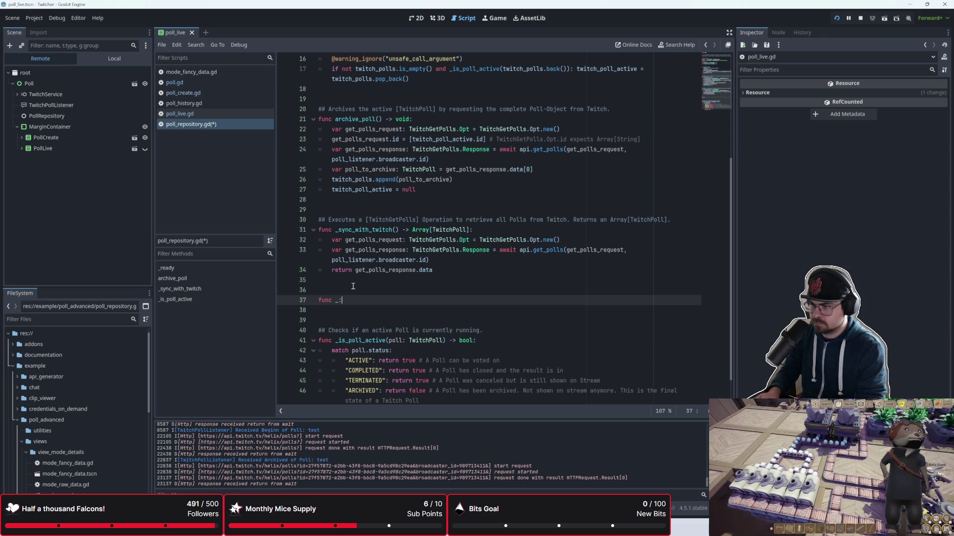
key("BackSpace")
key("BackSpace")
key("BackSpace")
type("get_sing")
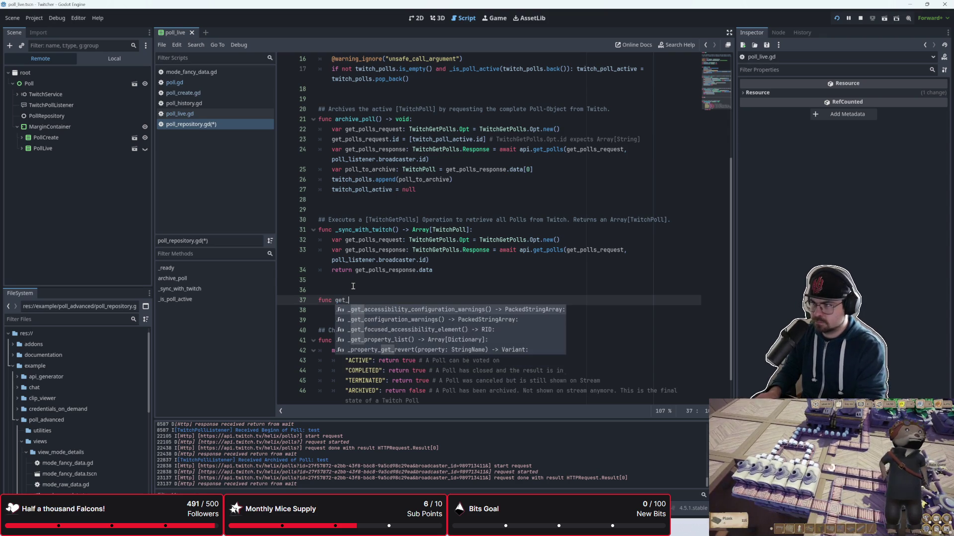
key("BackSpace")
key("BackSpace")
key("BackSpace")
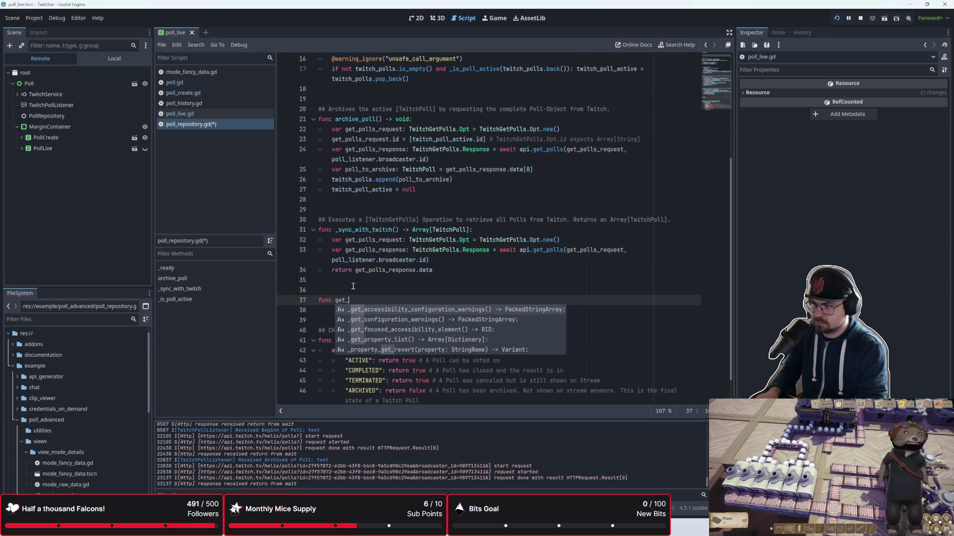
type("poll_from_twitch")
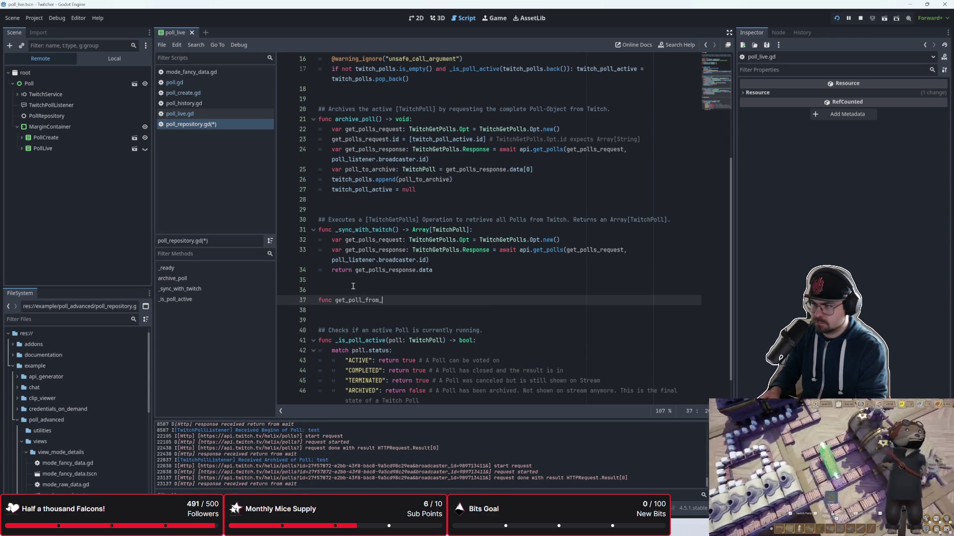
type("_by_id ")
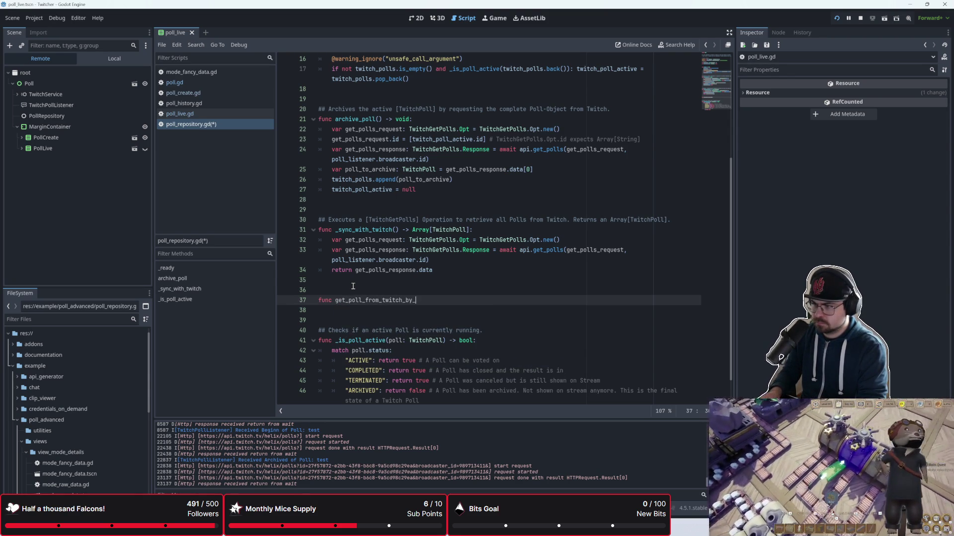
type("-> T")
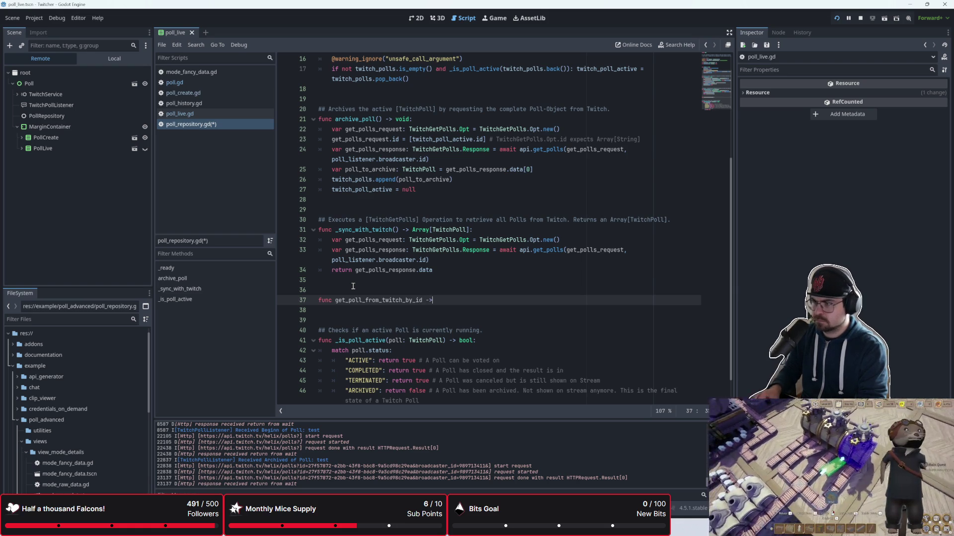
type("witchPoll:")
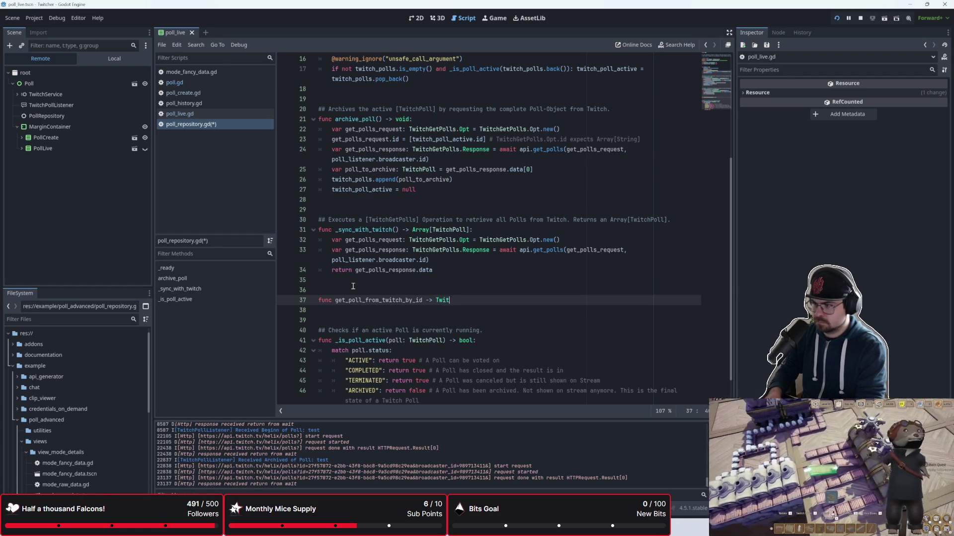
key("Return")
type("pass")
Cut the stub and move to the empty line after archive_poll
key("shift+Up")
key("shift+Home")
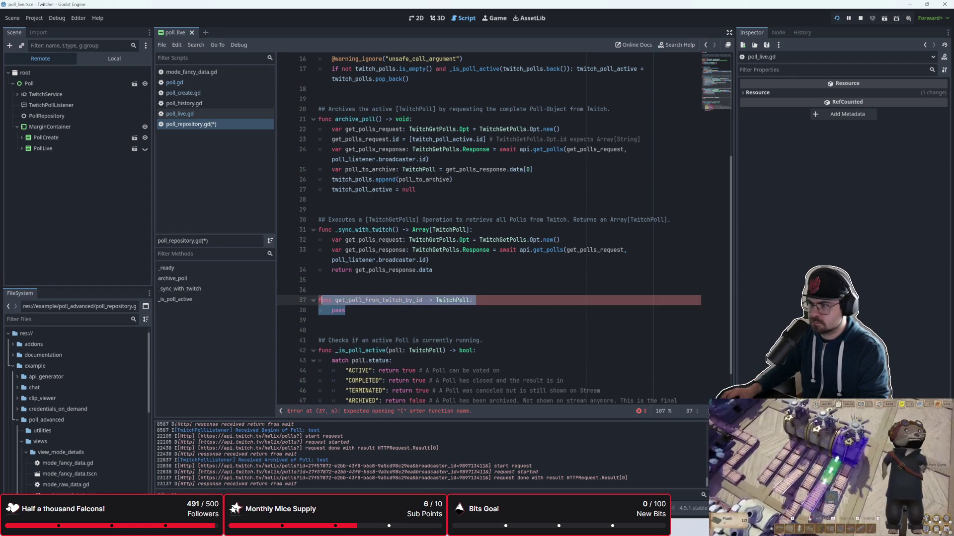
key("Delete")
key("Delete")
key("Delete")
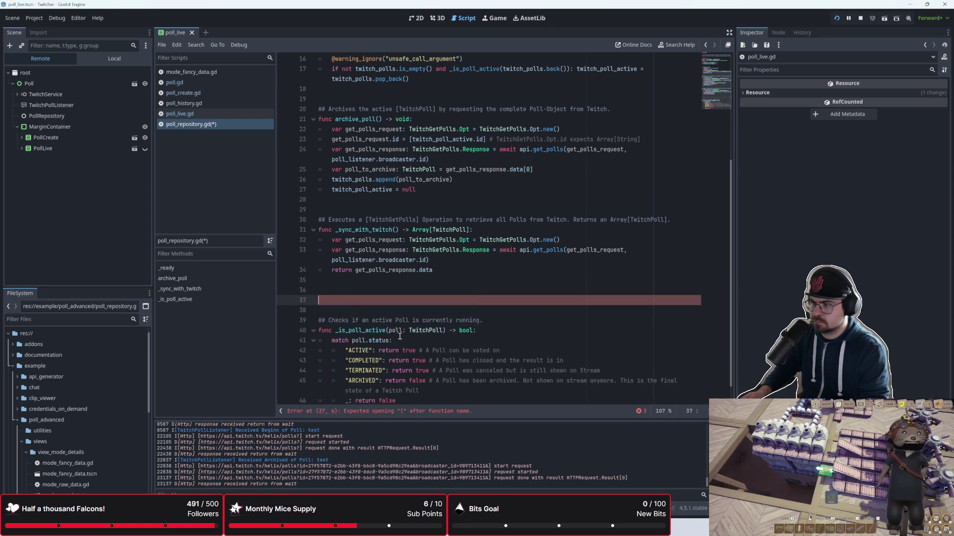
scroll(391, 201, "up", 2)
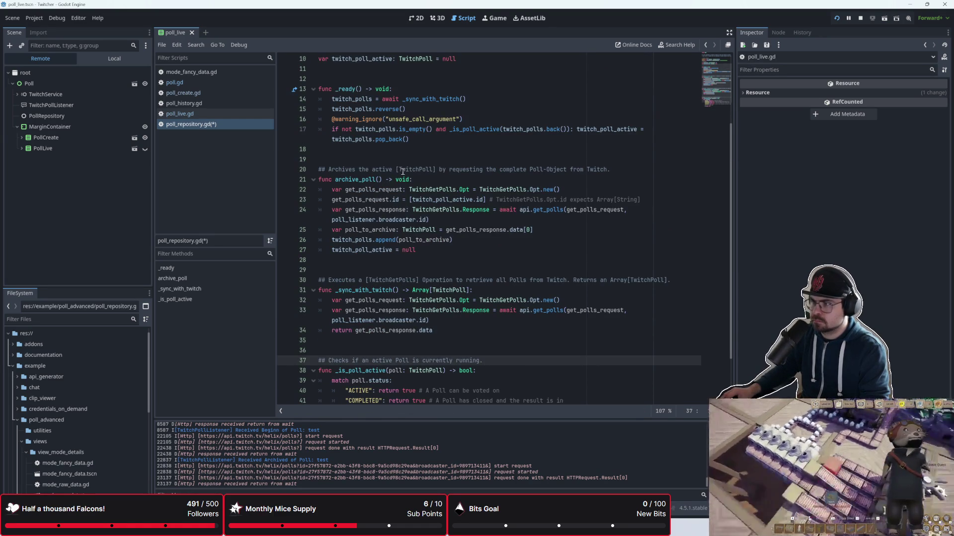
left_click(364, 268)
Paste the get_poll_from_twitch_by_id stub after archive_poll and review it
key("ctrl+v")
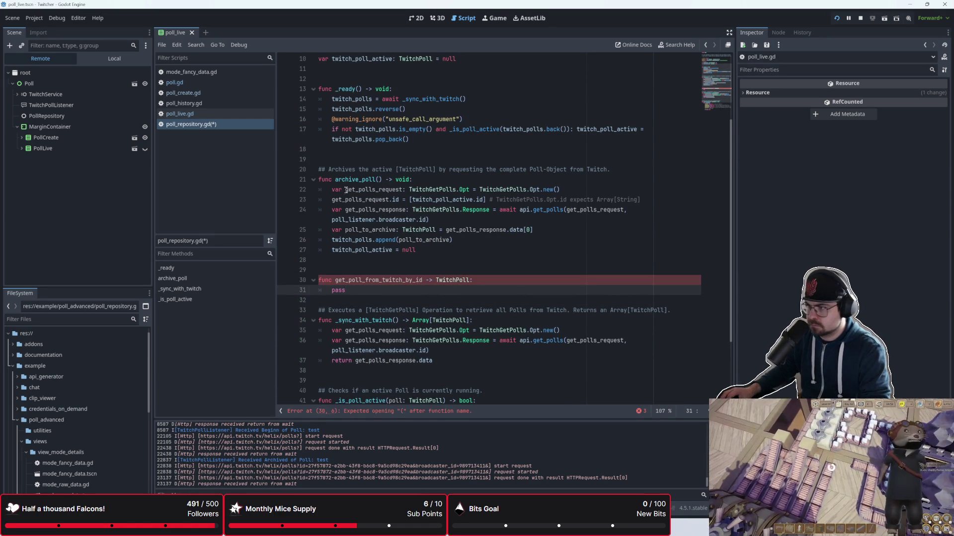
left_click_drag(345, 189, 401, 189)
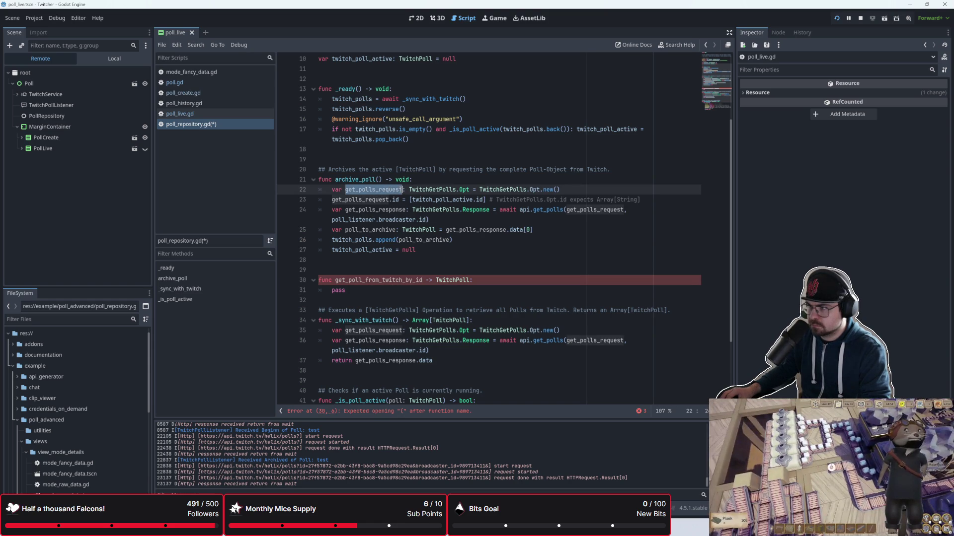
left_click(398, 259)
left_click(397, 280)
left_click(397, 291)
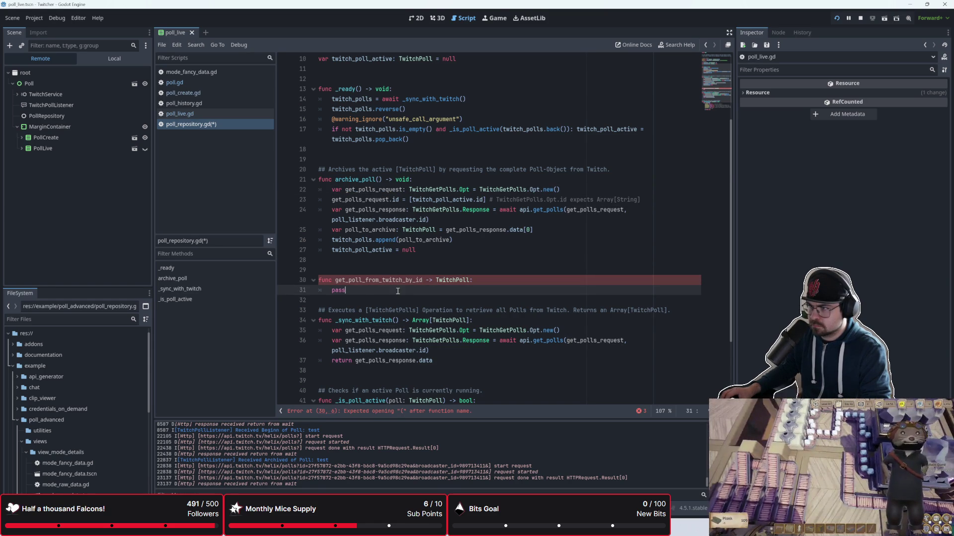
scroll(398, 292, "down", 3)
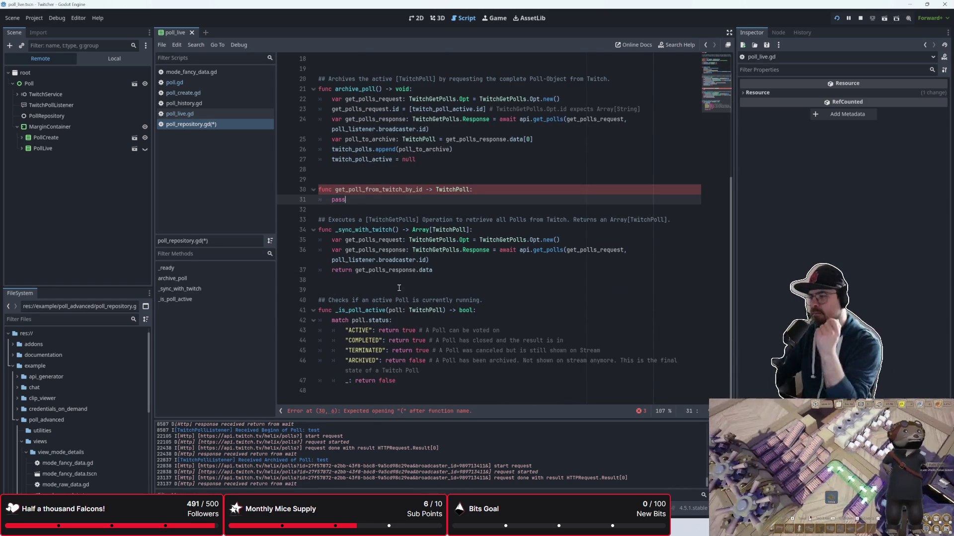
scroll(399, 288, "up", 5)
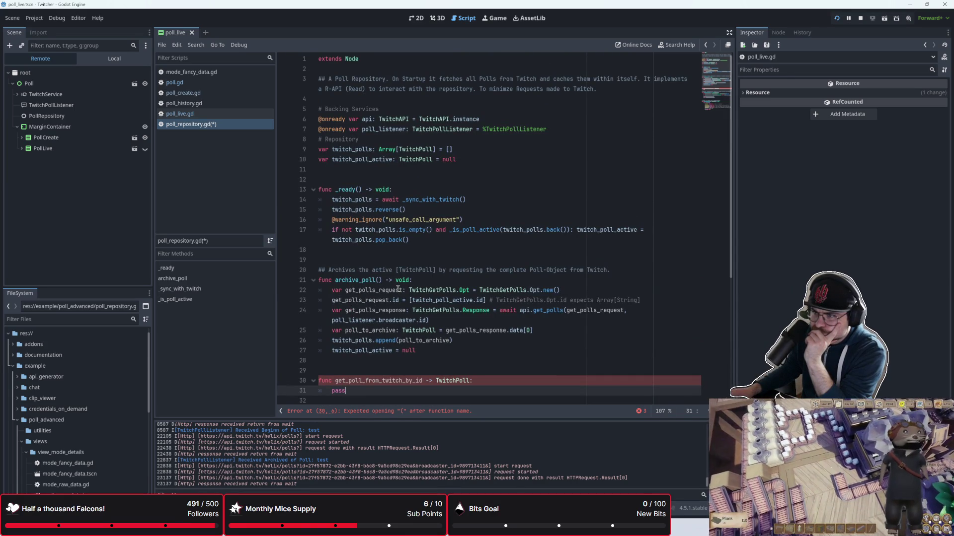
Delete the pasted stub and save poll_repository.gd
left_click(104, 58)
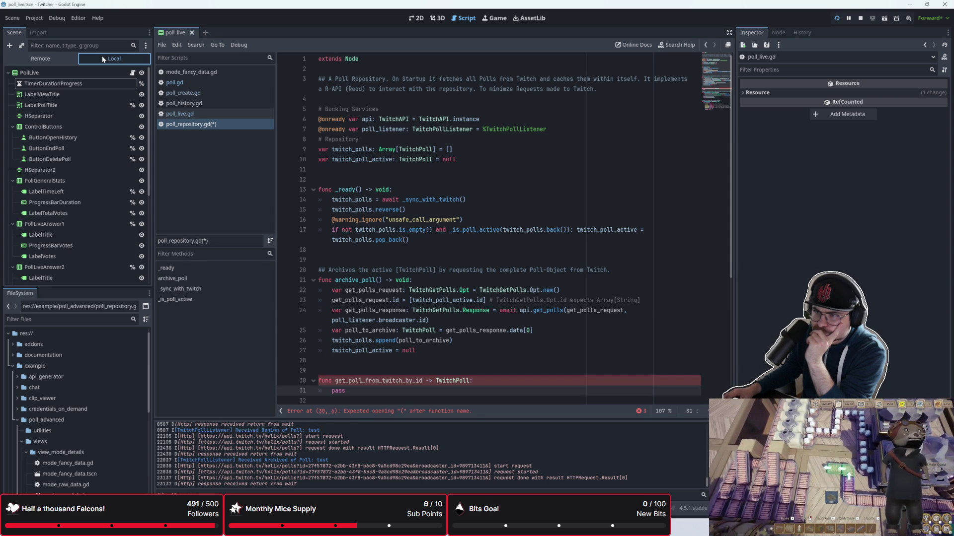
left_click(67, 57)
scroll(353, 238, "down", 5)
left_click_drag(353, 238, 316, 228)
key("Delete")
key("Delete")
key("Delete")
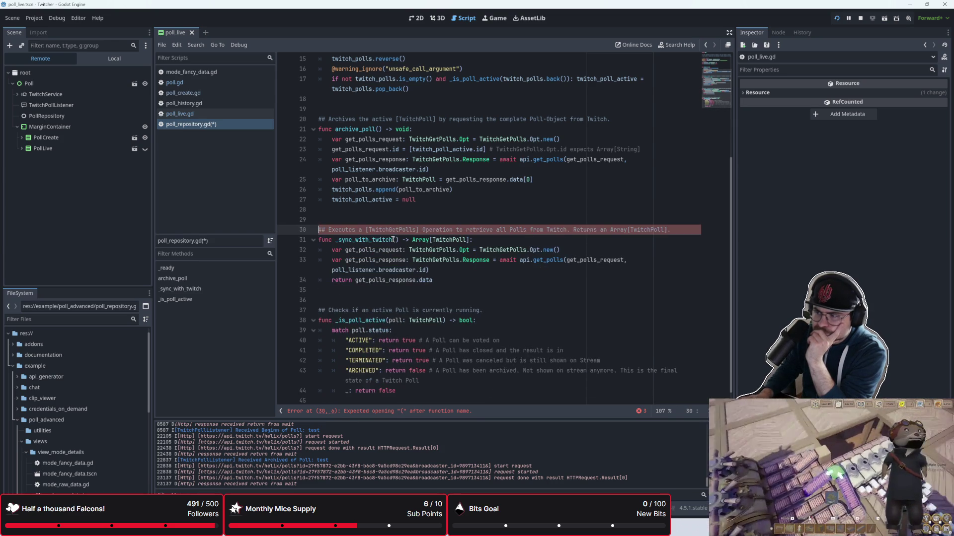
key("ctrl+s")
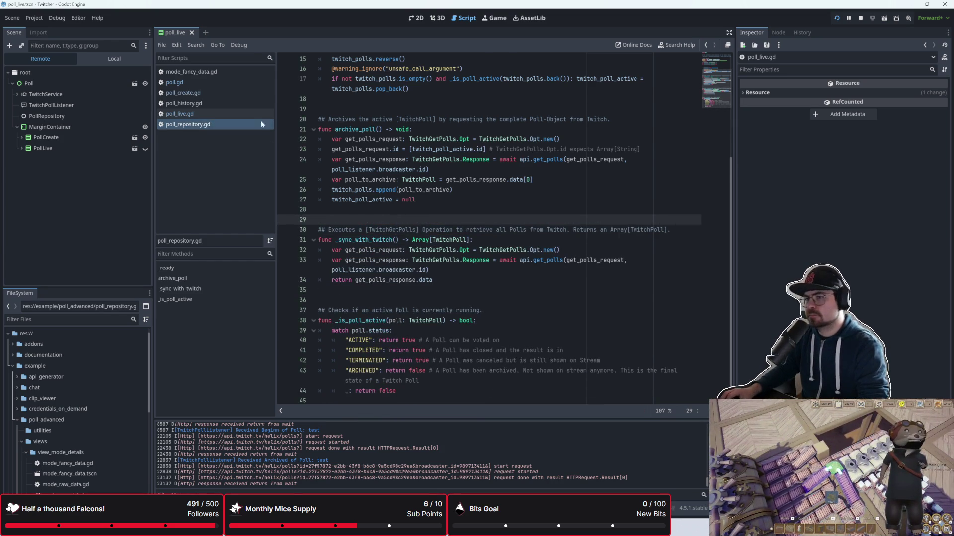
Open poll.gd, add then remove a blank line in _on_poll_begin, and view the Get Polls reference
left_click(250, 82)
scroll(541, 231, "up", 1)
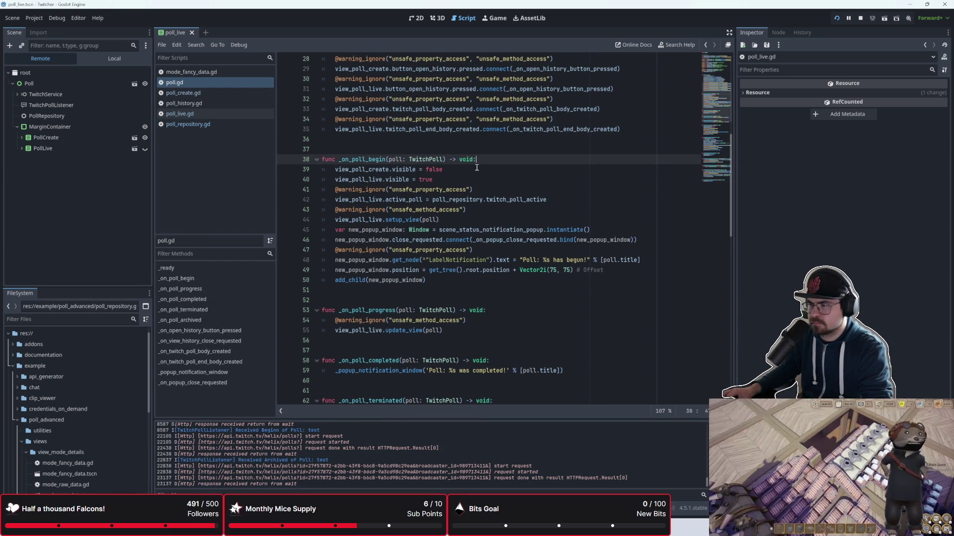
key("Return")
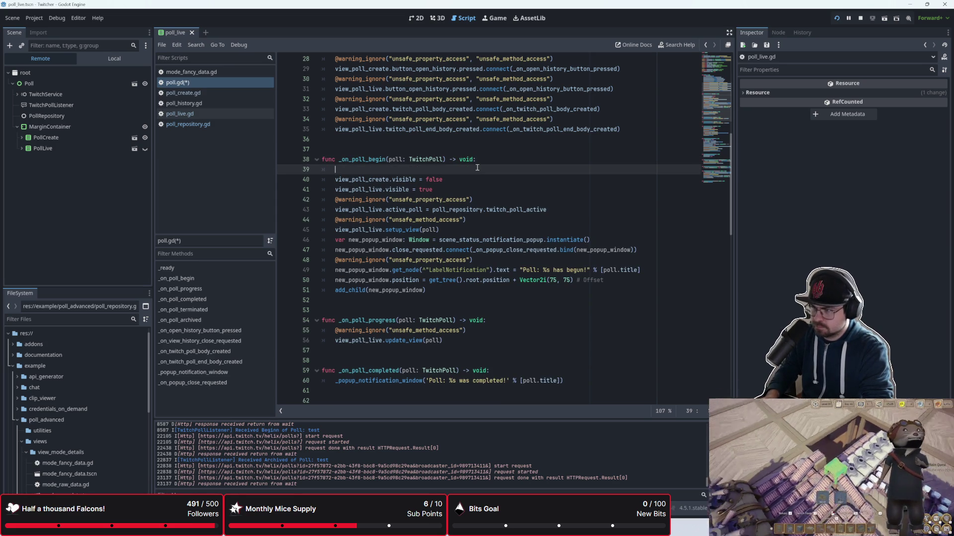
key("BackSpace")
key("BackSpace")
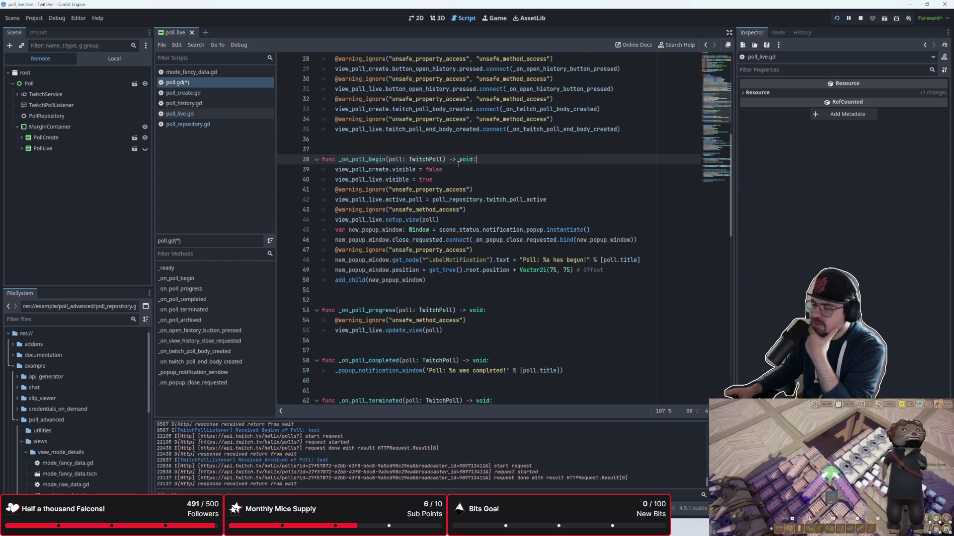
key("alt+Tab")
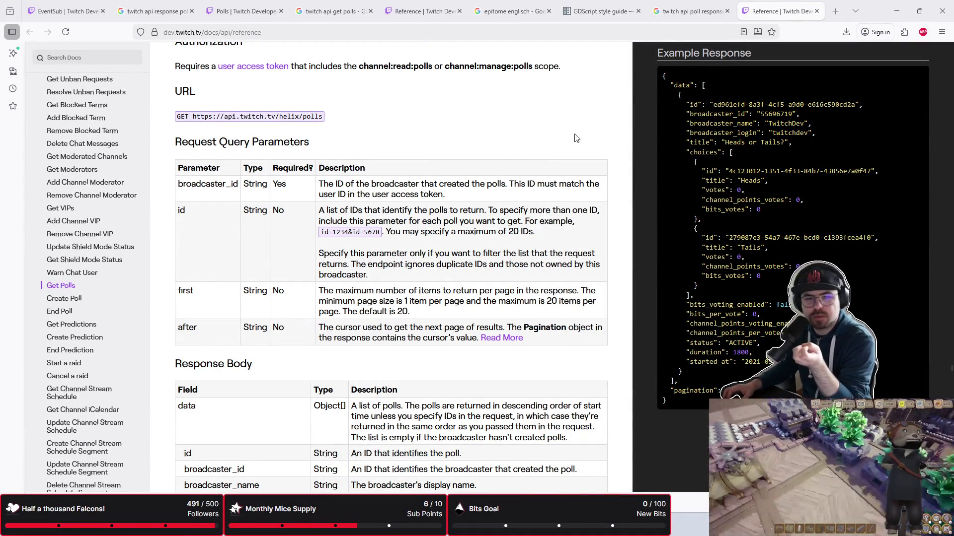
Select the _on_poll_begin function name in poll.gd
key("alt+Tab")
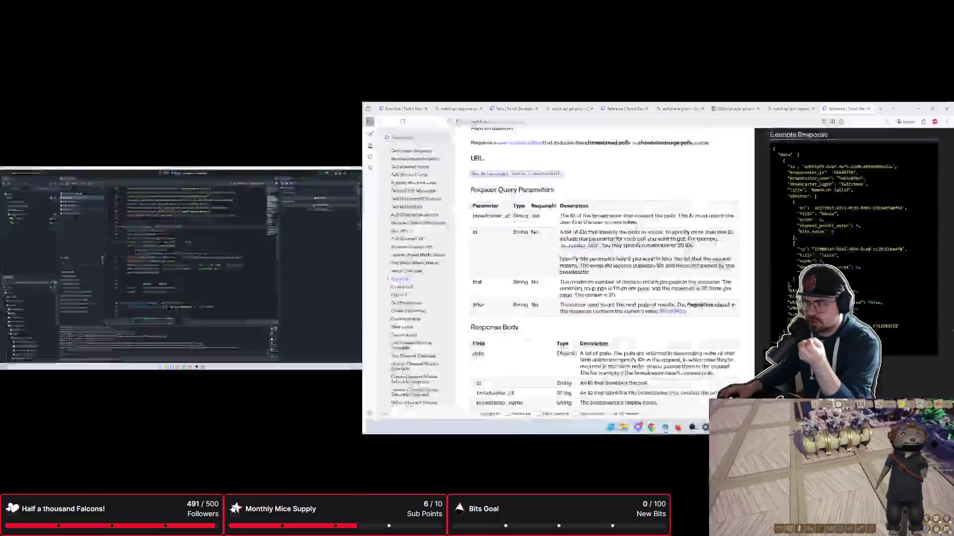
left_click_drag(340, 159, 384, 163)
scroll(373, 177, "up", 2)
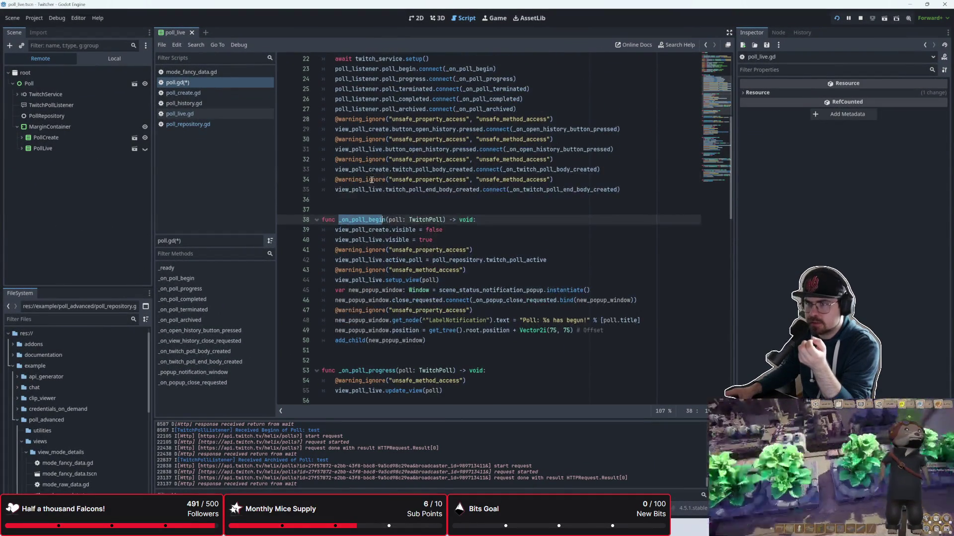
Compare the style guide, Polls guide and Get Polls reference pages in the browser
key("alt+Tab")
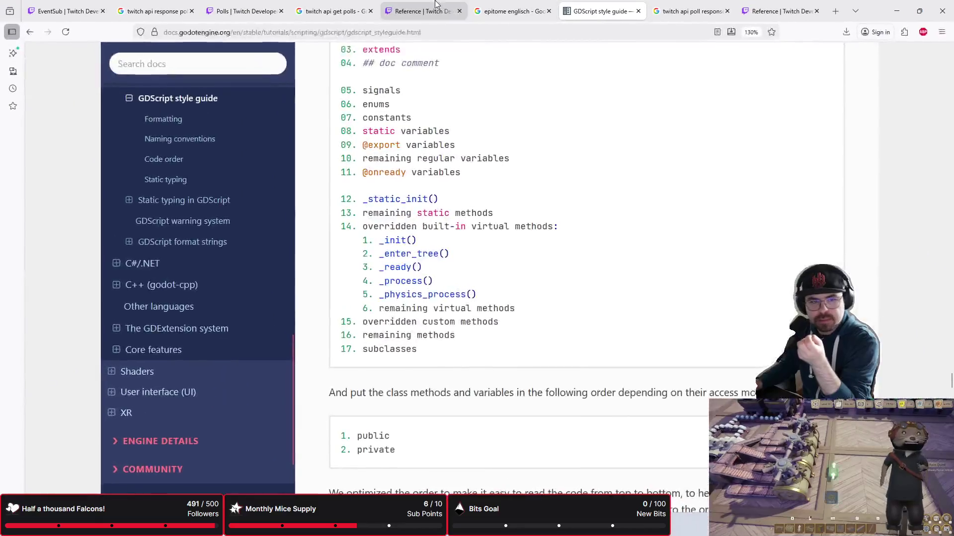
left_click(422, 11)
left_click(254, 11)
scroll(273, 213, "up", 3)
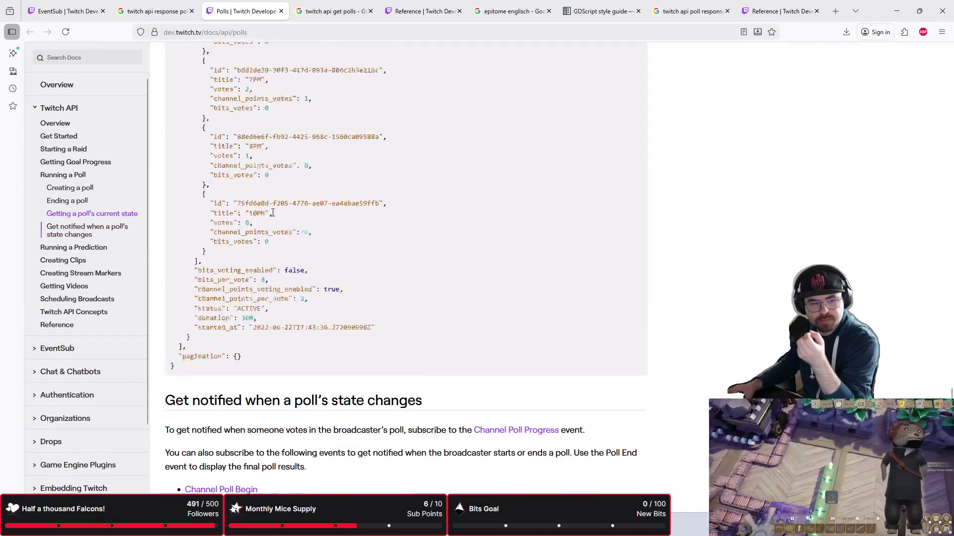
left_click(426, 8)
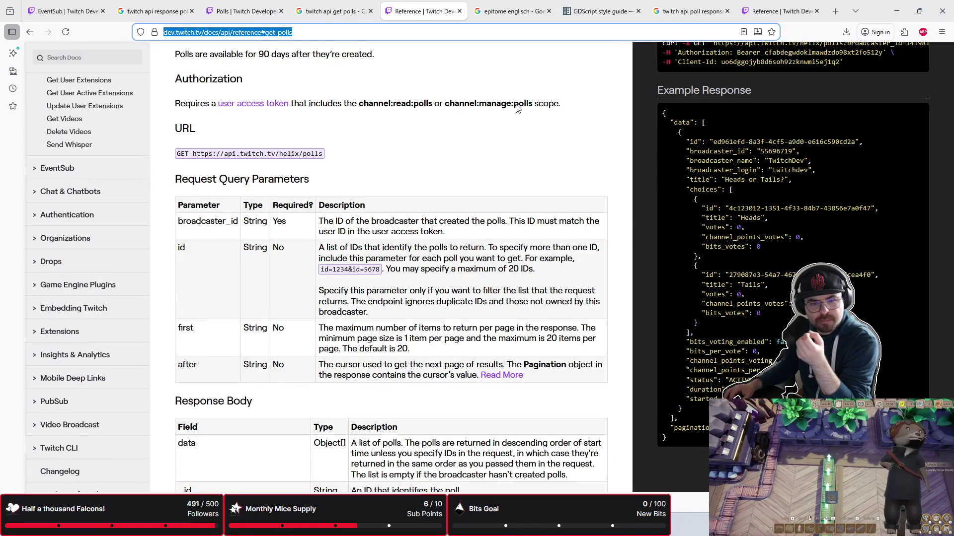
Back in poll.gd, place the cursor at the end of line 40
key("alt+Tab")
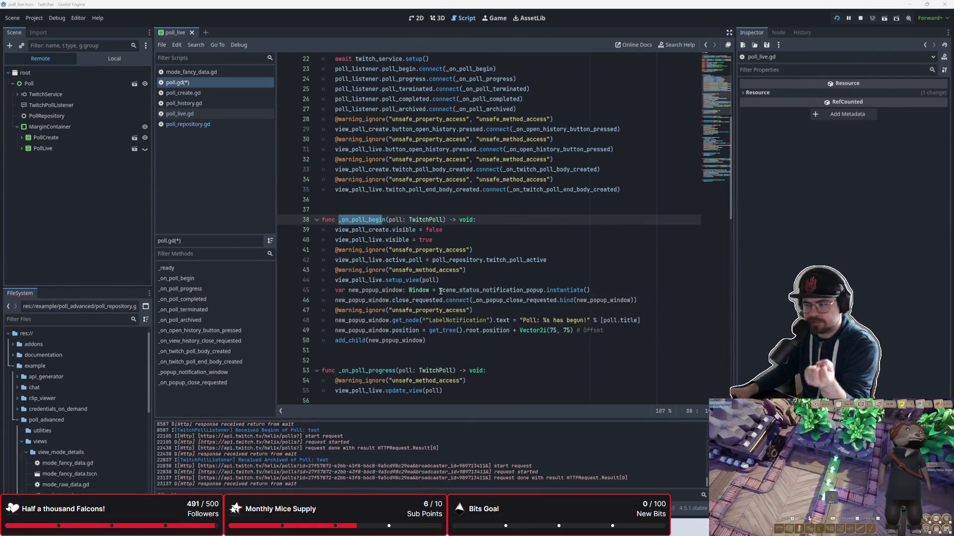
left_click(482, 219)
left_click(475, 240)
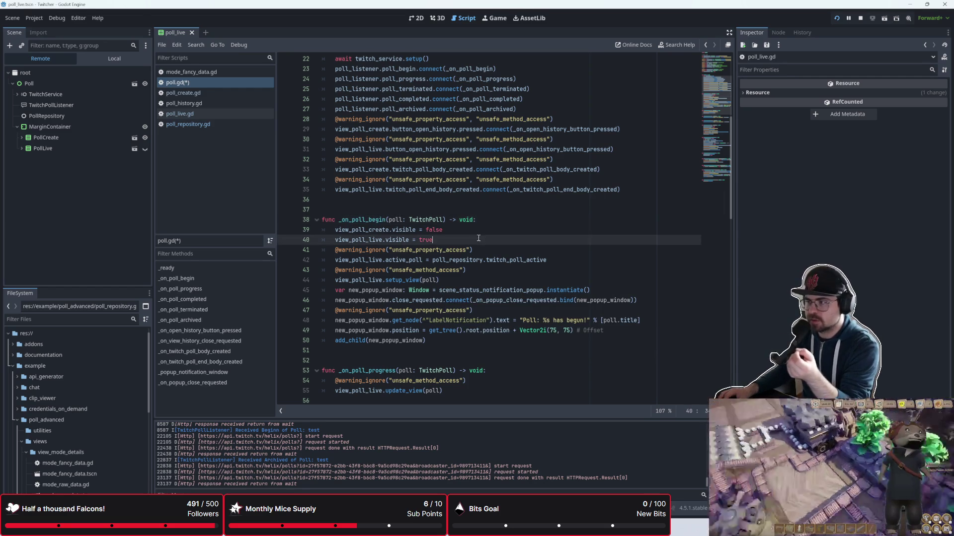
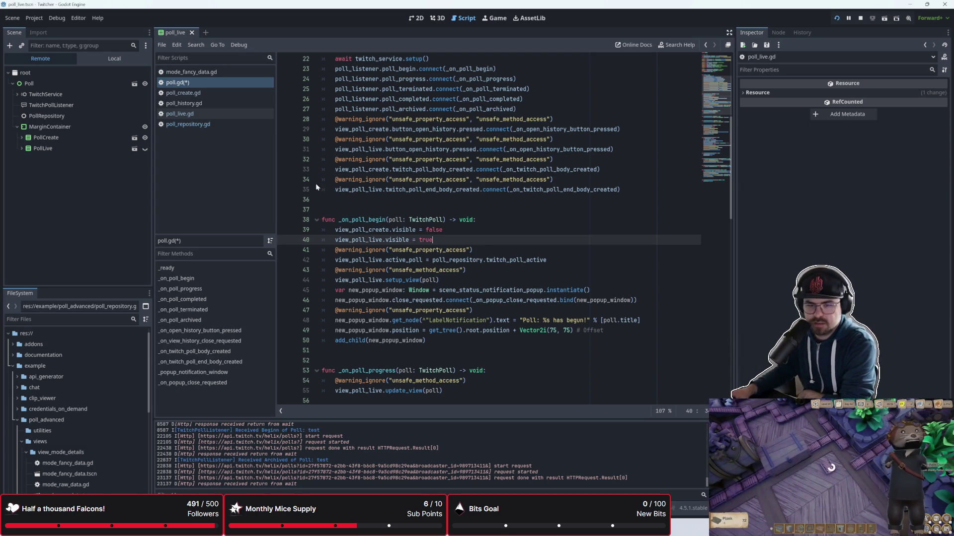
Switch to the browser and bring up the 'Reference | Twitch Developers' tab showing Get Polls
key("alt+Tab")
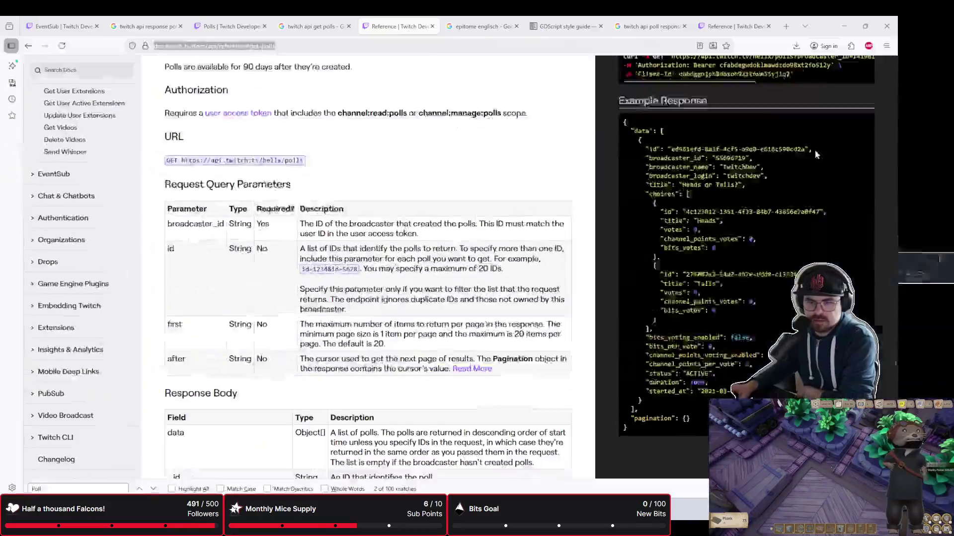
scroll(865, 143, "down", 4)
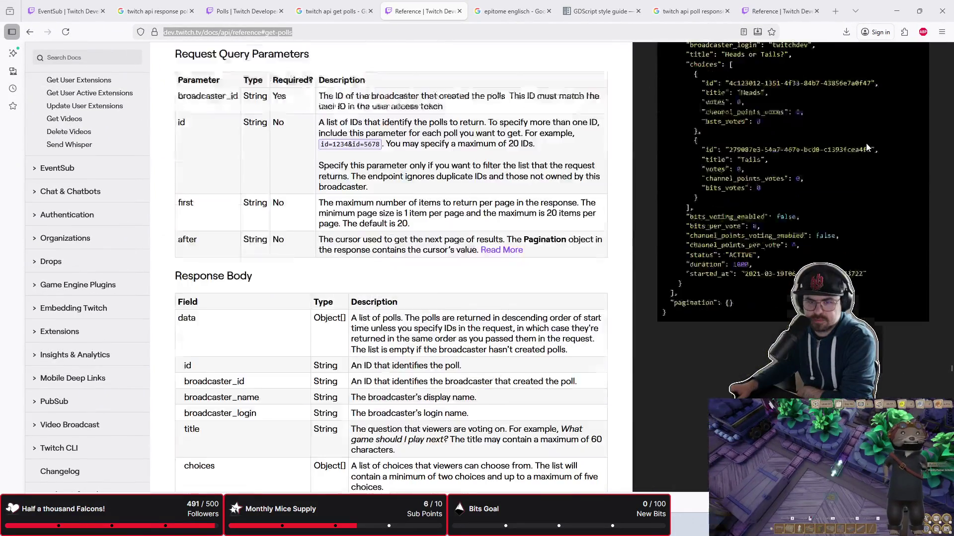
scroll(865, 142, "down", 5)
scroll(866, 143, "up", 10)
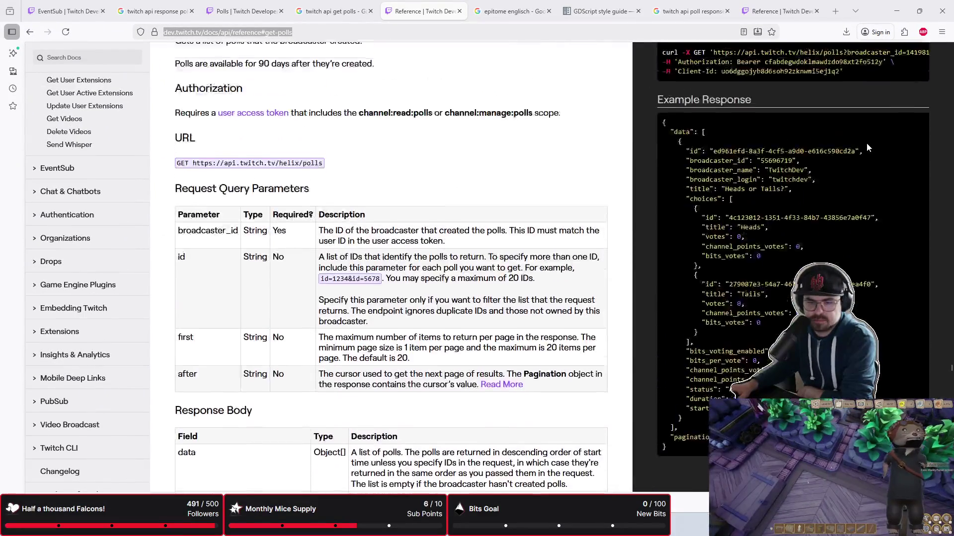
scroll(866, 143, "up", 20)
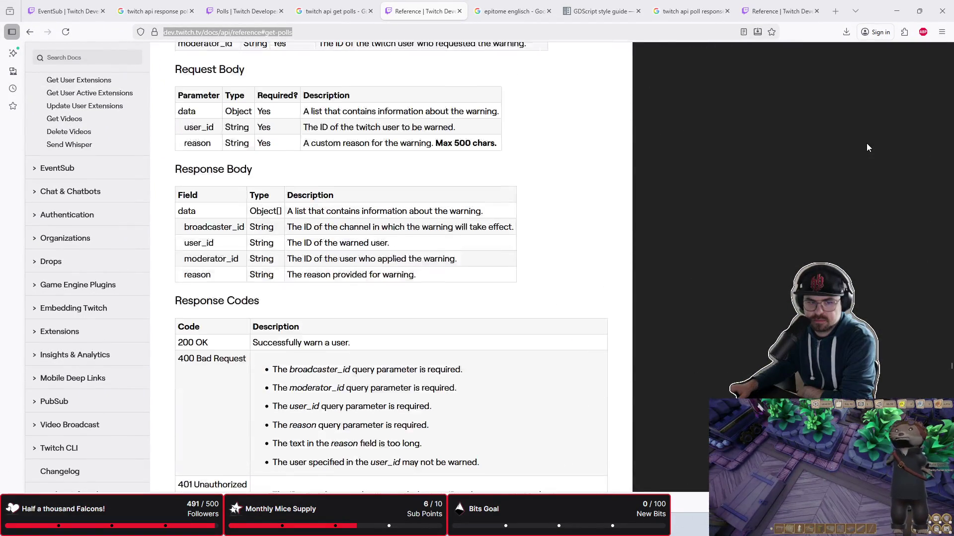
scroll(866, 143, "up", 15)
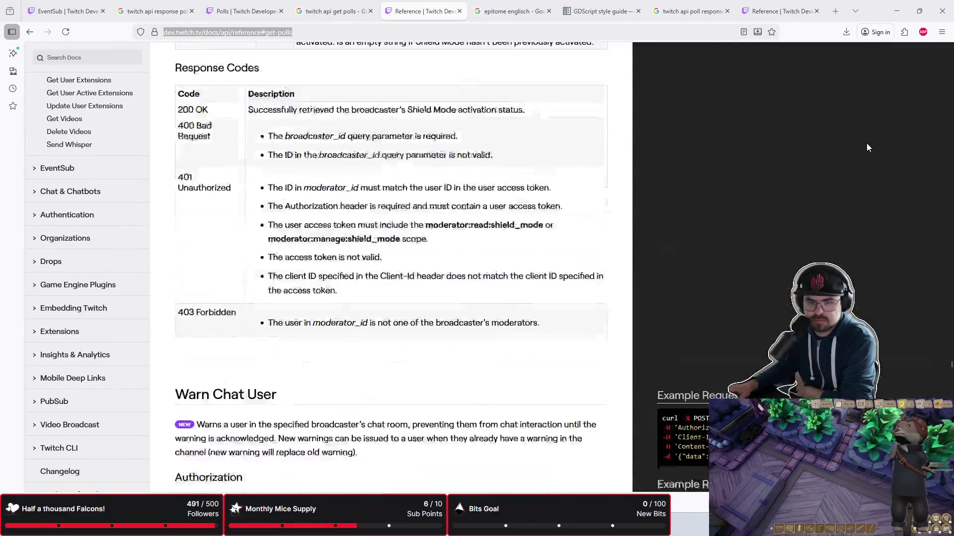
scroll(866, 143, "up", 15)
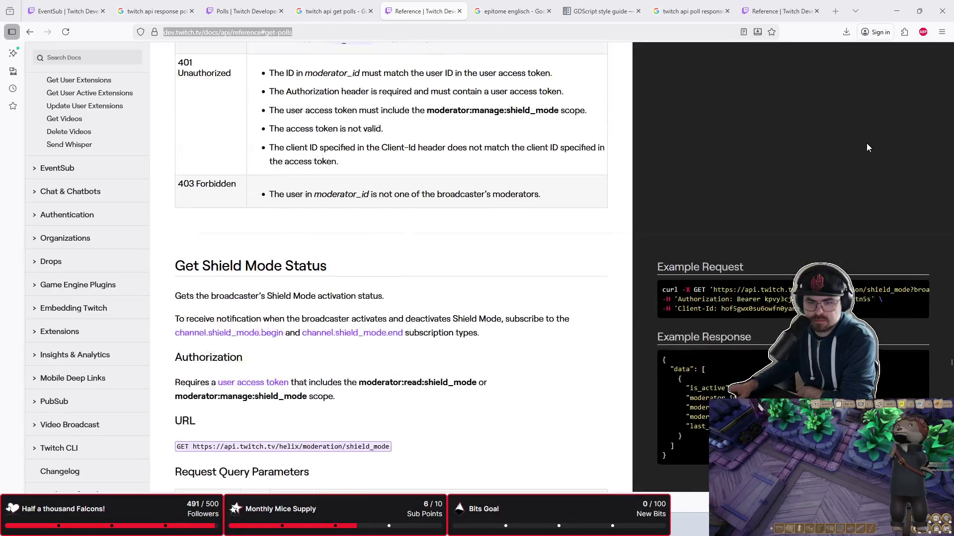
scroll(866, 143, "down", 10)
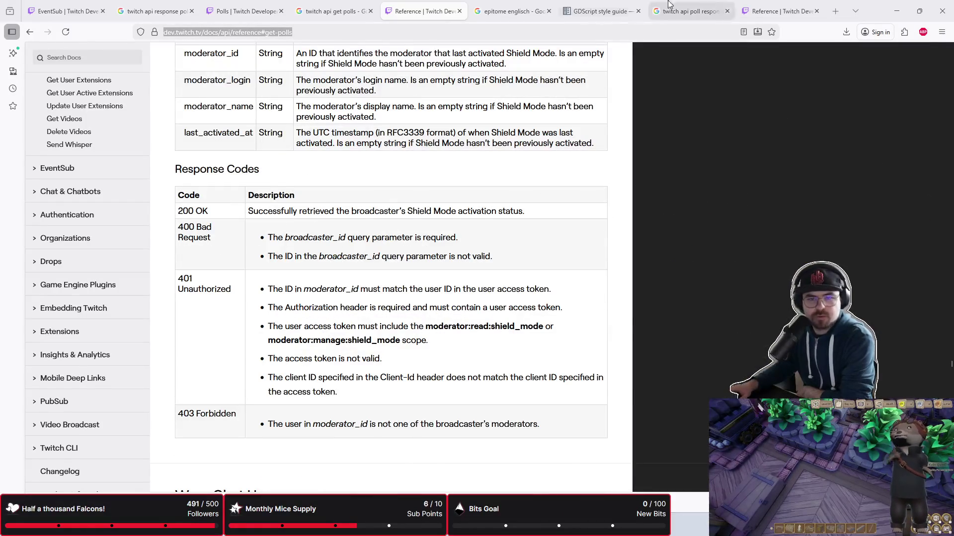
left_click(768, 6)
scroll(767, 119, "up", 2)
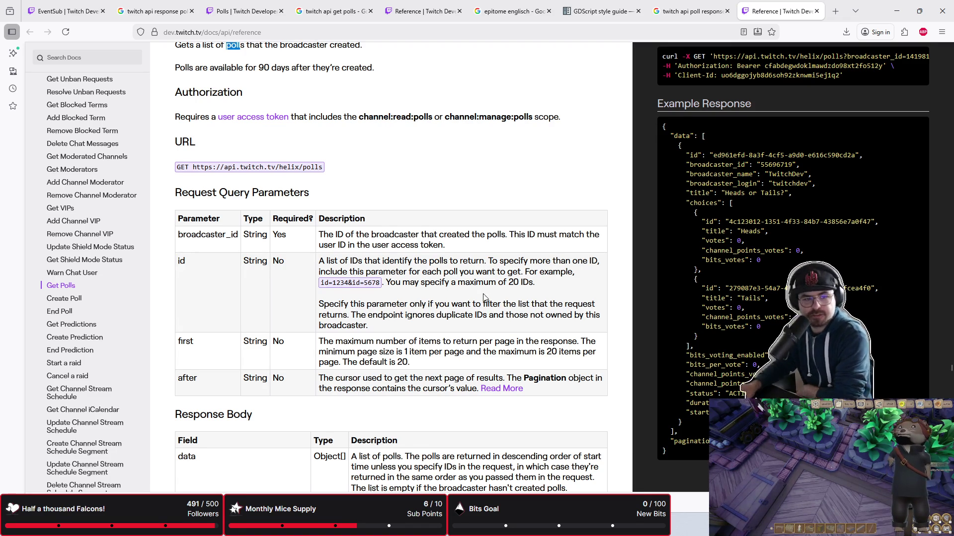
Read the Get Polls response body, status values and timestamps, then return to Godot
scroll(484, 297, "up", 2)
scroll(483, 293, "down", 1)
triple_click(183, 64)
left_click(250, 75)
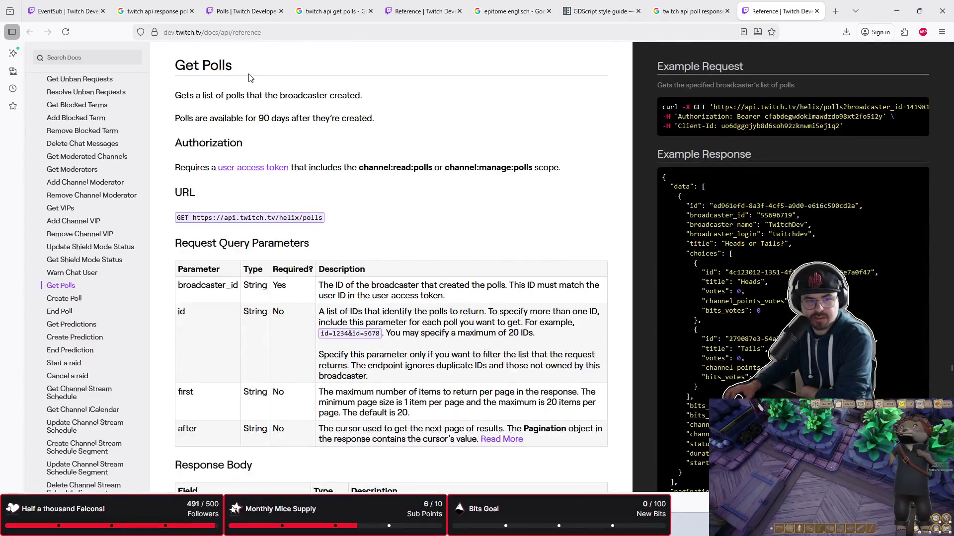
scroll(249, 74, "down", 9)
scroll(250, 84, "up", 10)
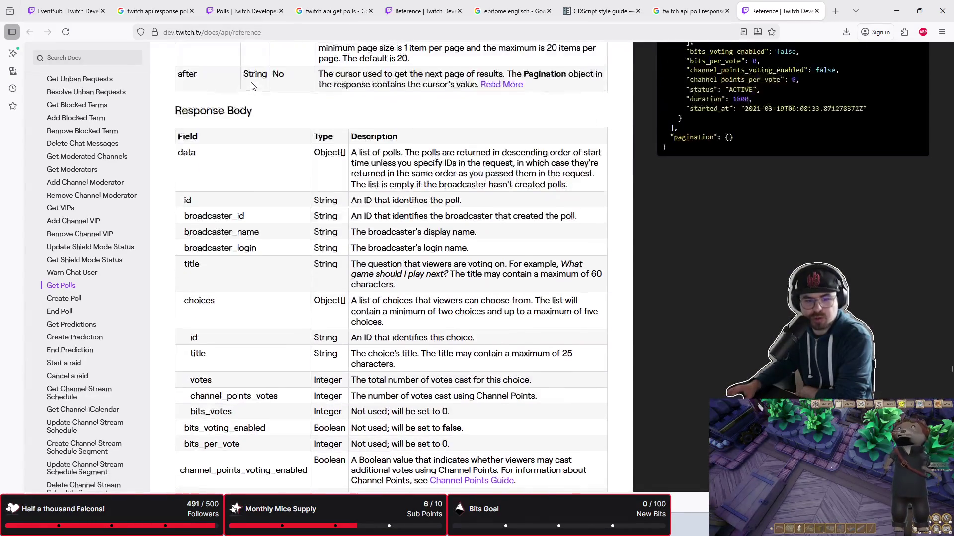
scroll(252, 86, "down", 15)
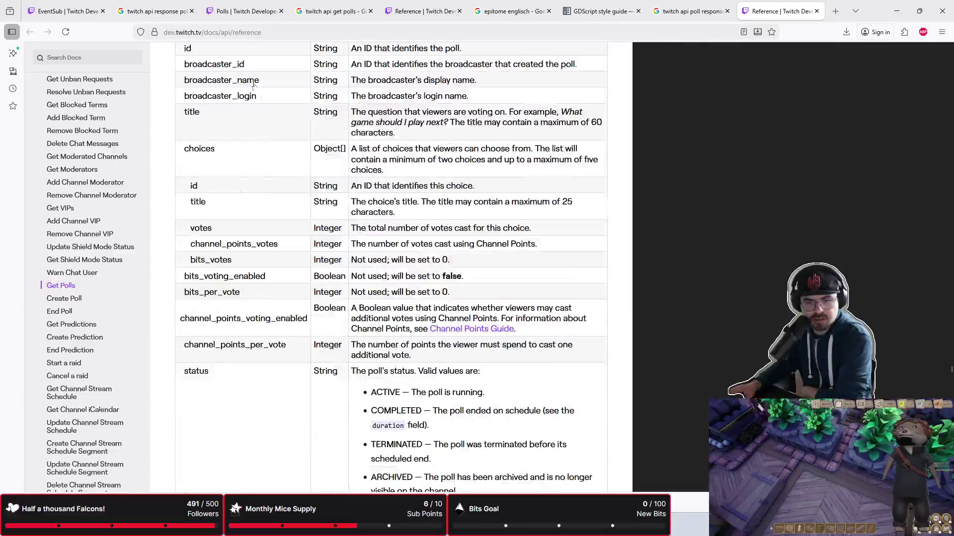
scroll(254, 87, "down", 4)
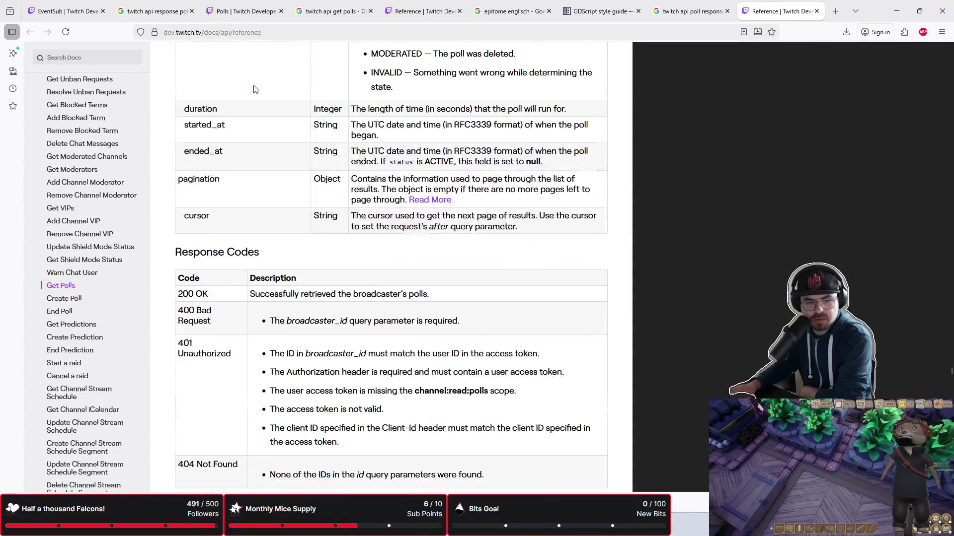
scroll(255, 89, "up", 3)
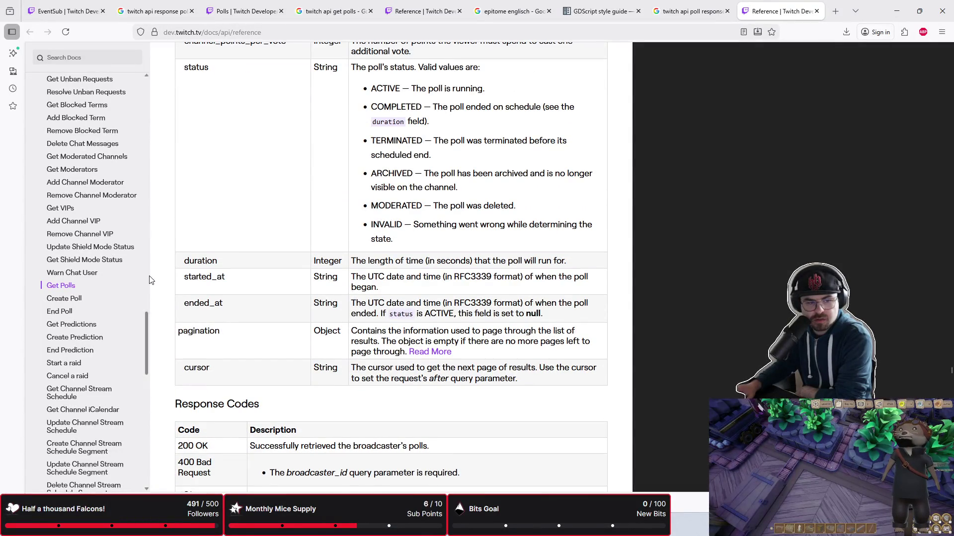
scroll(130, 171, "up", 20)
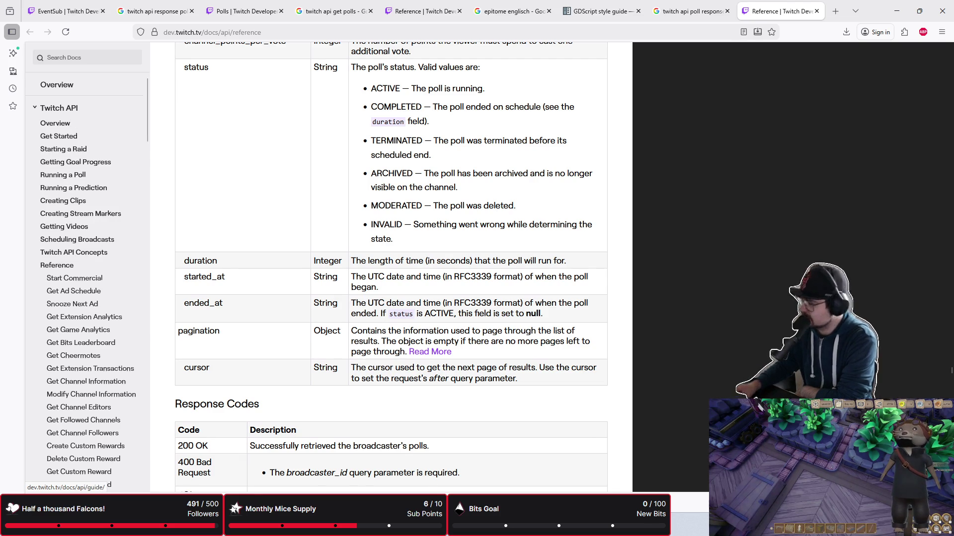
key("alt+Tab")
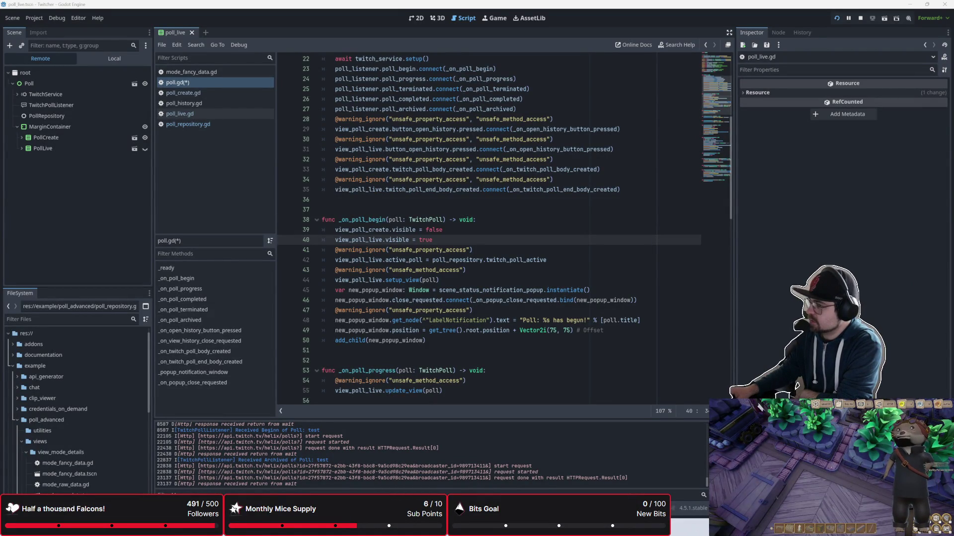
Back in the Twitch docs, scroll the sidebar down to EventSub and open its overview
key("alt+Tab")
scroll(108, 263, "down", 10)
scroll(114, 261, "down", 12)
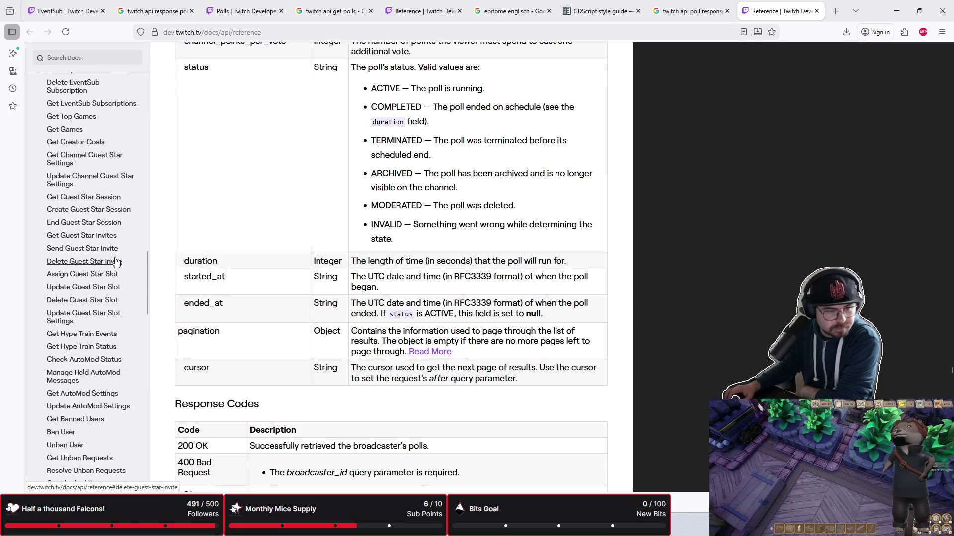
scroll(115, 261, "down", 6)
scroll(115, 261, "down", 1)
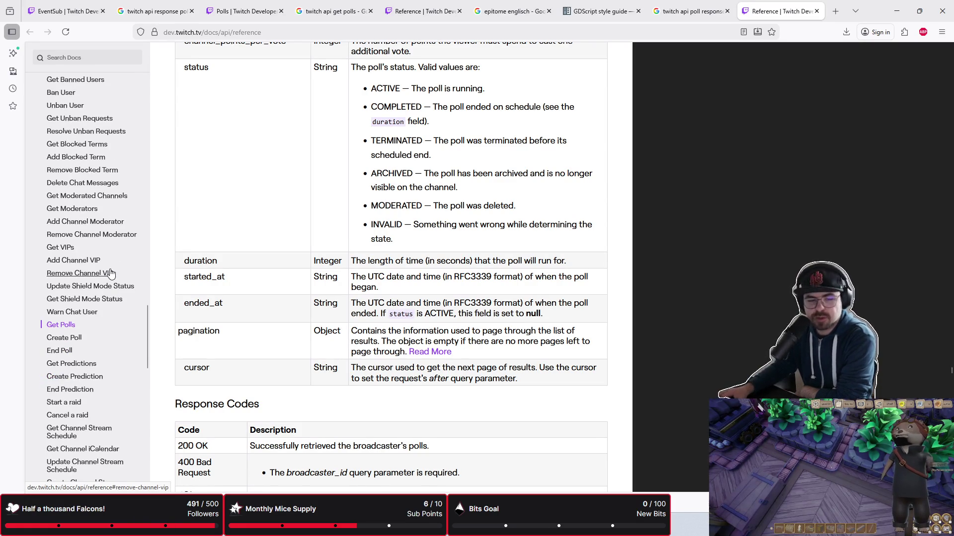
scroll(110, 274, "down", 8)
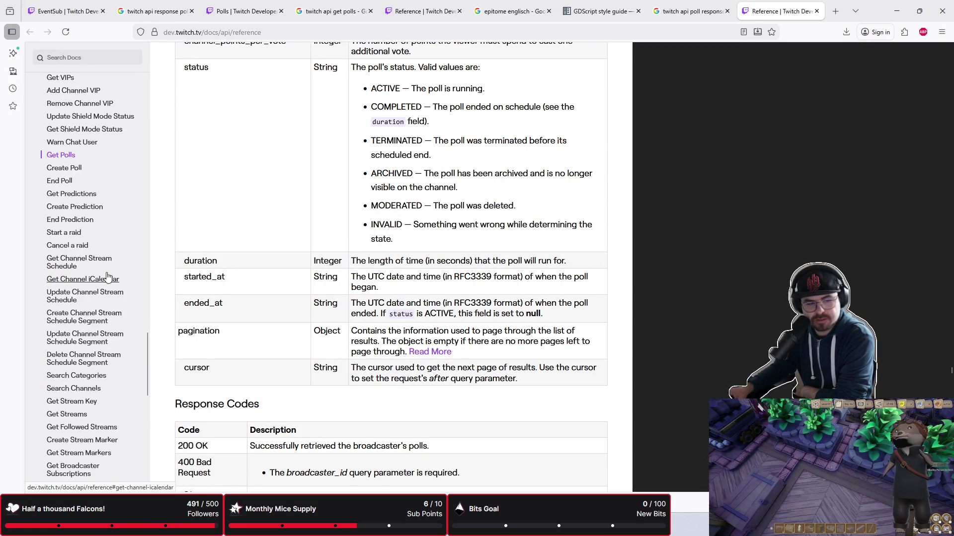
scroll(105, 277, "down", 6)
scroll(104, 277, "up", 8)
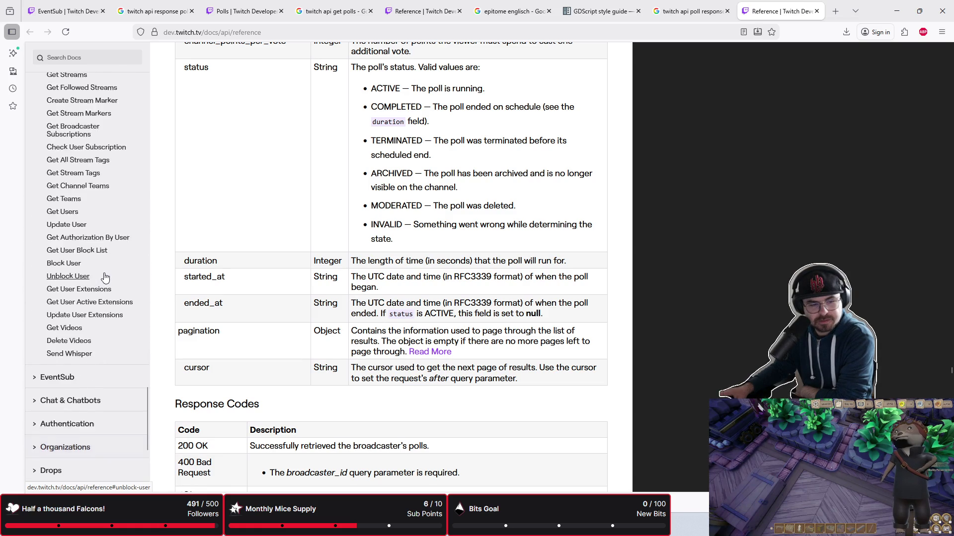
scroll(105, 277, "down", 4)
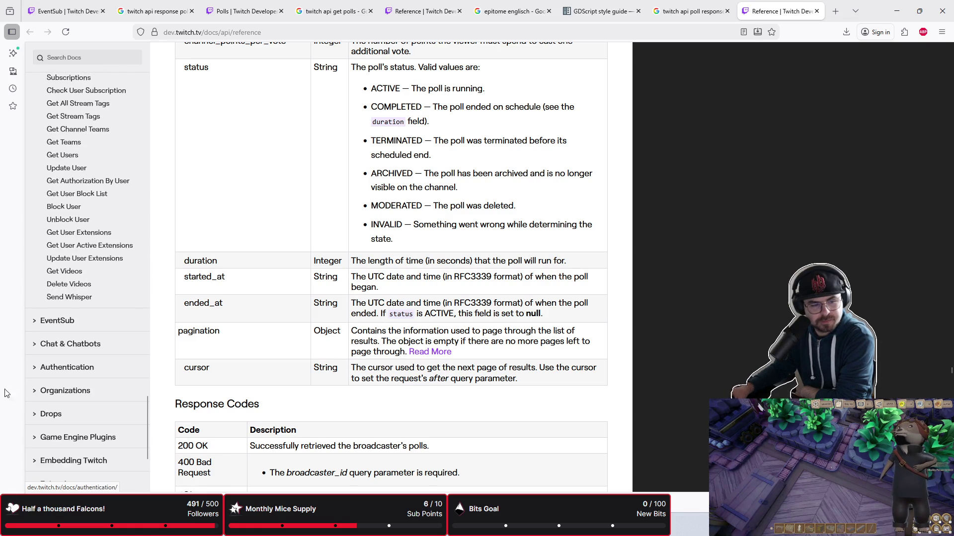
left_click(35, 323)
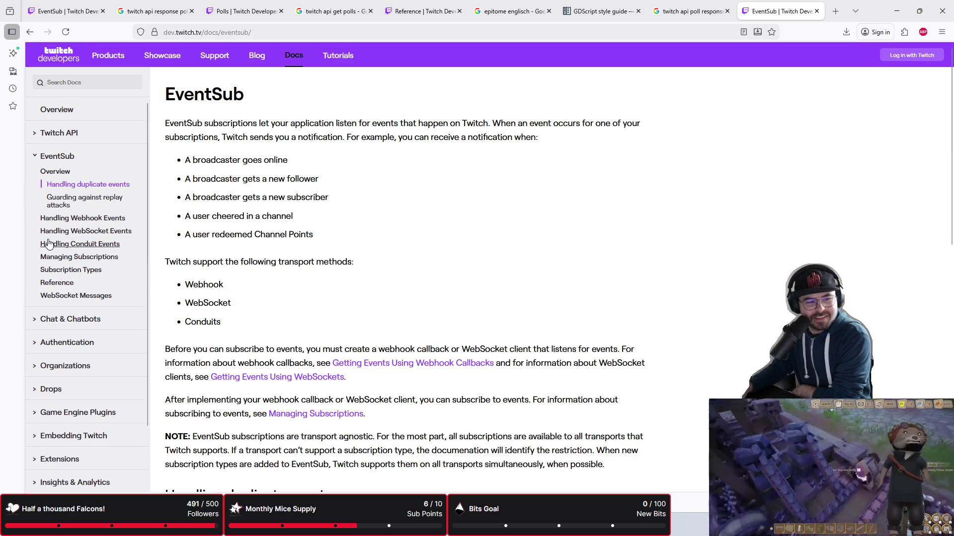
Skim the EventSub overview, then open the EventSub Reference page
scroll(46, 240, "down", 2)
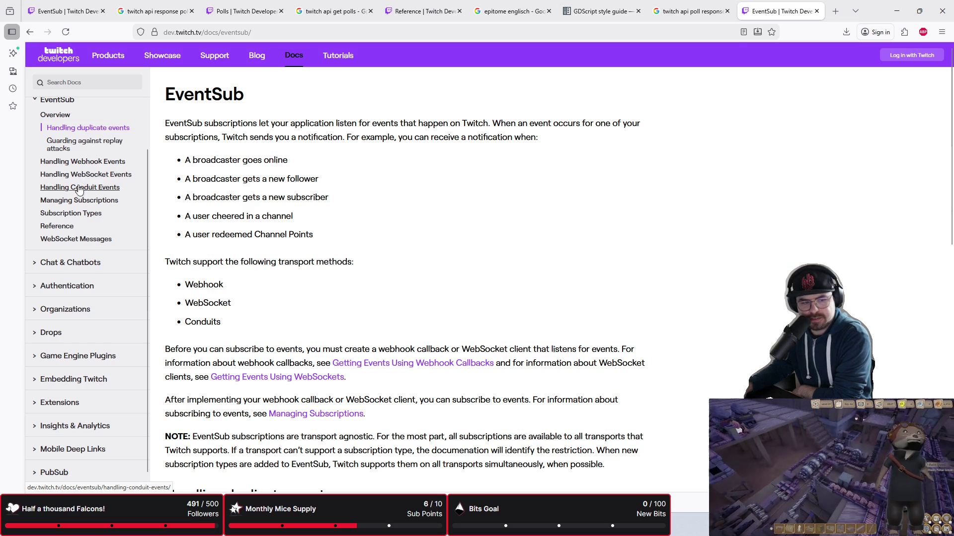
scroll(78, 192, "down", 2)
scroll(78, 192, "up", 4)
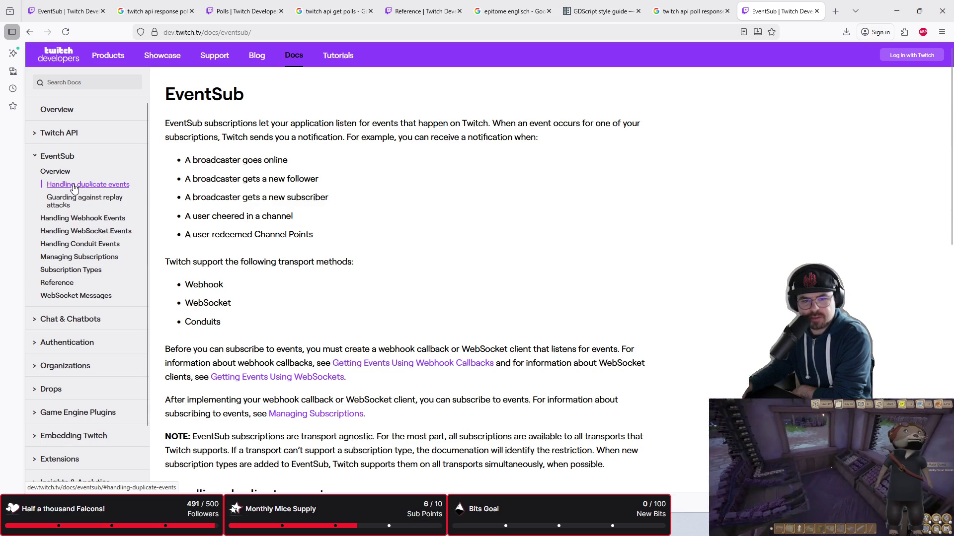
scroll(75, 189, "down", 4)
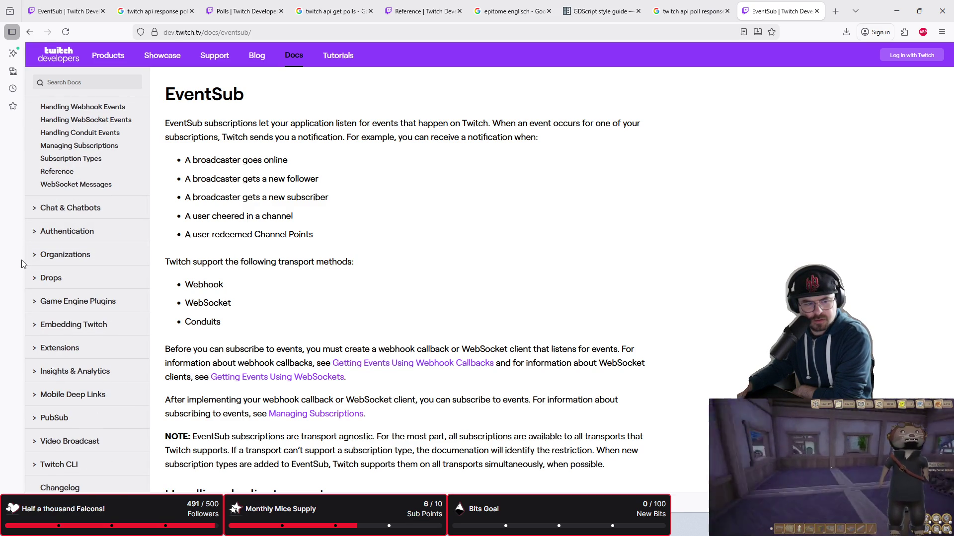
scroll(45, 256, "up", 4)
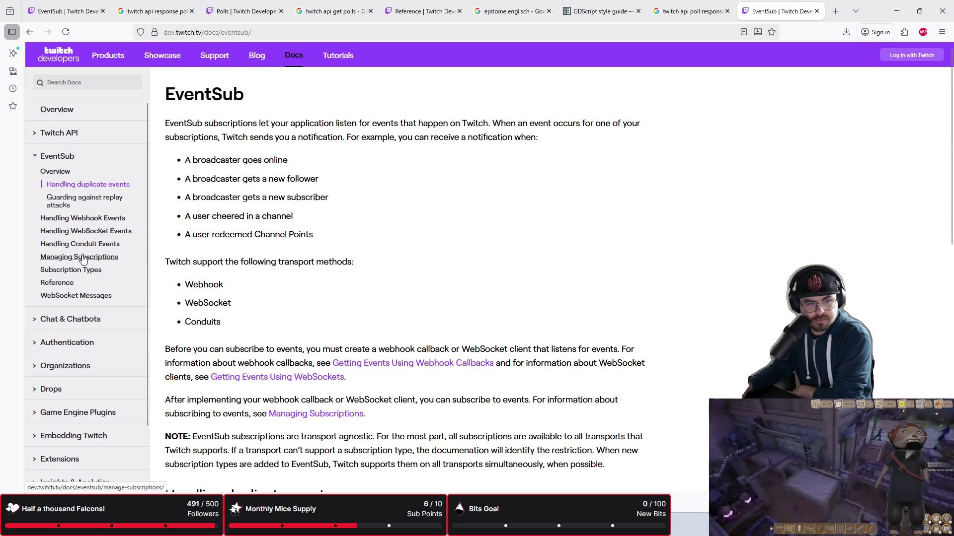
left_click(56, 282)
Scroll through the EventSub Reference objects, then open the Subscription Types list
scroll(242, 279, "down", 1)
scroll(242, 279, "down", 3)
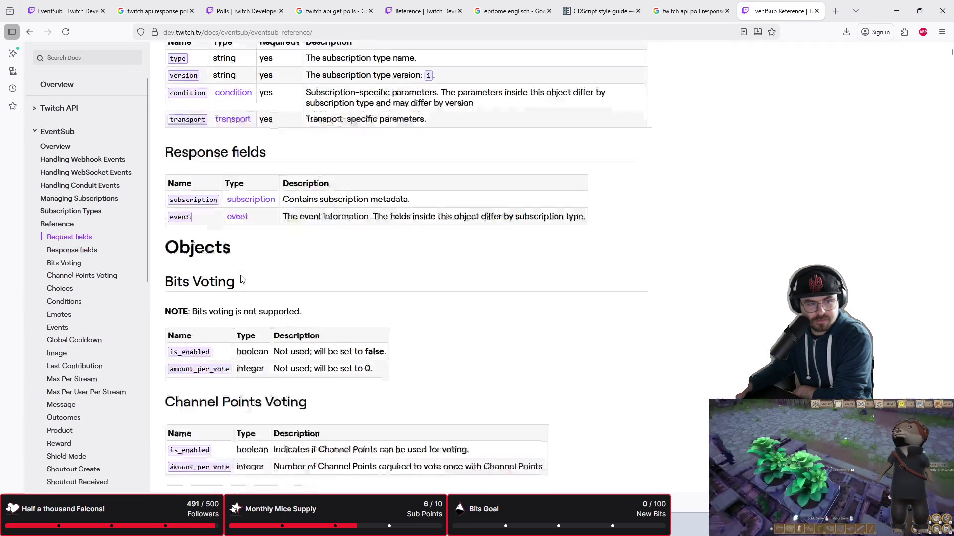
scroll(85, 289, "down", 2)
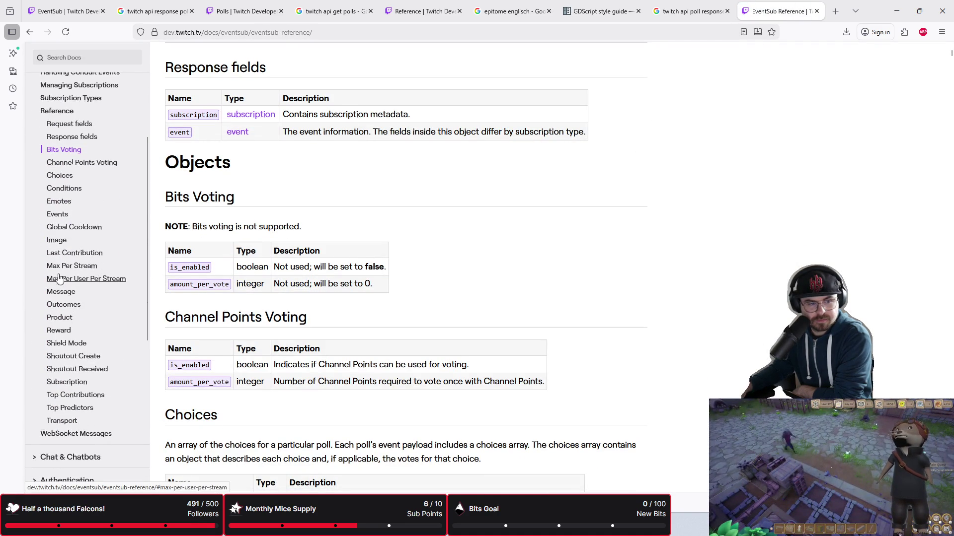
scroll(60, 283, "up", 2)
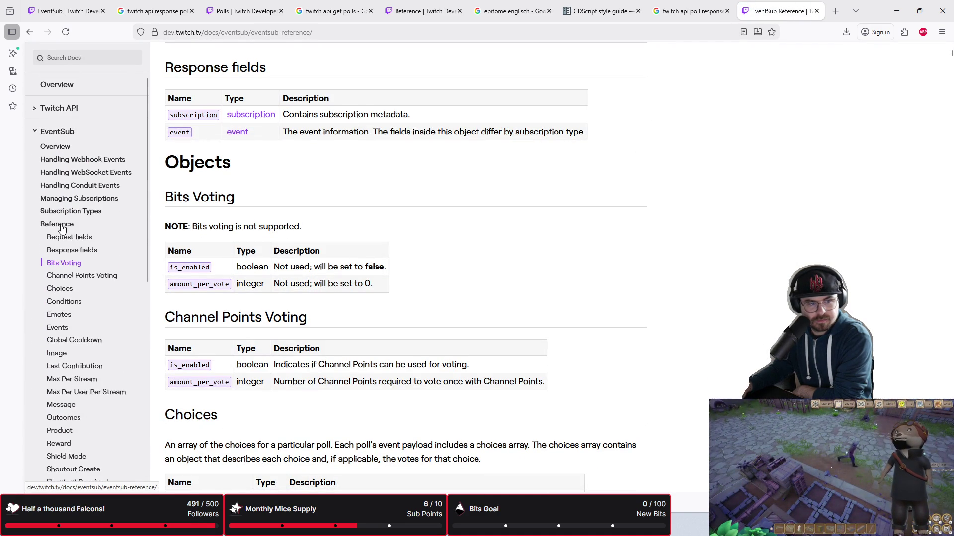
left_click(62, 212)
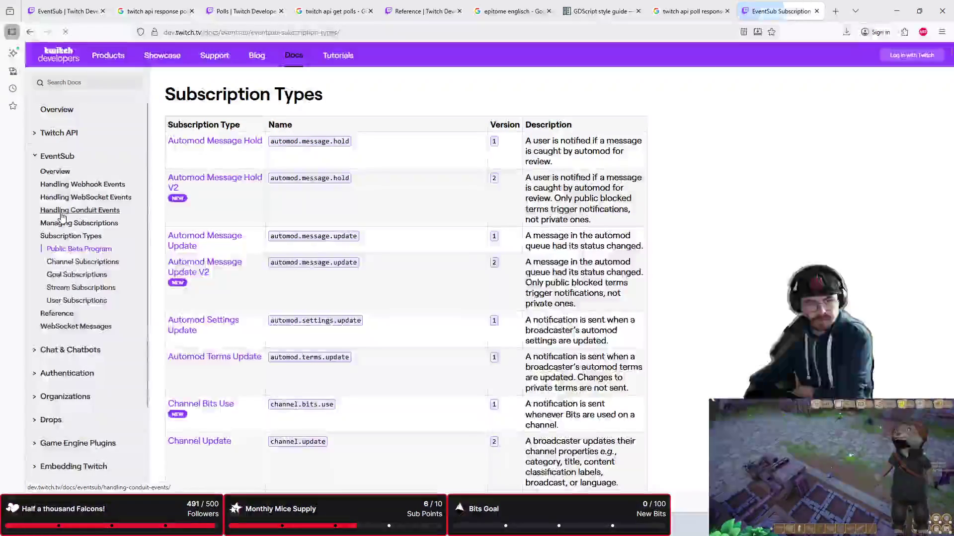
Search the Subscription Types page for 'poll' and open Channel Poll Begin in a new tab
scroll(292, 209, "down", 5)
scroll(292, 209, "down", 7)
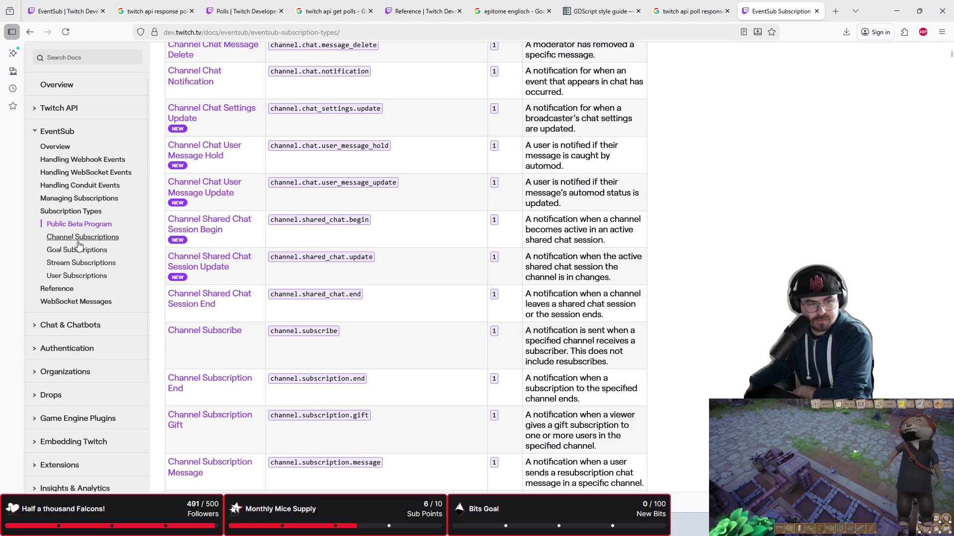
scroll(223, 241, "down", 4)
scroll(223, 244, "down", 7)
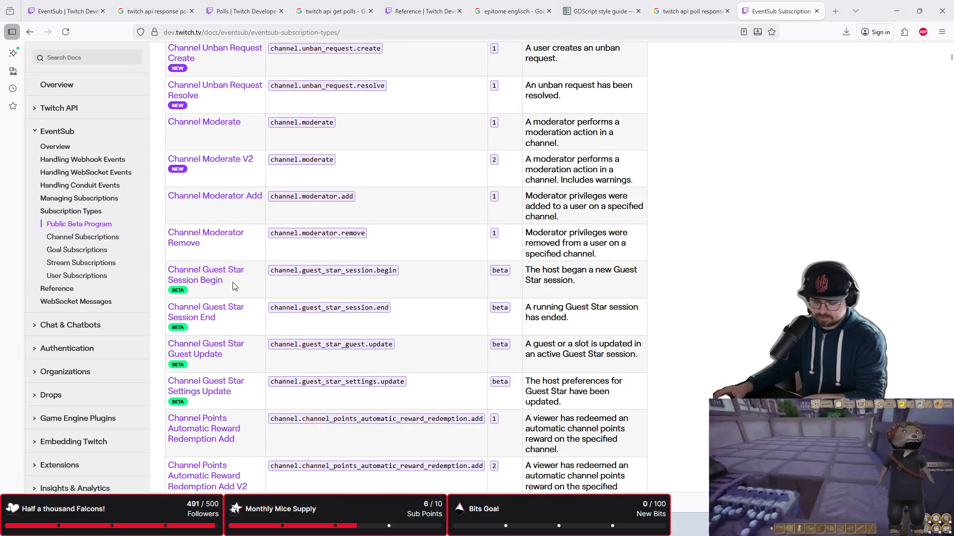
key("ctrl+f")
type("poll")
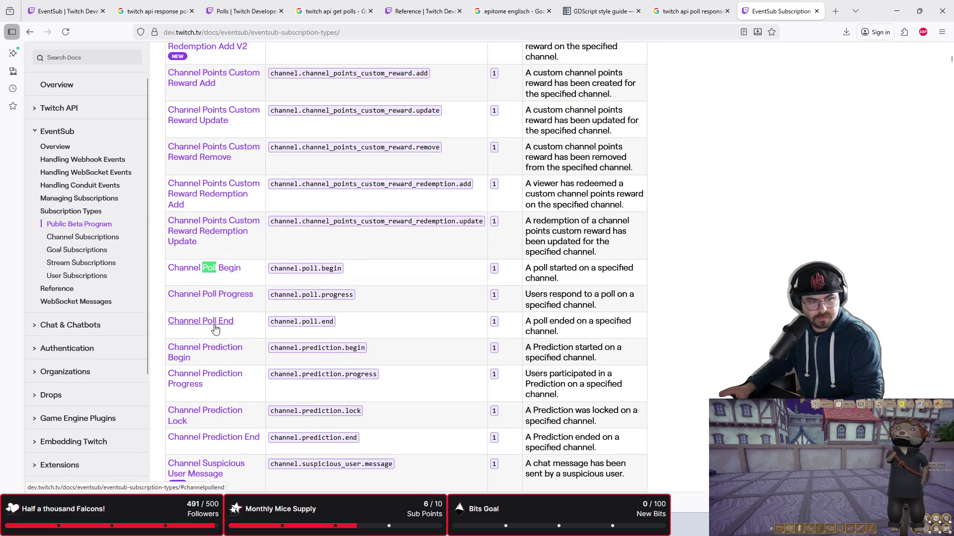
middle_click(222, 273)
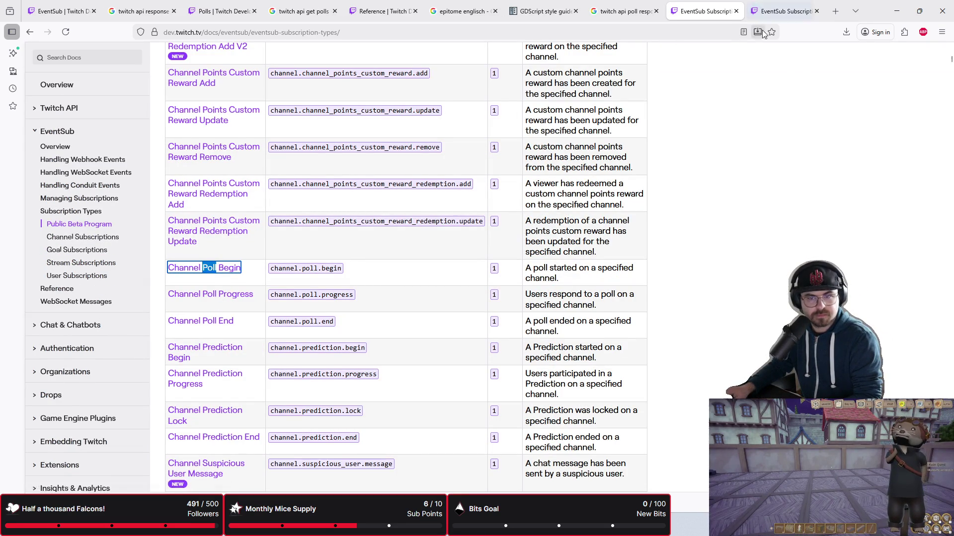
key("ctrl+Tab")
scroll(493, 286, "down", 2)
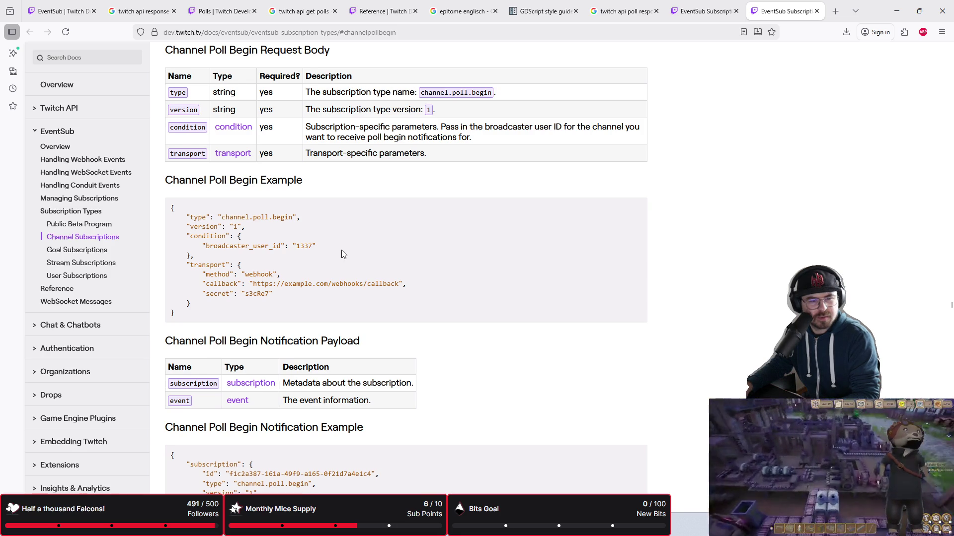
Scroll to the channel.poll.begin Notification Example and highlight its started_at and ends_at lines
scroll(342, 254, "up", 1)
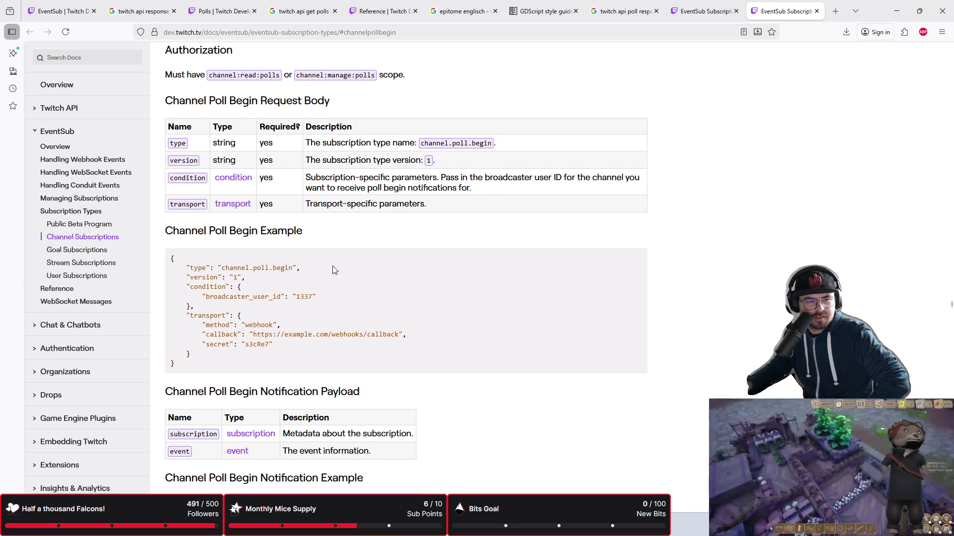
scroll(333, 267, "up", 1)
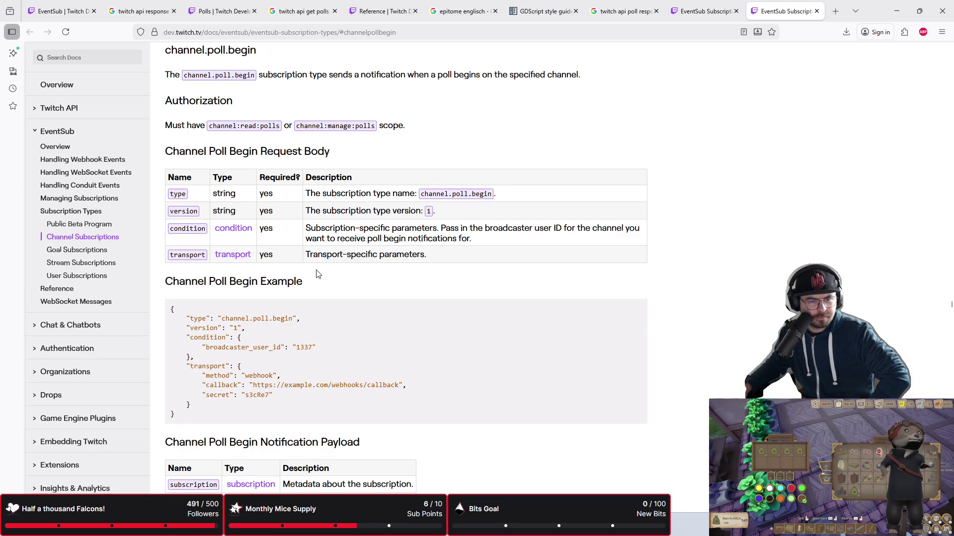
scroll(318, 275, "down", 3)
scroll(364, 253, "down", 2)
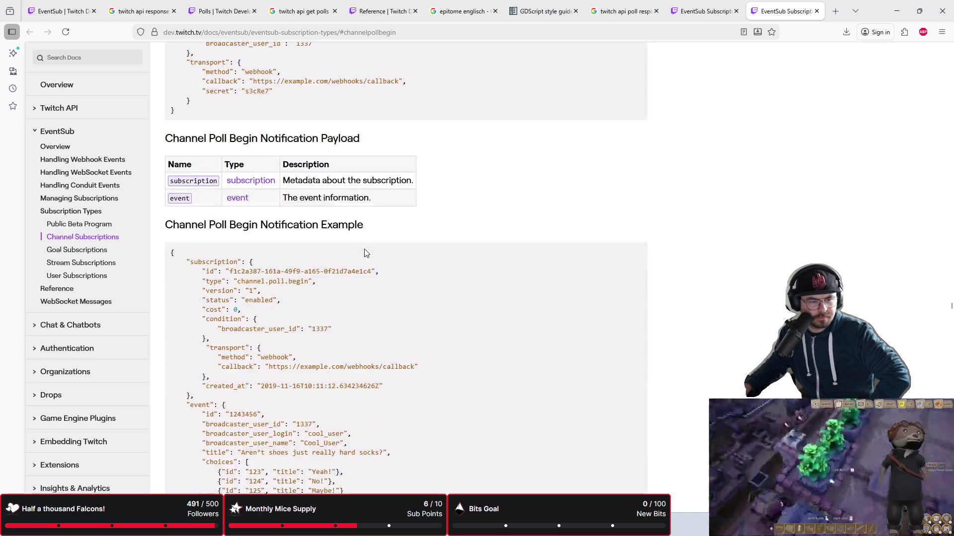
scroll(364, 249, "down", 2)
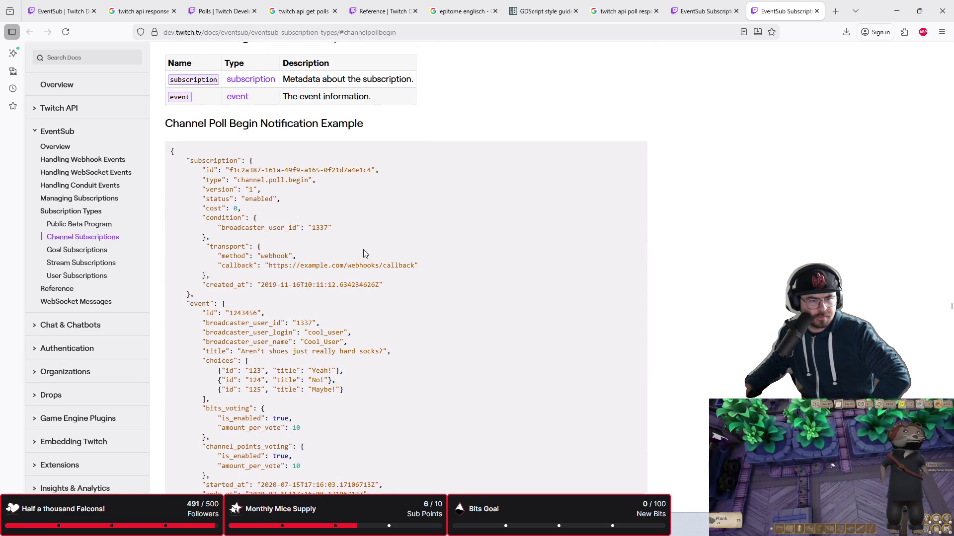
scroll(364, 249, "down", 2)
scroll(276, 167, "up", 1)
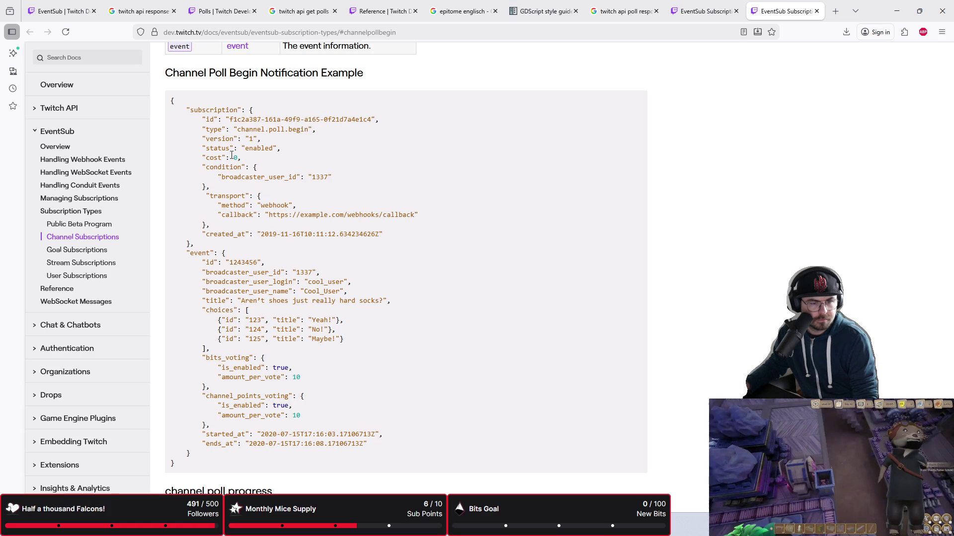
scroll(232, 156, "down", 2)
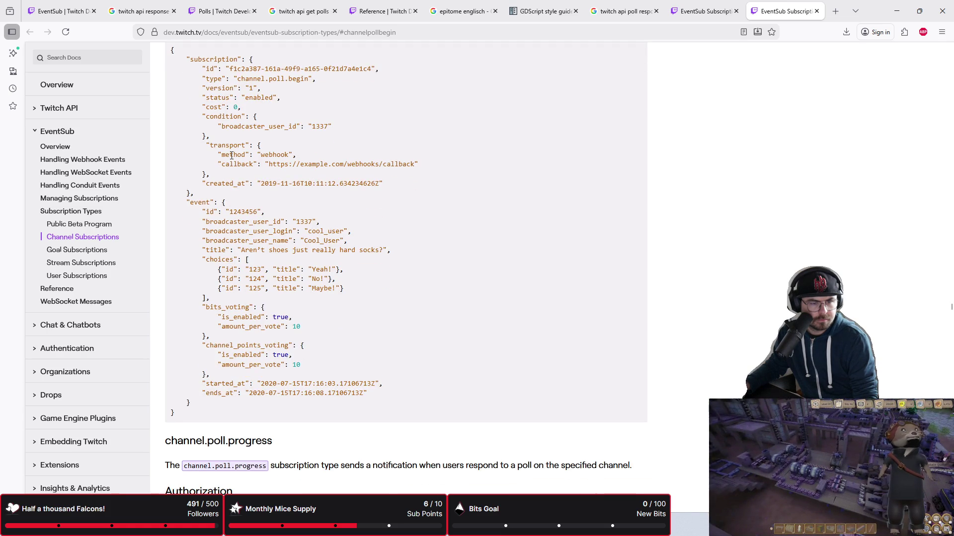
scroll(232, 155, "up", 2)
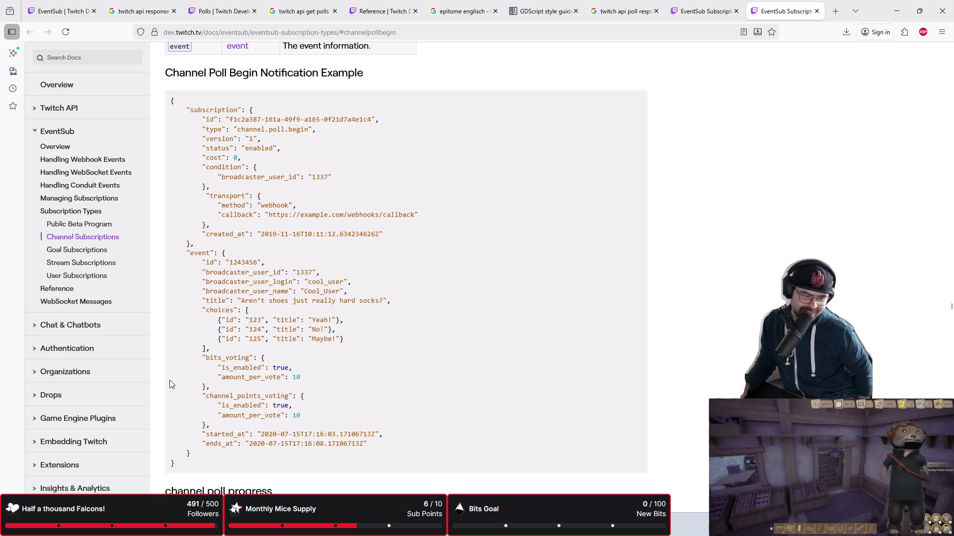
left_click_drag(376, 450, 178, 434)
Back in Godot, scroll through poll.gd to review its poll signal connections
left_click(290, 433)
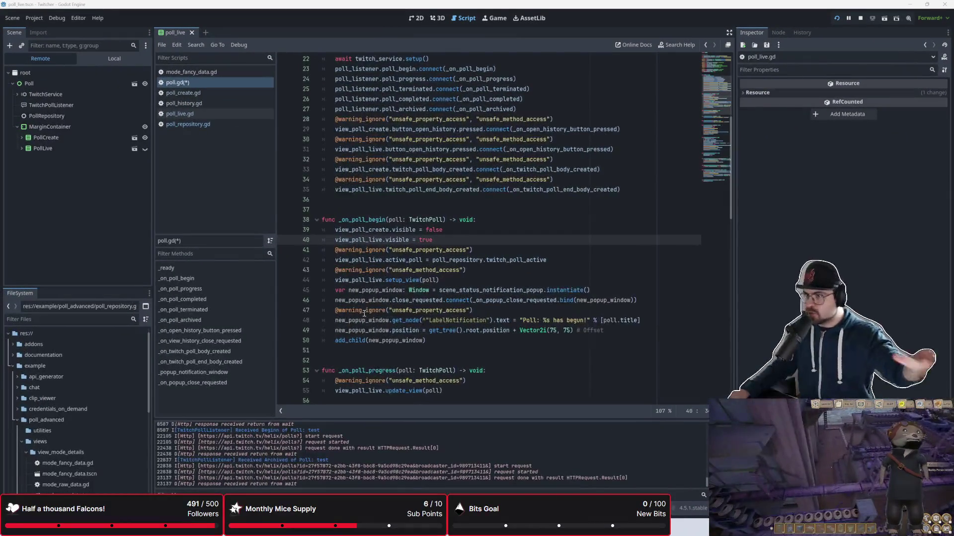
scroll(365, 311, "up", 7)
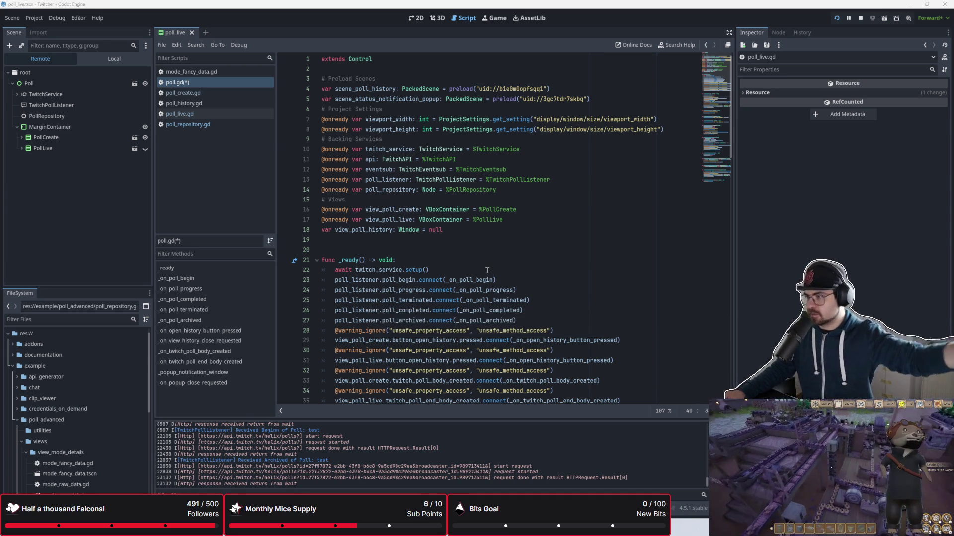
scroll(489, 241, "down", 13)
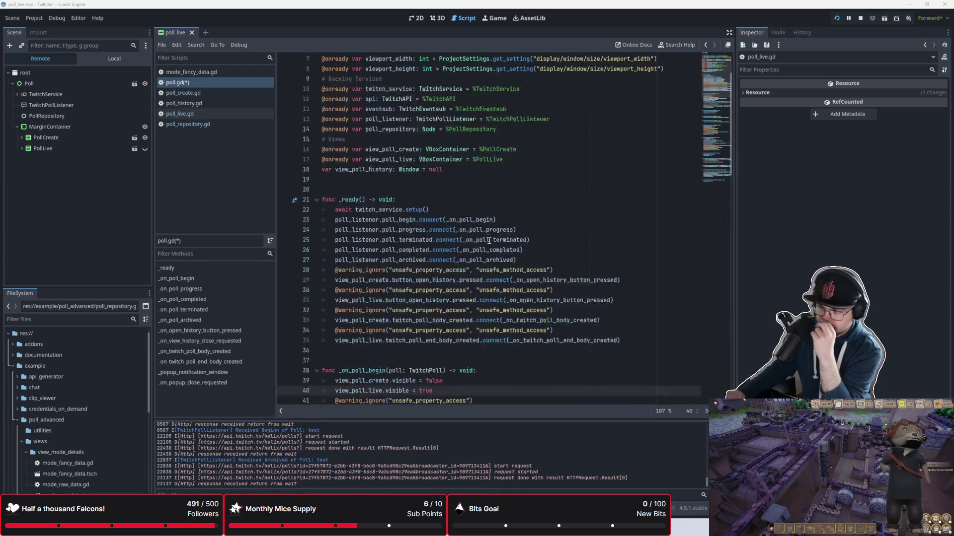
scroll(489, 241, "up", 10)
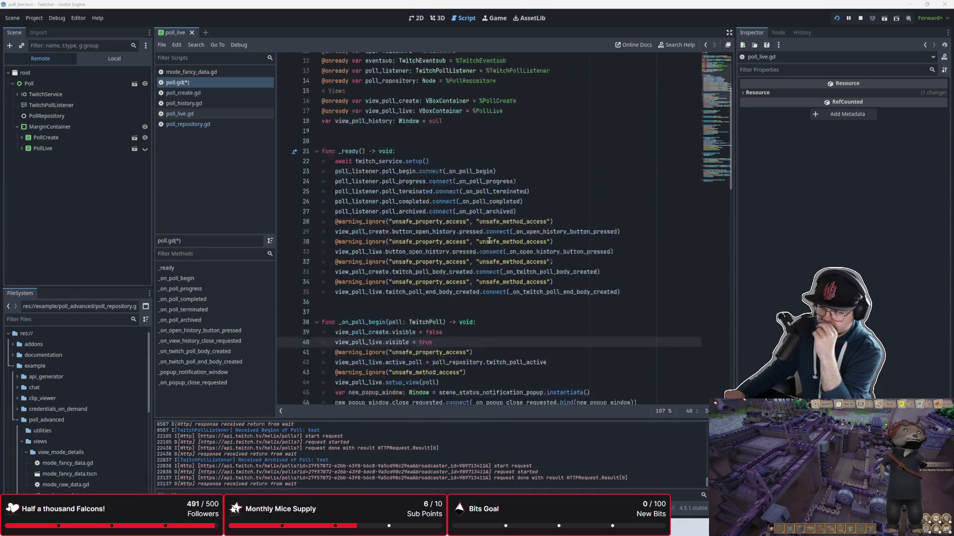
scroll(489, 241, "down", 20)
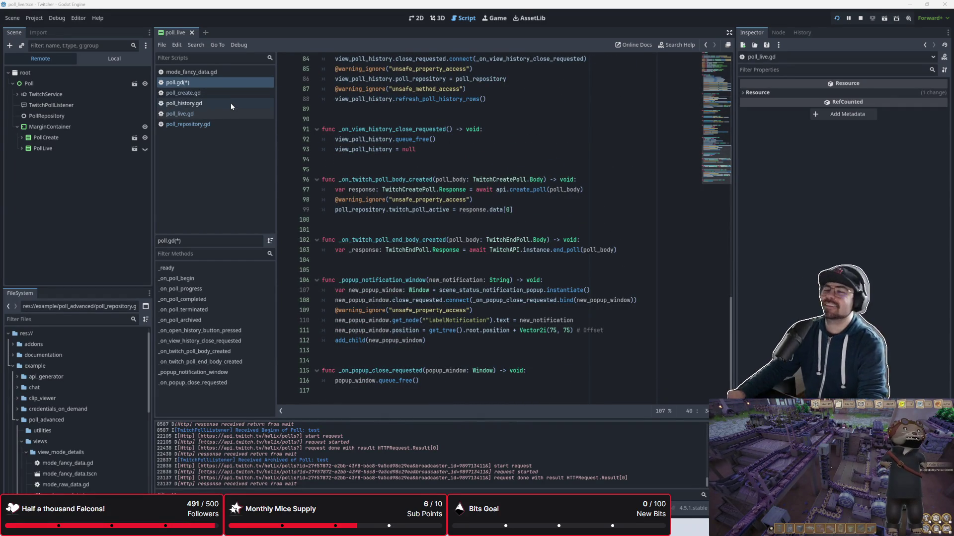
scroll(437, 255, "up", 8)
scroll(437, 255, "up", 16)
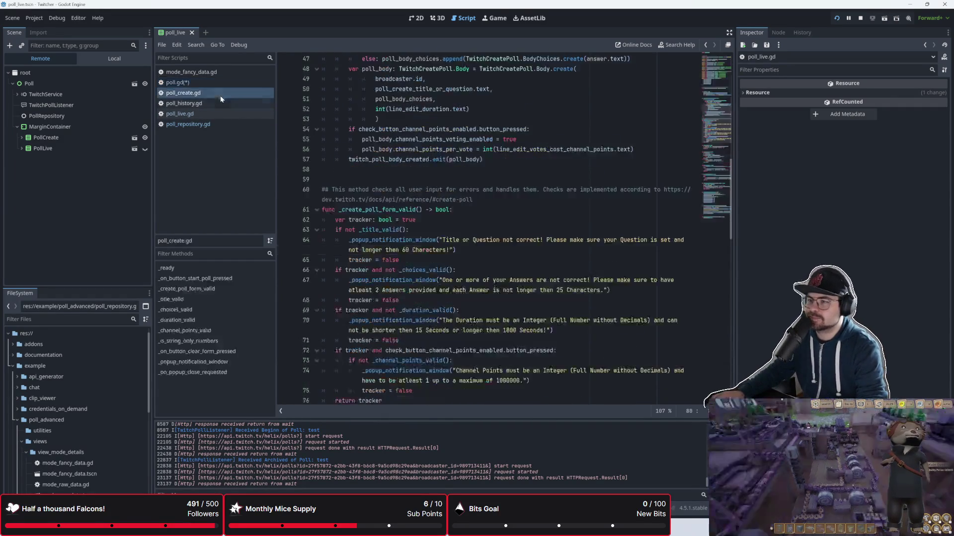
left_click(463, 209)
scroll(463, 205, "down", 3)
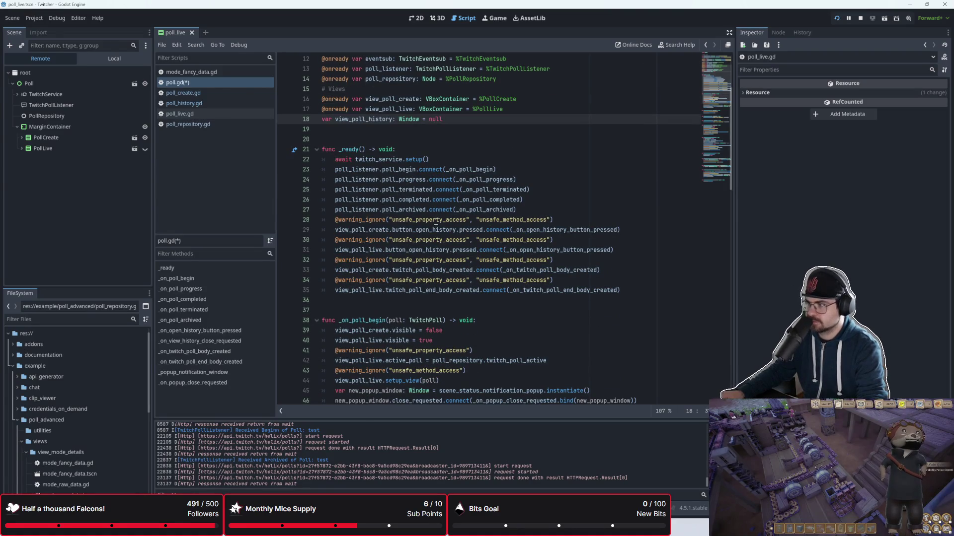
scroll(437, 214, "down", 3)
Step through _on_poll_begin lines 36–42 and select line 42's twitch_poll_active assignment
left_click(438, 209)
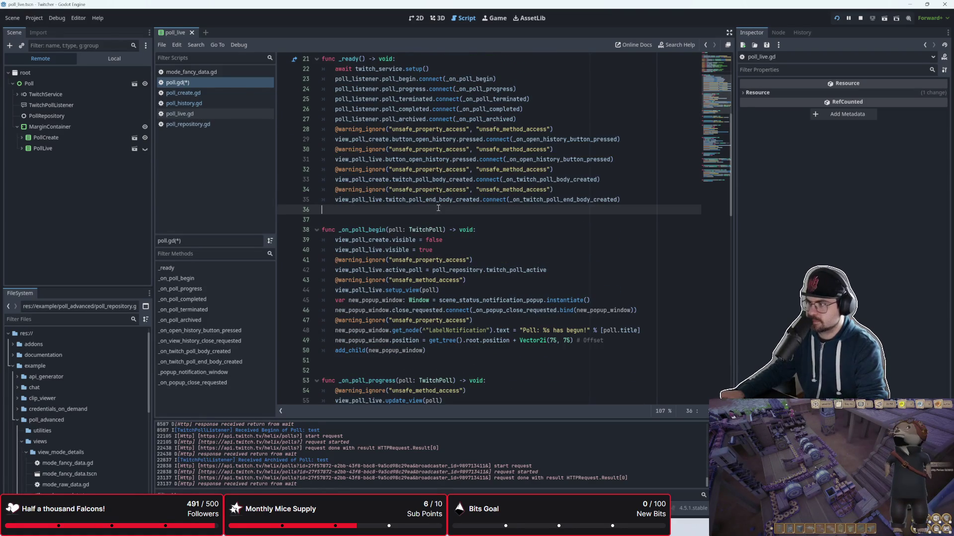
key("Down")
scroll(438, 209, "down", 5)
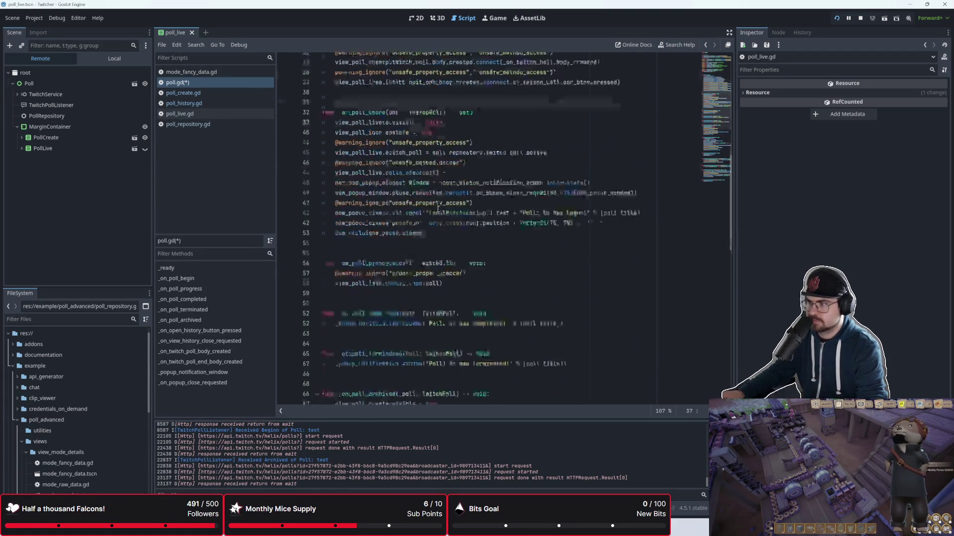
scroll(437, 209, "down", 10)
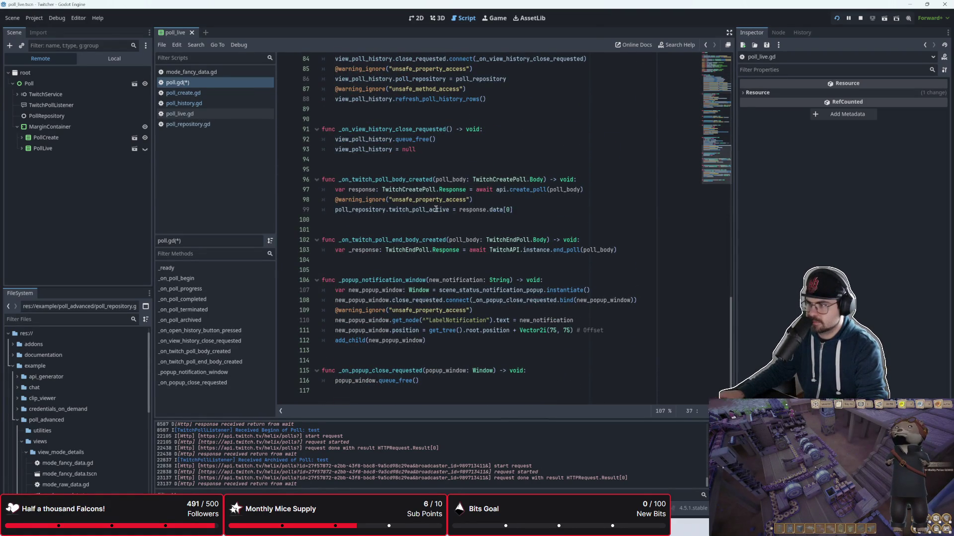
scroll(435, 209, "up", 10)
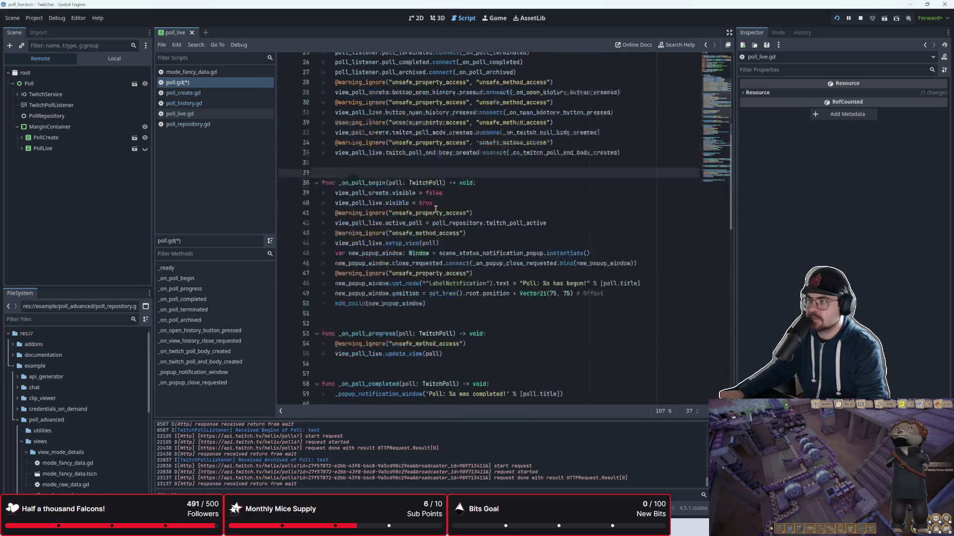
left_click(452, 220)
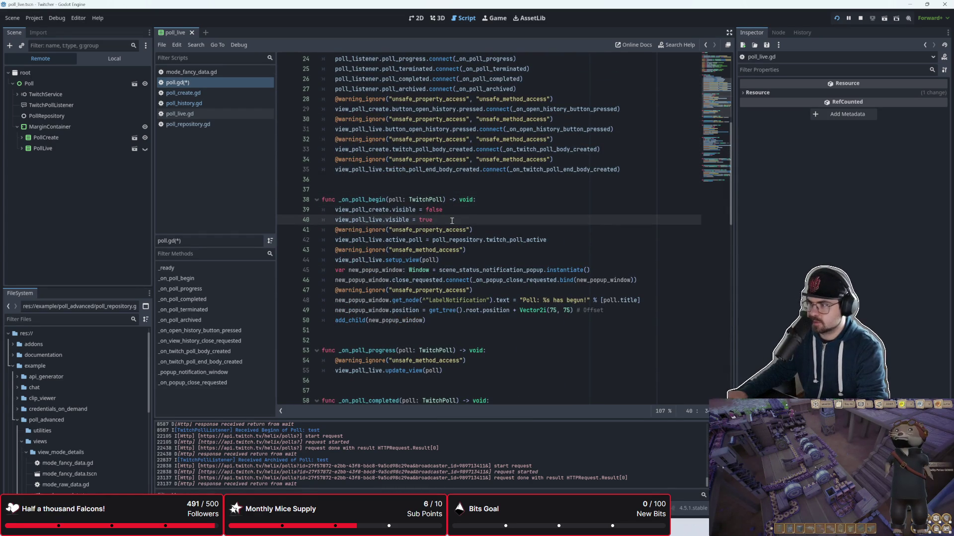
left_click(493, 240)
left_click(514, 230)
left_click(570, 239)
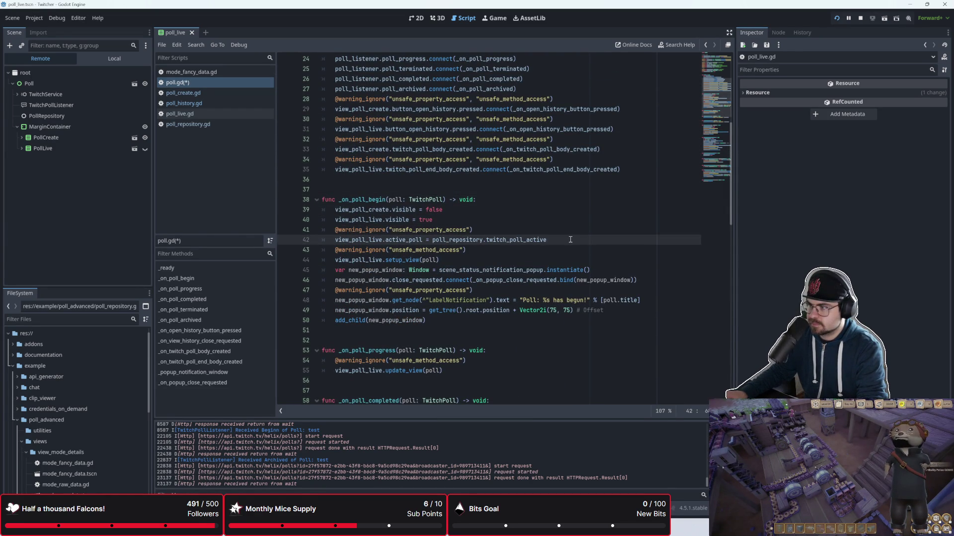
left_click_drag(335, 240, 556, 239)
left_click(556, 239)
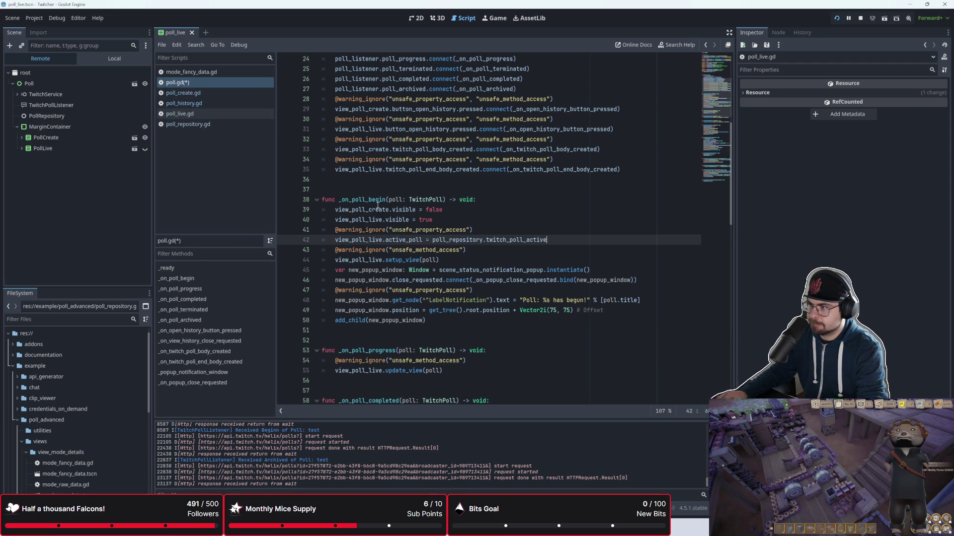
scroll(518, 248, "down", 1)
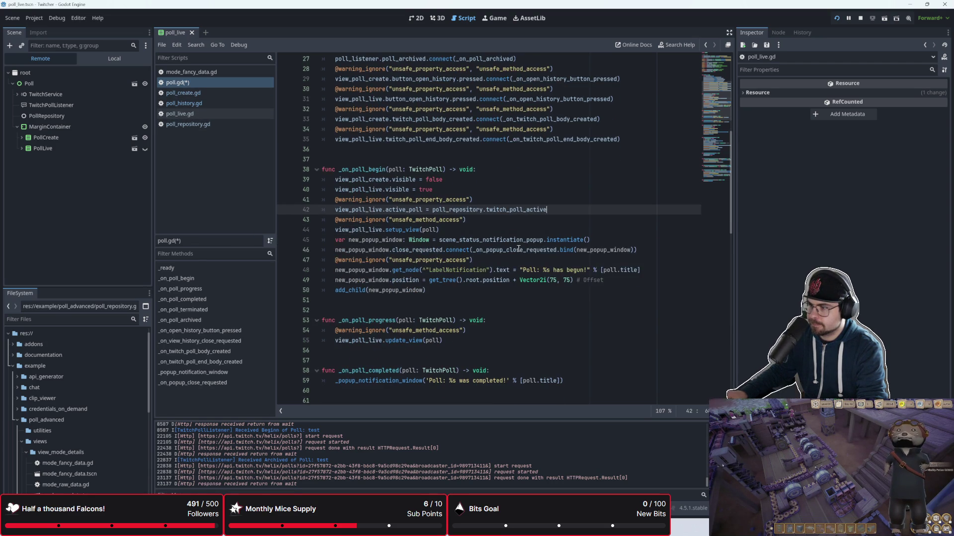
Check poll_repository.gd around line 24, then go back to poll.gd
left_click(188, 124)
scroll(454, 258, "down", 1)
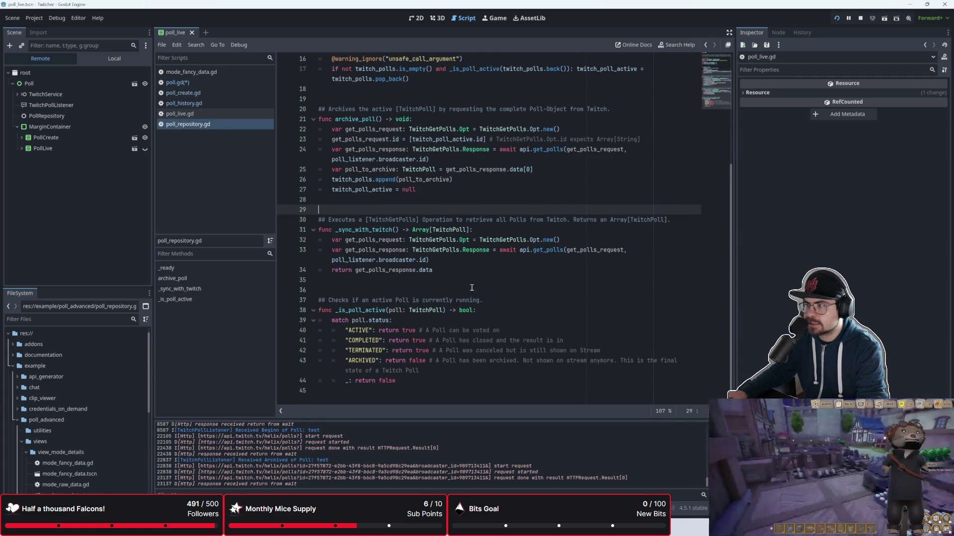
left_click(206, 83)
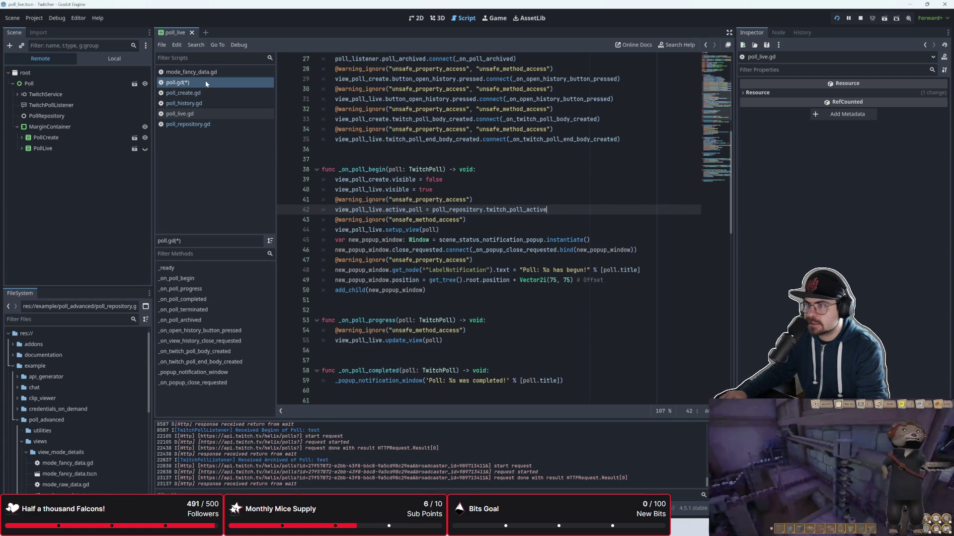
left_click(191, 125)
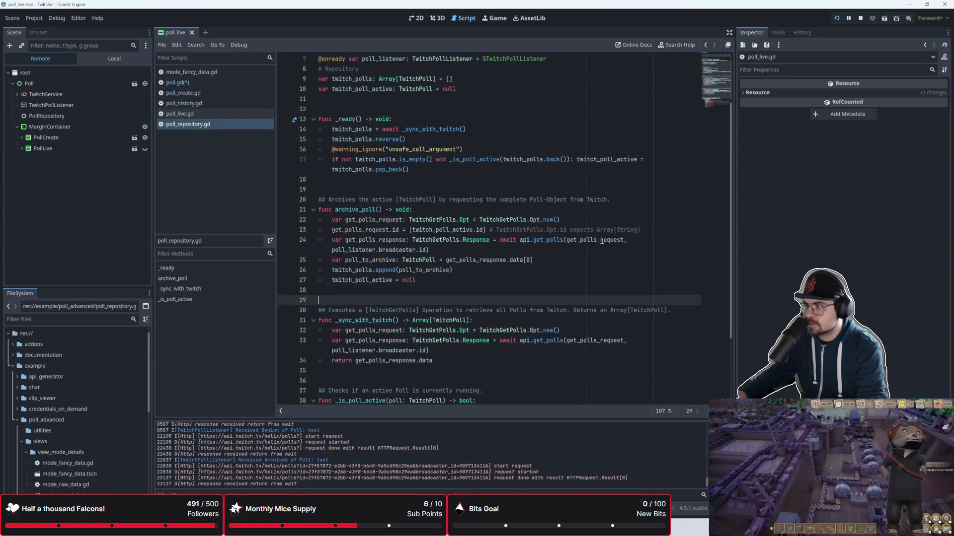
left_click(432, 250)
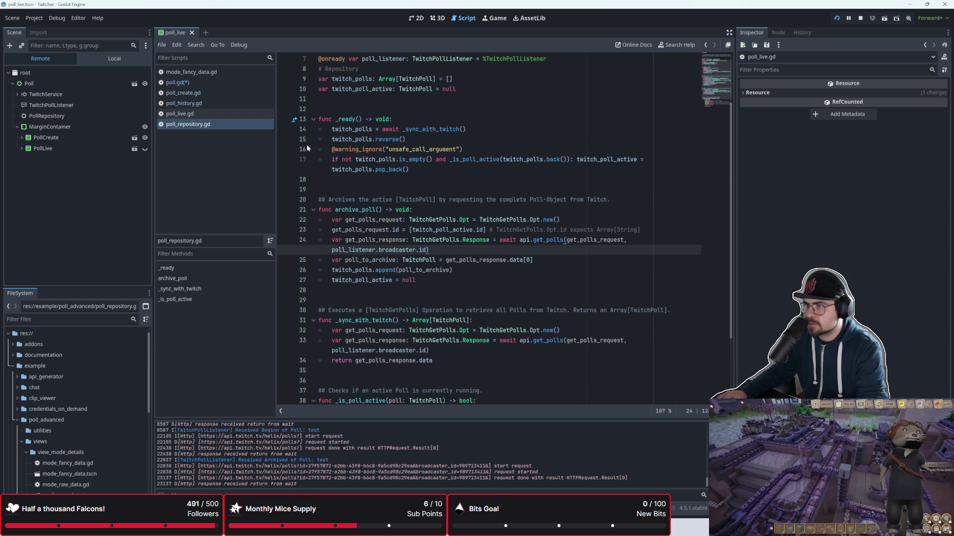
left_click(206, 83)
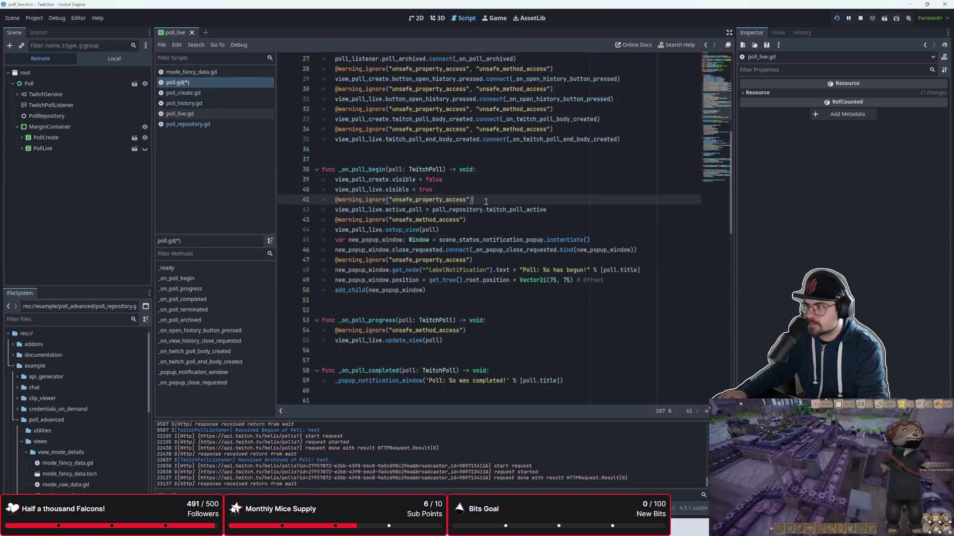
Start a new 'view_' line 43 after line 42, then delete the unfinished text
left_click(562, 209)
key("Return")
type("view_")
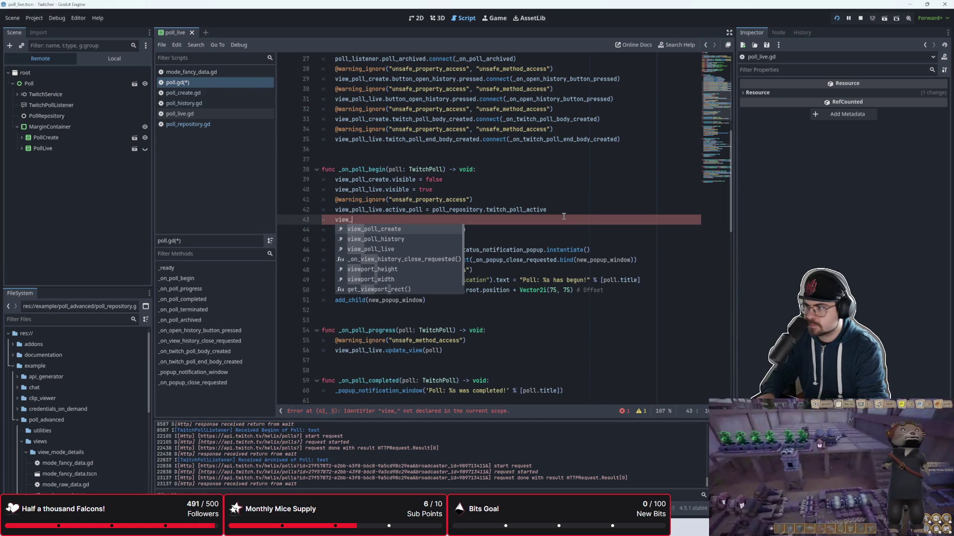
key("Escape")
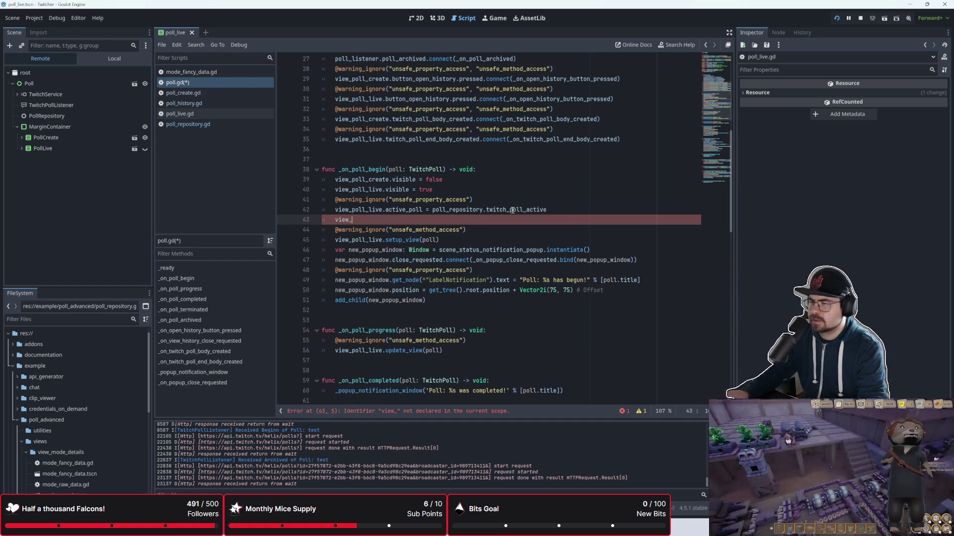
key("BackSpace")
key("BackSpace")
key("BackSpace")
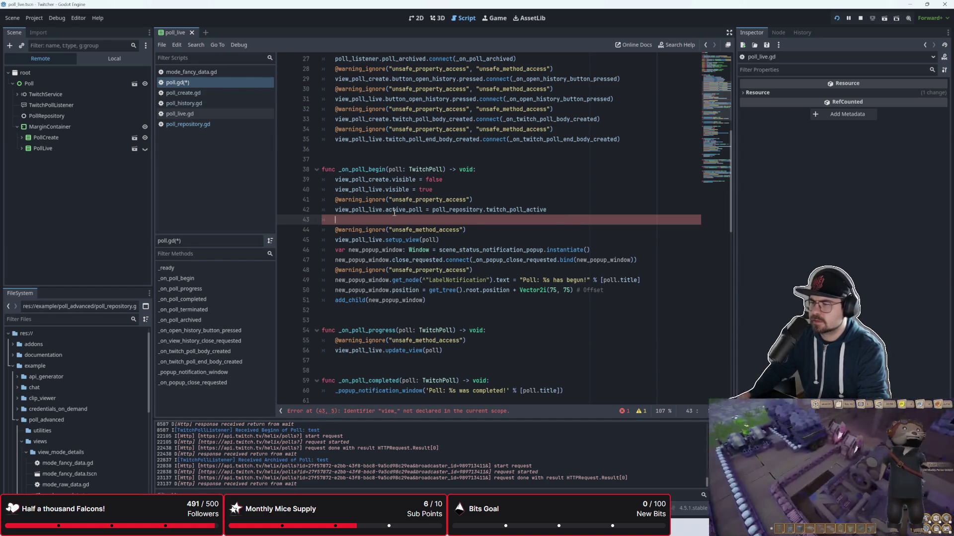
left_click(398, 210)
Open poll_live.gd and go to the active_poll declaration on line 6
left_click(225, 113)
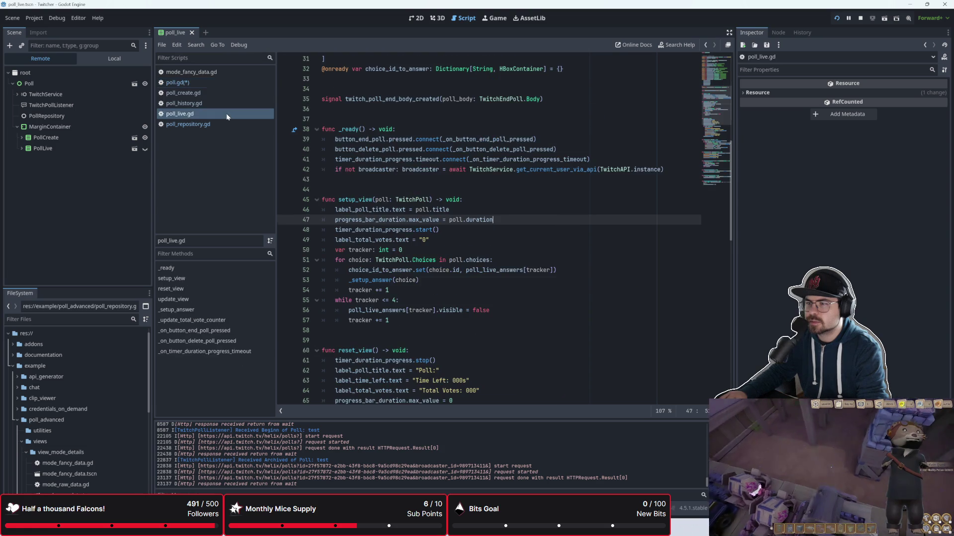
scroll(363, 215, "up", 10)
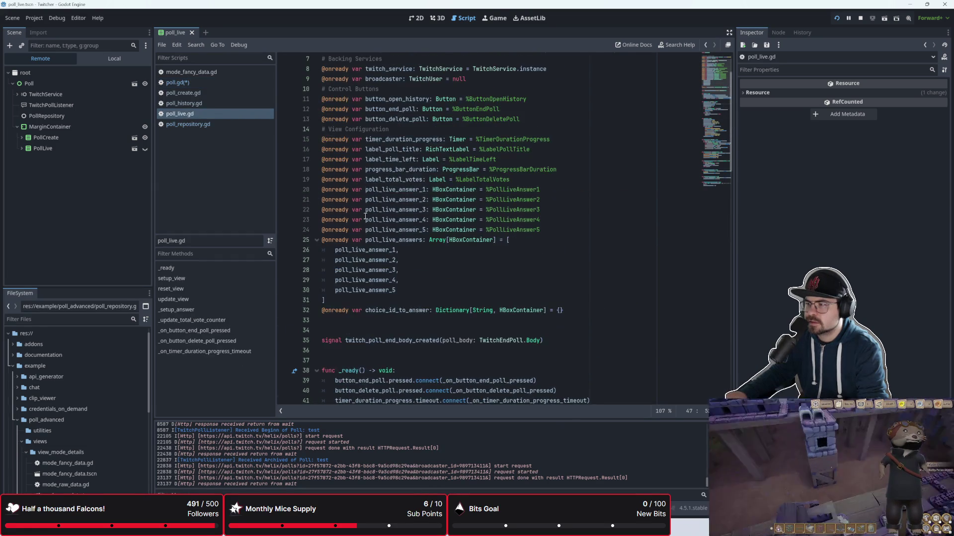
left_click(369, 217)
scroll(369, 218, "down", 10)
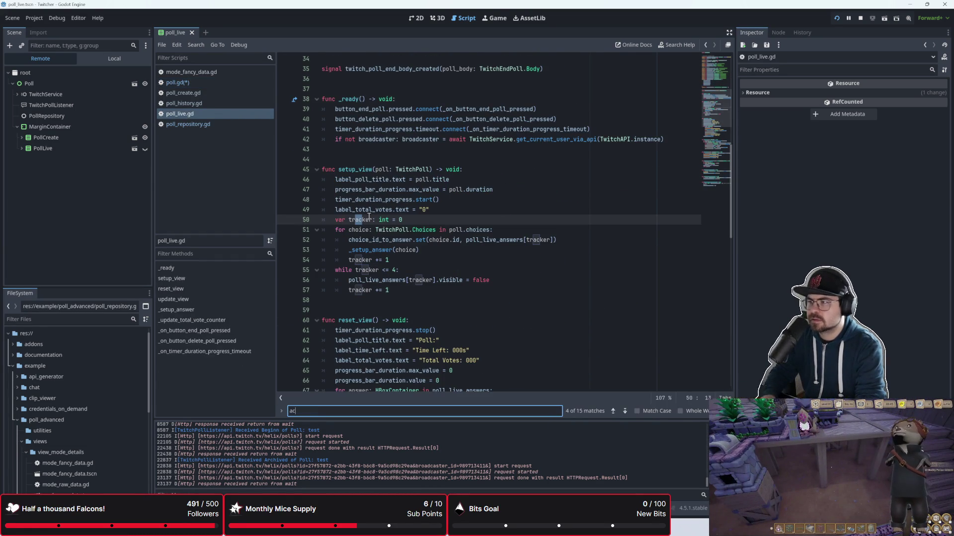
left_click(369, 218)
scroll(368, 217, "up", 10)
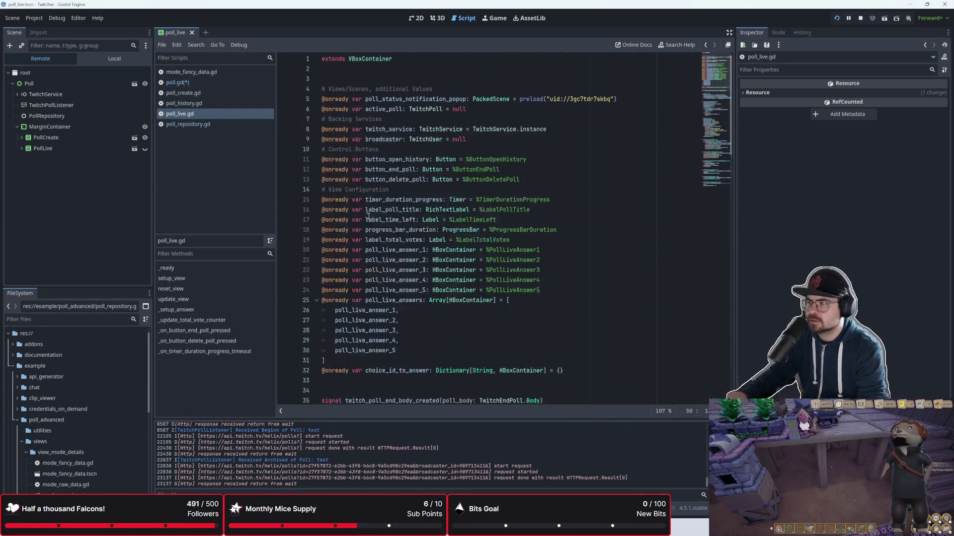
left_click(415, 108)
Search for active_poll and step through its 3 matches, including lines 107 and 112
left_click_drag(366, 109, 403, 109)
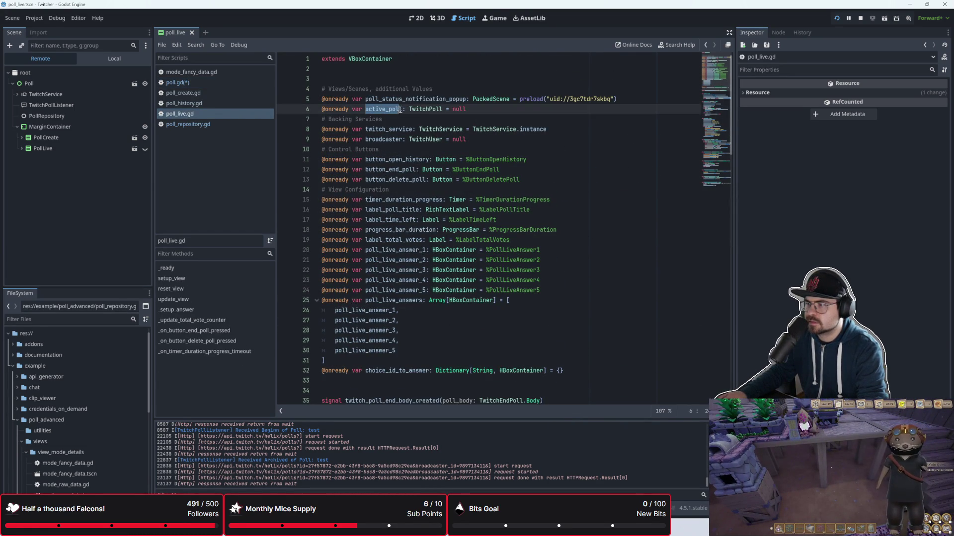
key("ctrl+f")
key("Return")
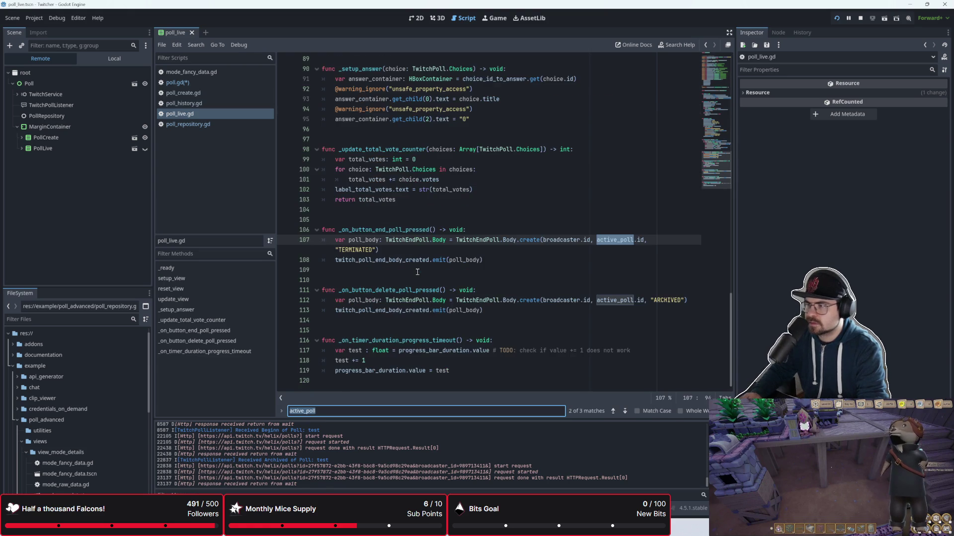
key("Return")
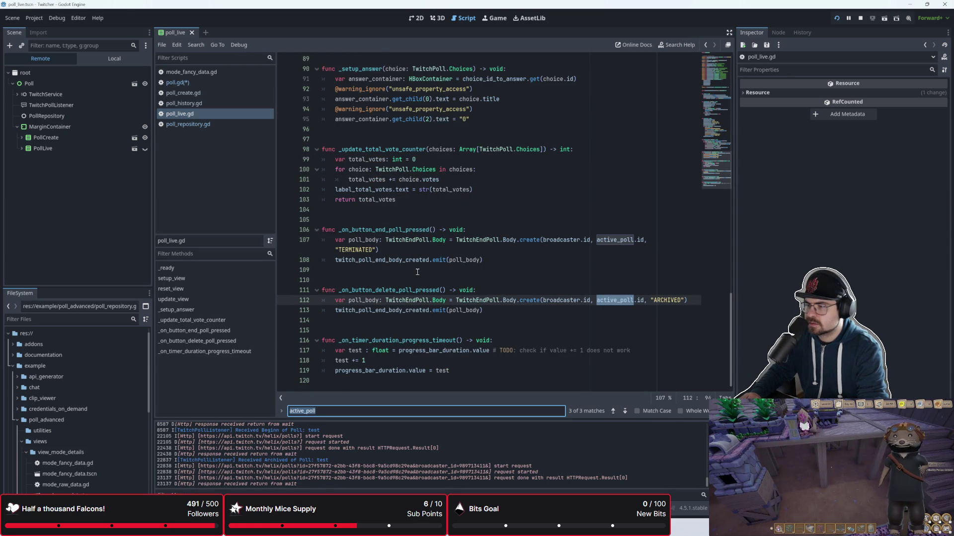
key("Return")
key("Return")
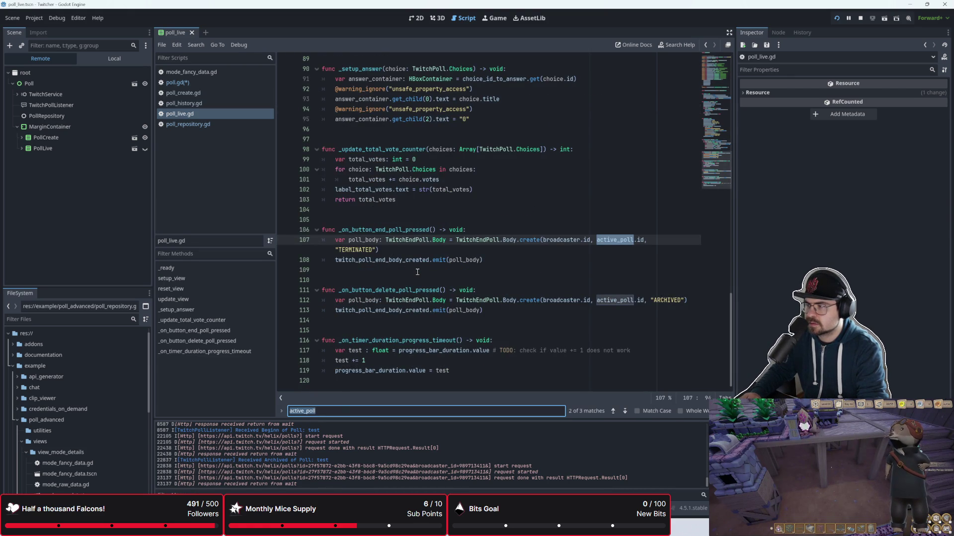
scroll(417, 272, "up", 20)
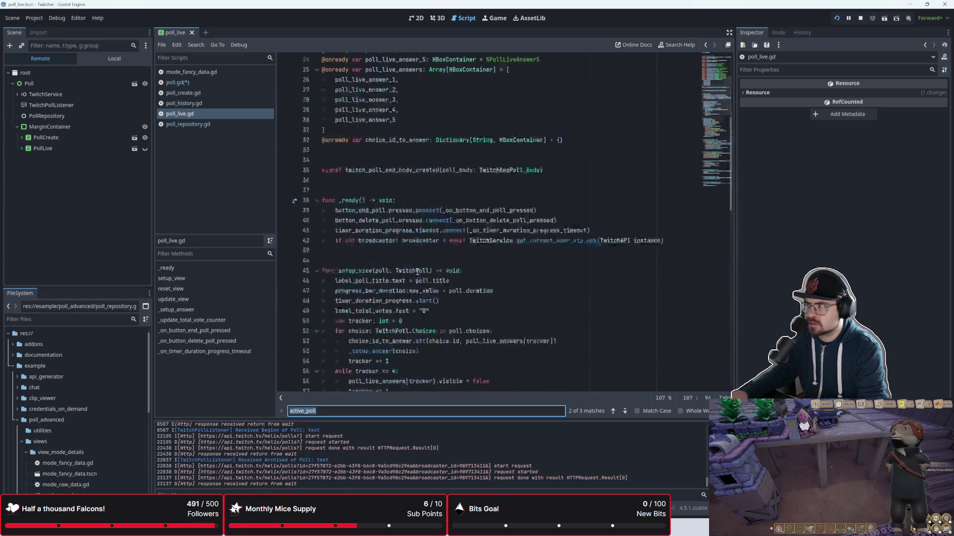
scroll(418, 273, "down", 20)
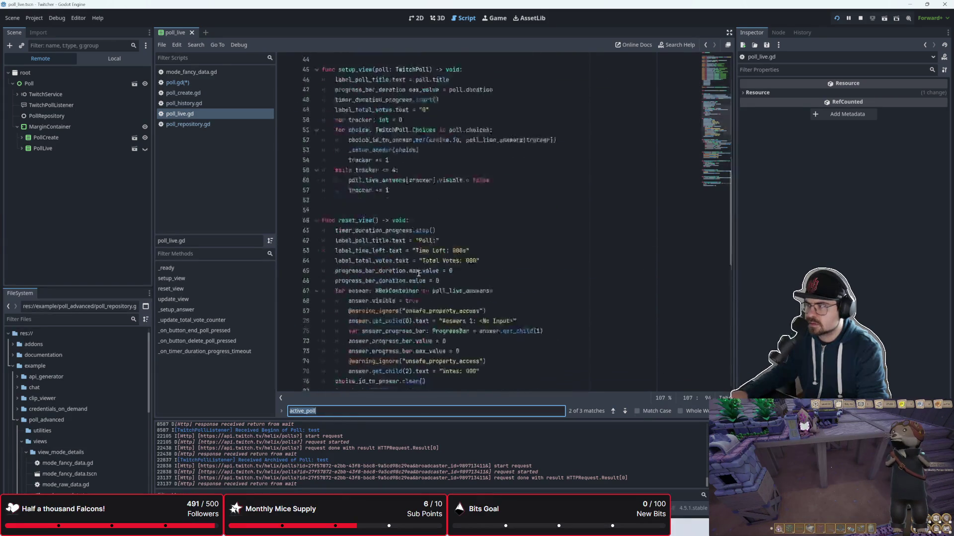
scroll(421, 276, "up", 20)
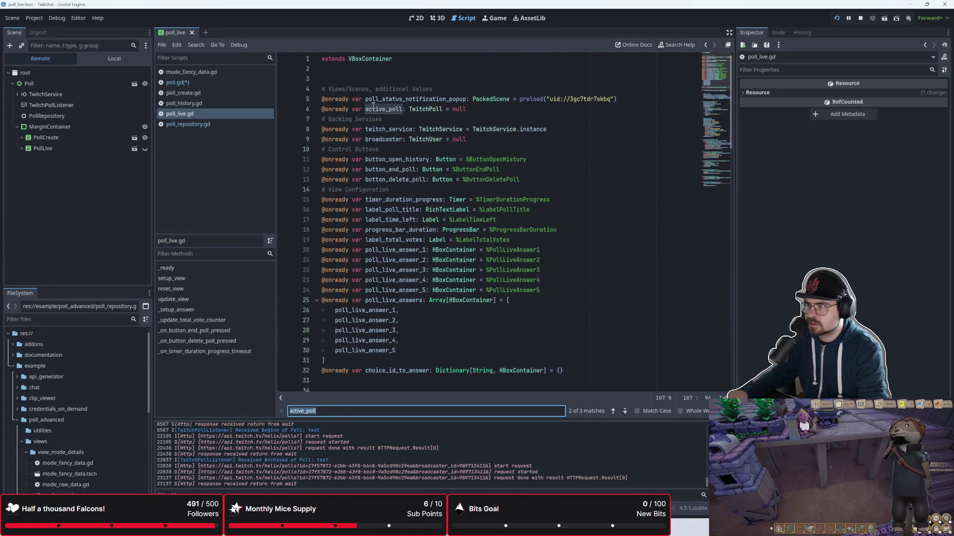
left_click(366, 109)
scroll(393, 124, "down", 20)
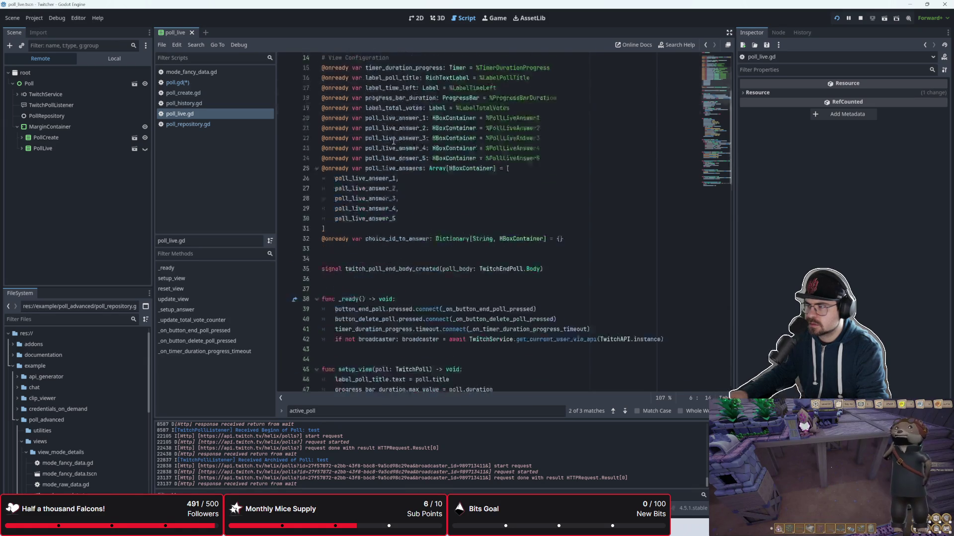
scroll(393, 143, "down", 1)
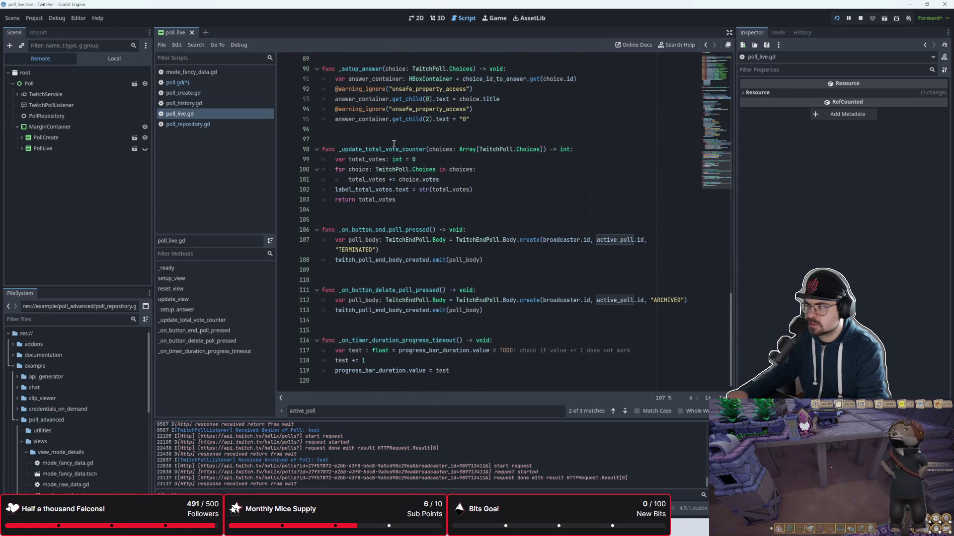
scroll(393, 143, "up", 20)
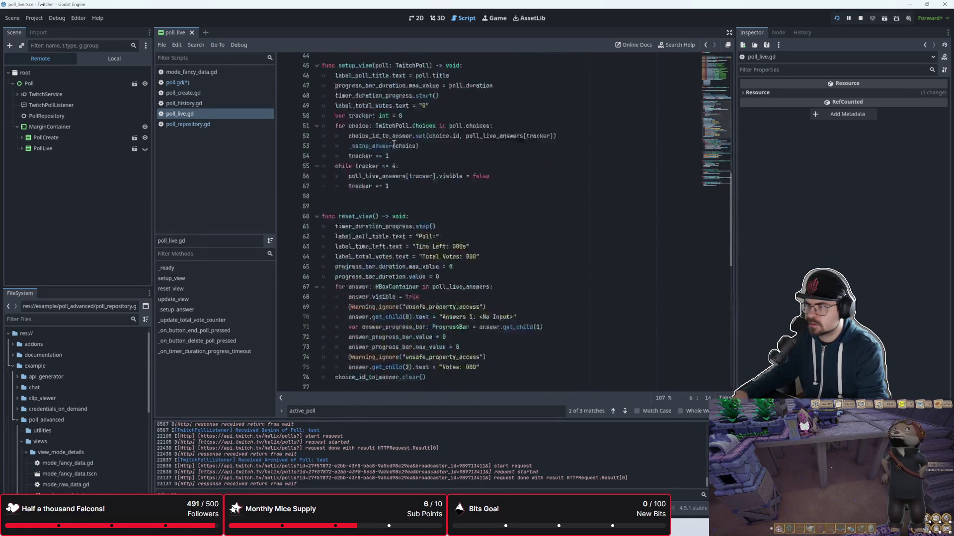
scroll(398, 137, "up", 4)
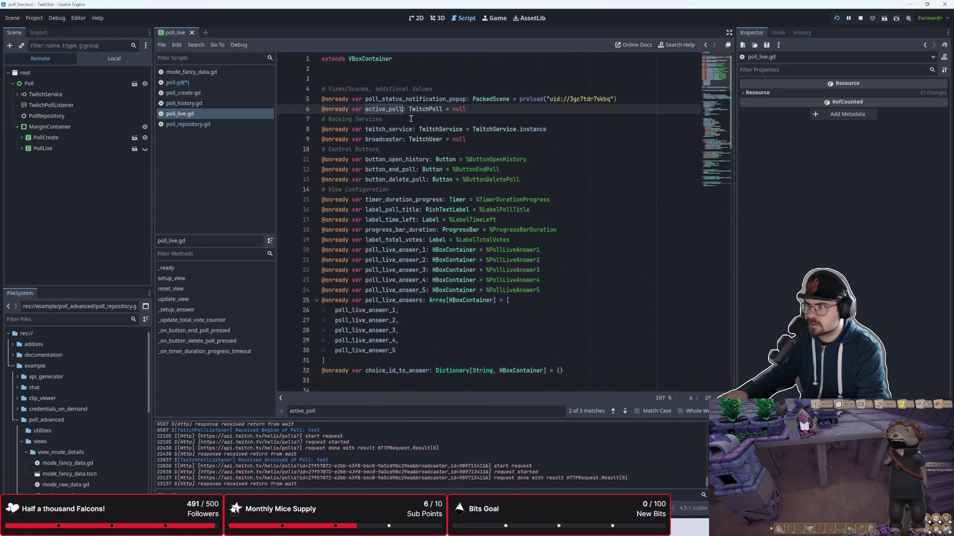
Redeclare line 6 as active_poll_id: String = ""
key("Delete")
key("Delete")
key("Delete")
type("String")
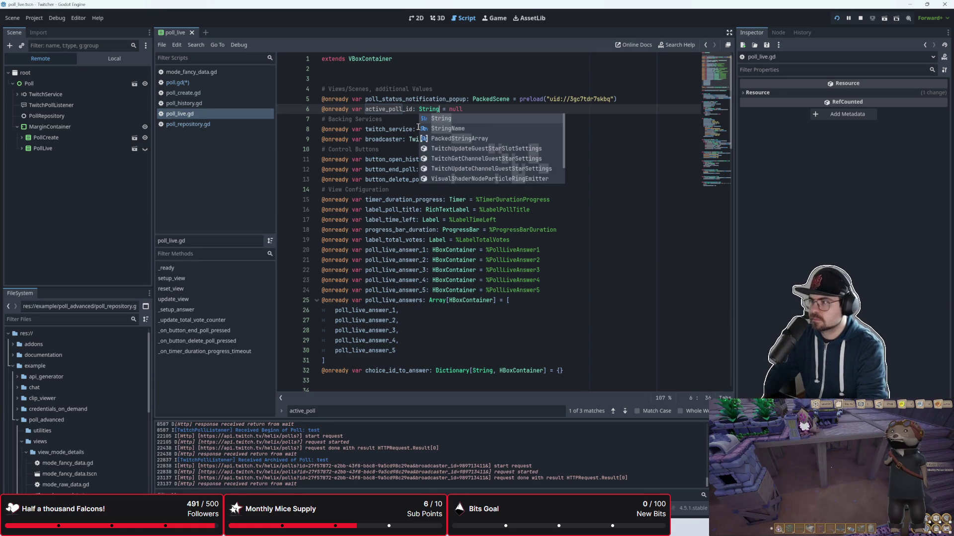
key("Return")
left_click(404, 149)
scroll(404, 151, "down", 1)
scroll(405, 155, "up", 1)
left_click(404, 158)
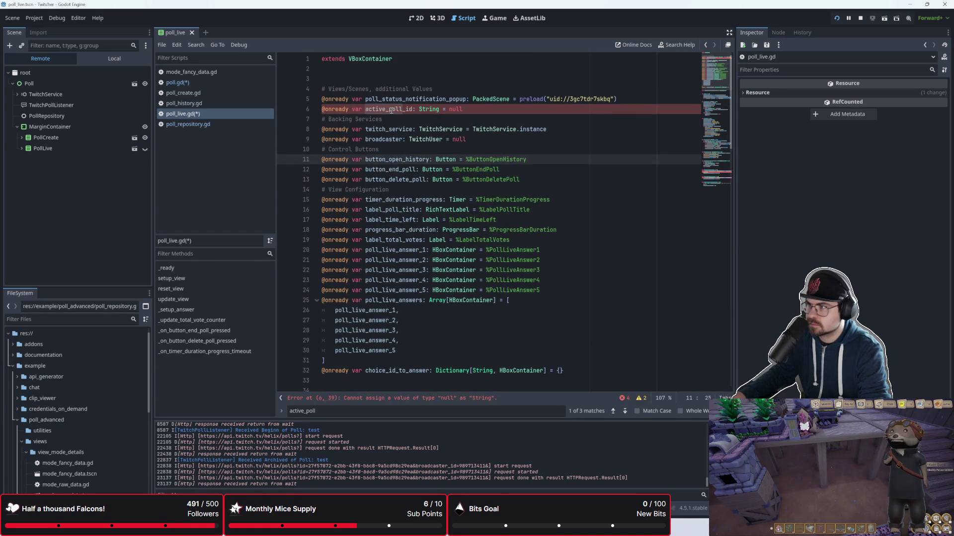
double_click(453, 109)
type("\"nu")
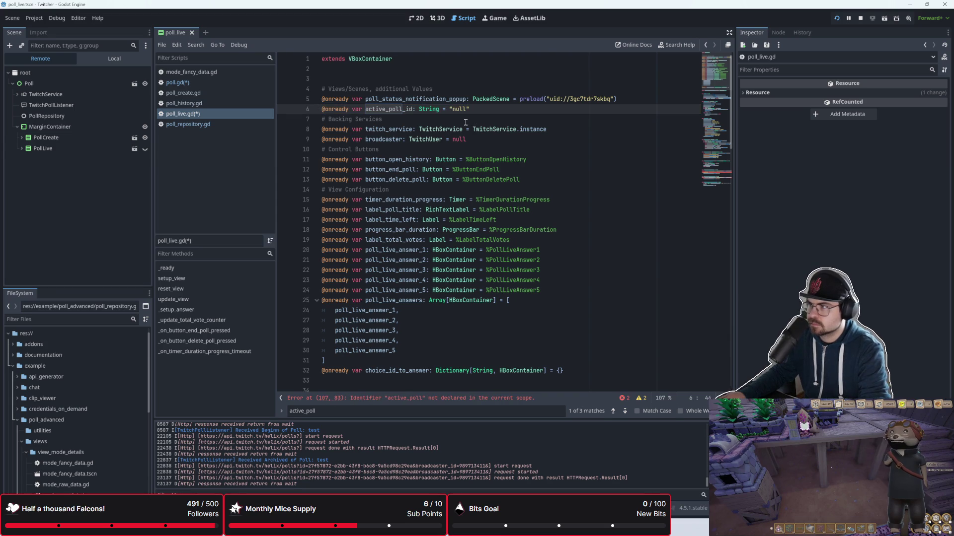
key("BackSpace")
key("BackSpace")
left_click(447, 149)
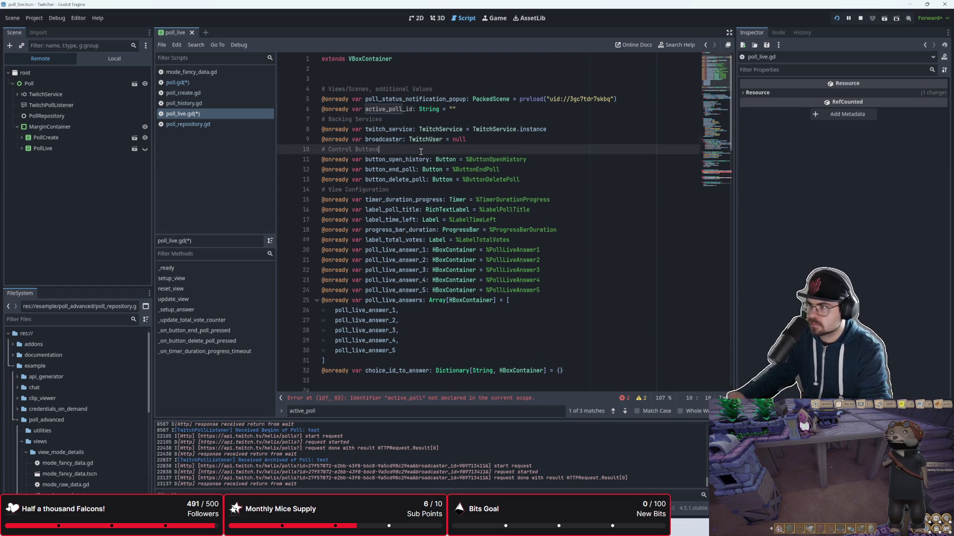
scroll(496, 223, "down", 20)
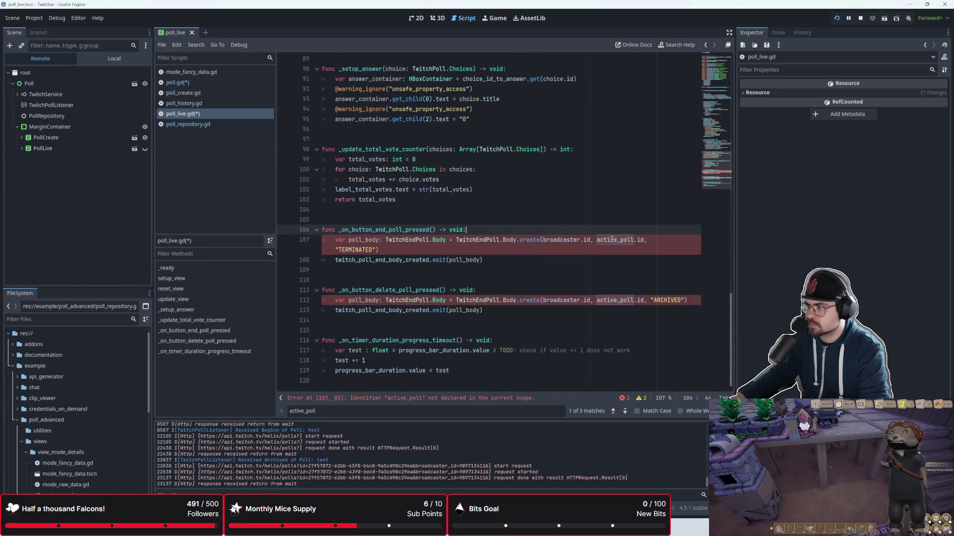
Replace active_poll.id with active_poll_id in the Body.create calls on lines 107 and 112
left_click(636, 240)
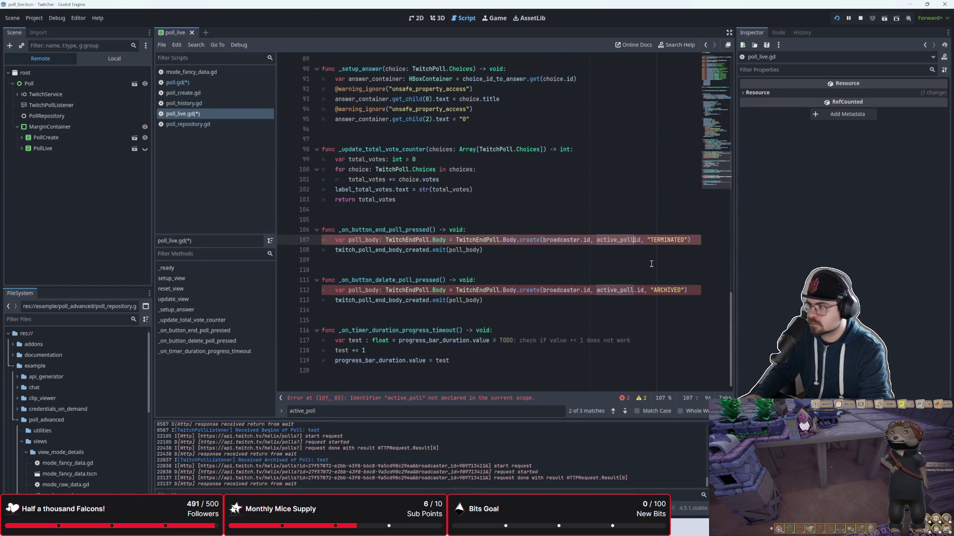
key("BackSpace")
type("_")
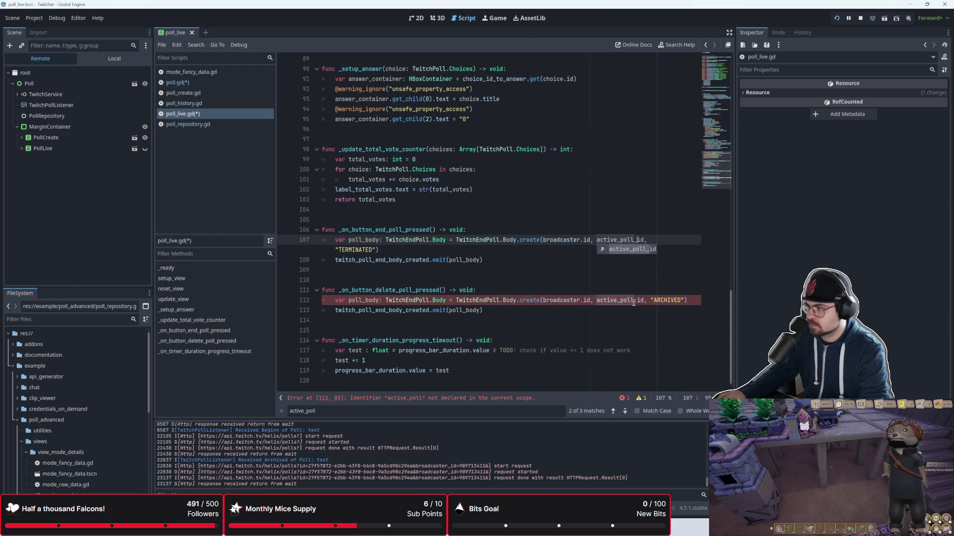
left_click(634, 301)
key("BackSpace")
type("_")
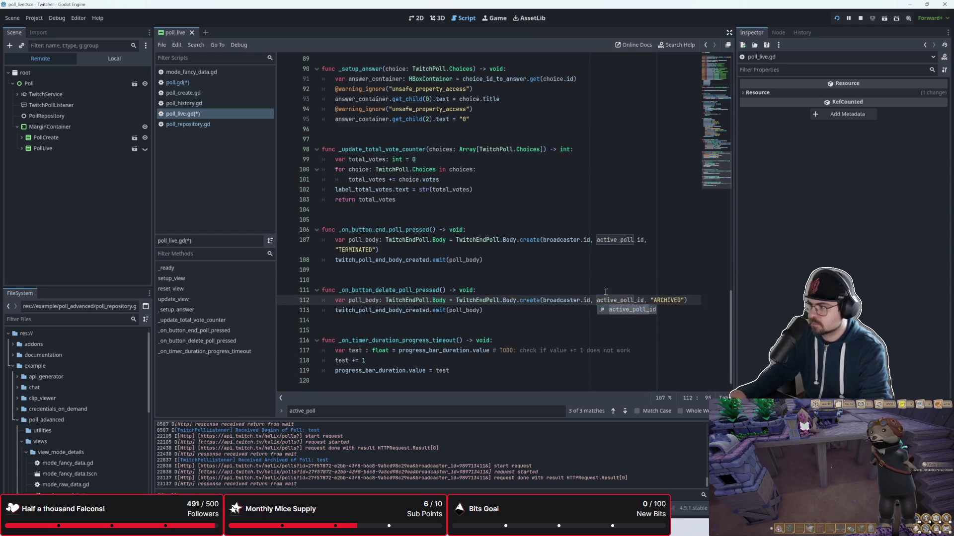
left_click(521, 260)
scroll(406, 289, "up", 2)
scroll(407, 288, "up", 10)
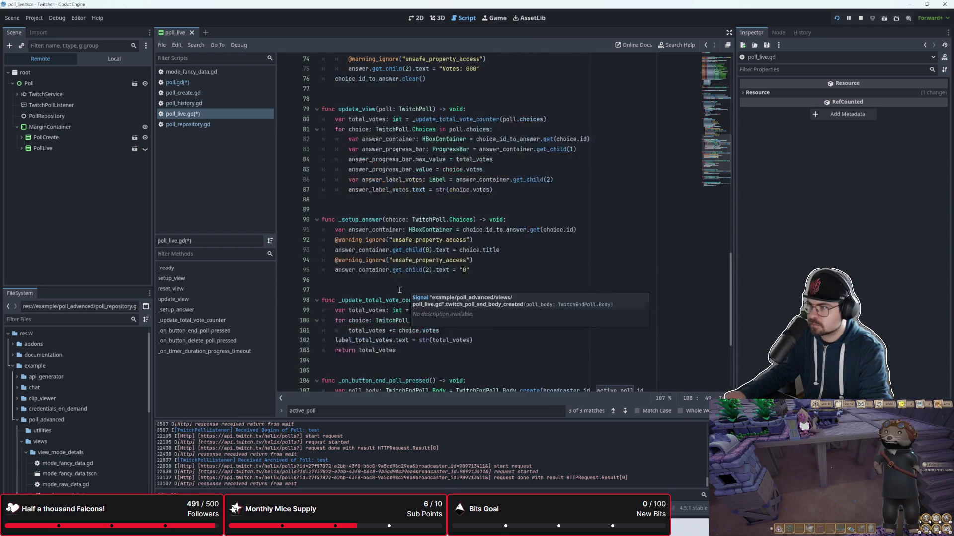
scroll(400, 290, "up", 9)
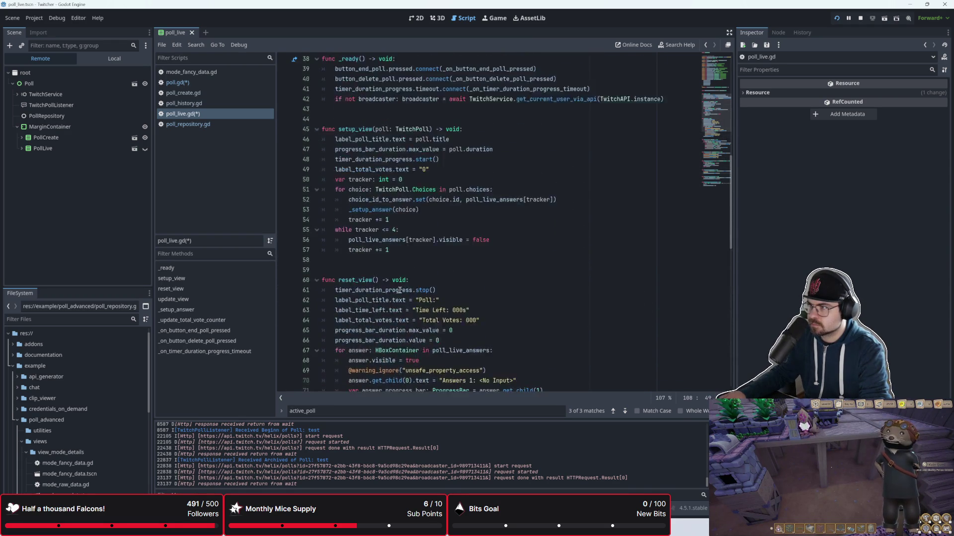
left_click(428, 240)
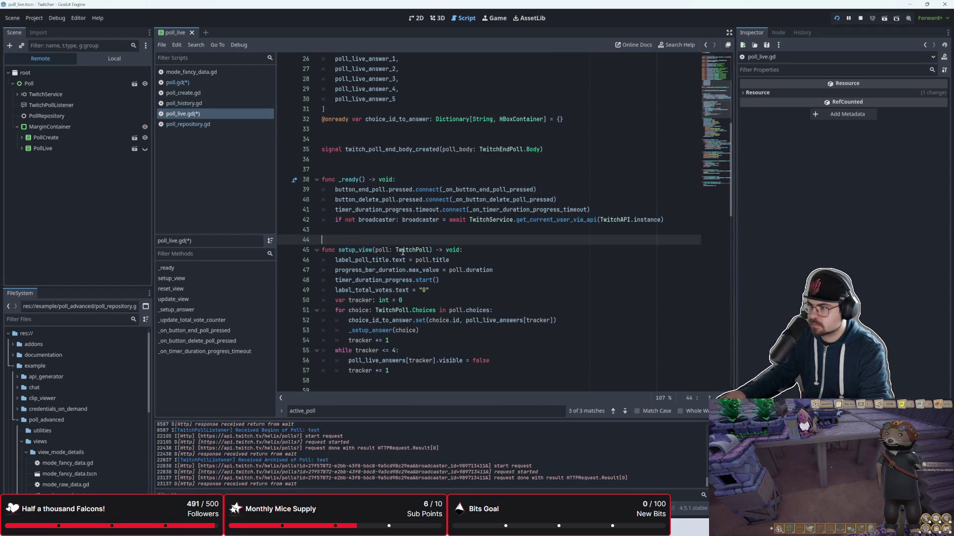
scroll(481, 289, "down", 1)
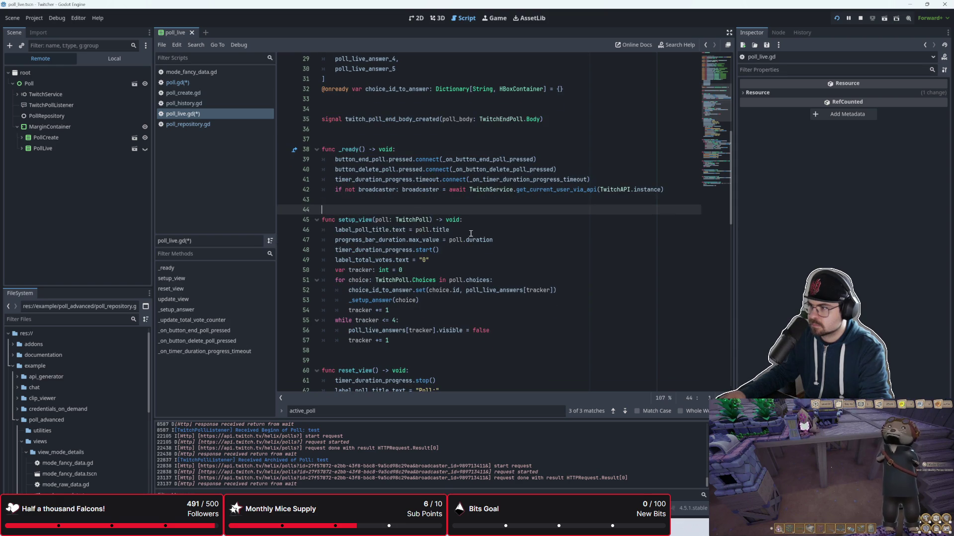
Add the line active_poll_id = poll.id at the top of setup_view
left_click(477, 220)
key("Return")
key("Return")
key("Up")
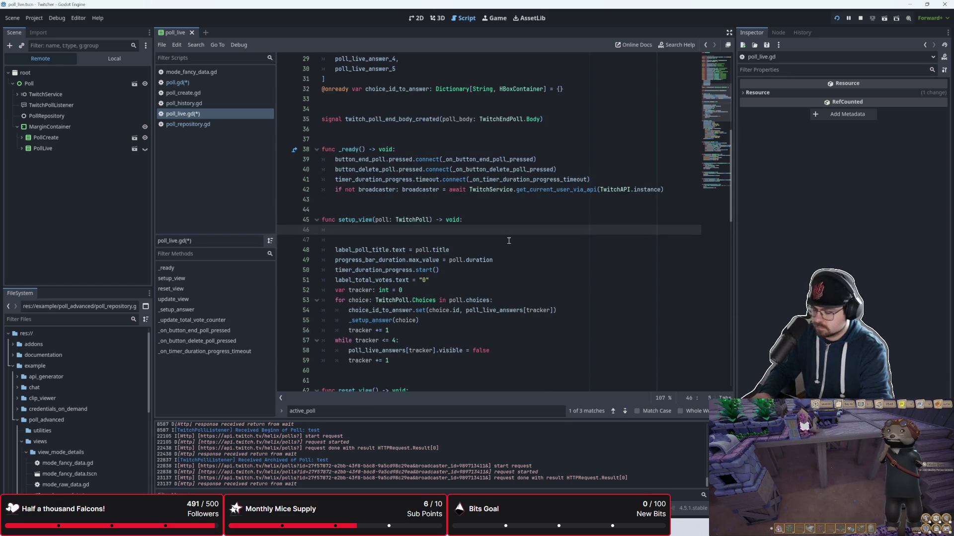
type("ctive_pol")
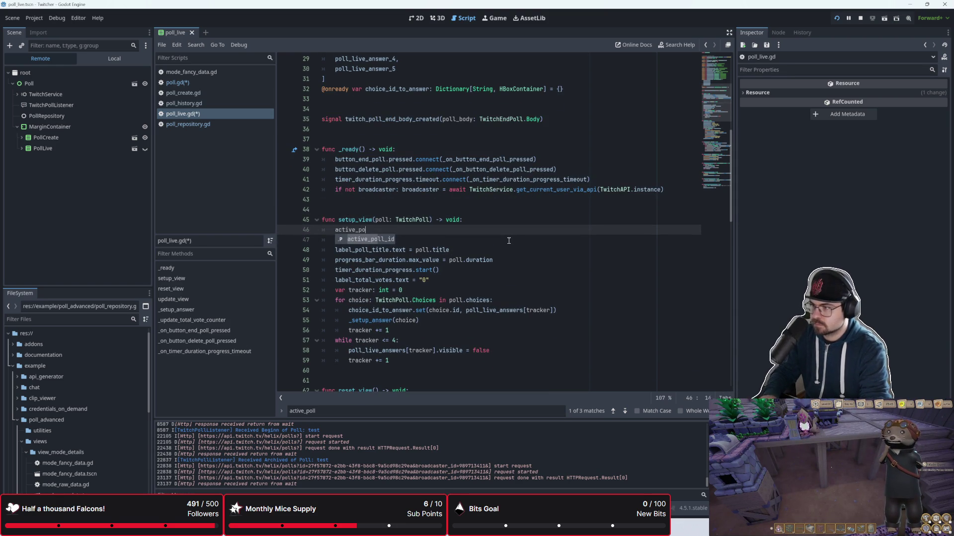
key("Return")
key("BackSpace")
type("= poll.id")
Bring up the Twitch Channel Poll Begin notification example in the browser
left_click(512, 201)
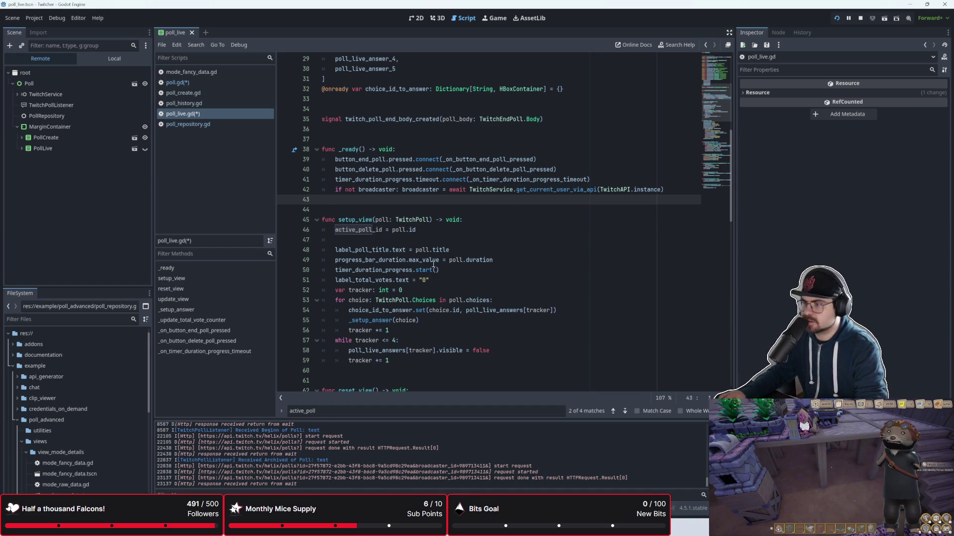
left_click(417, 240)
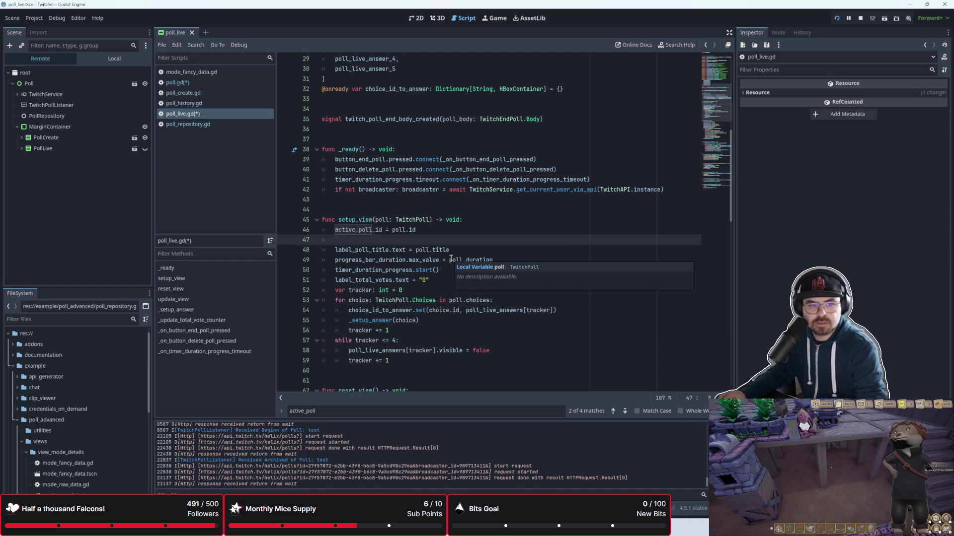
key("alt+Tab")
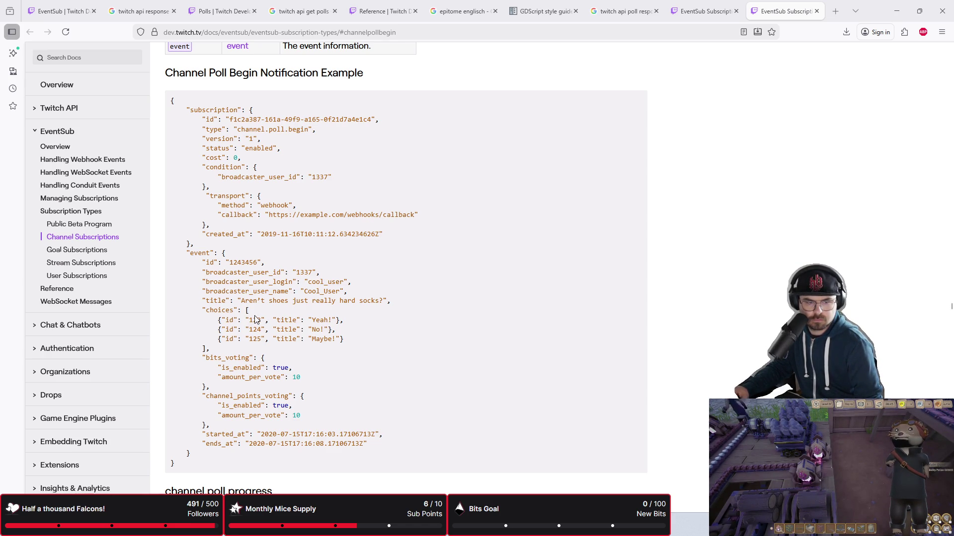
Delete the empty line 47 below setup_view's active_poll_id assignment in poll_live.gd
key("alt+Tab")
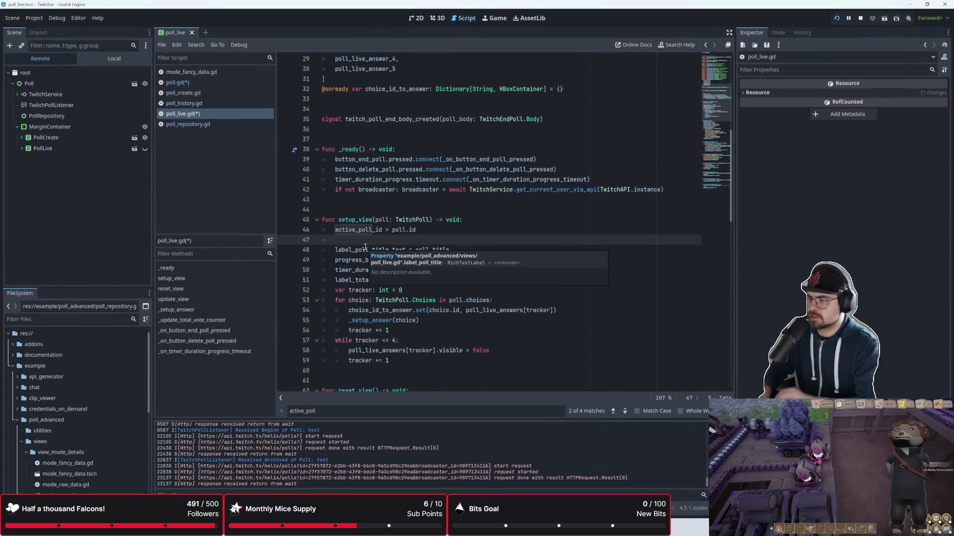
key("BackSpace")
key("BackSpace")
left_click(335, 242)
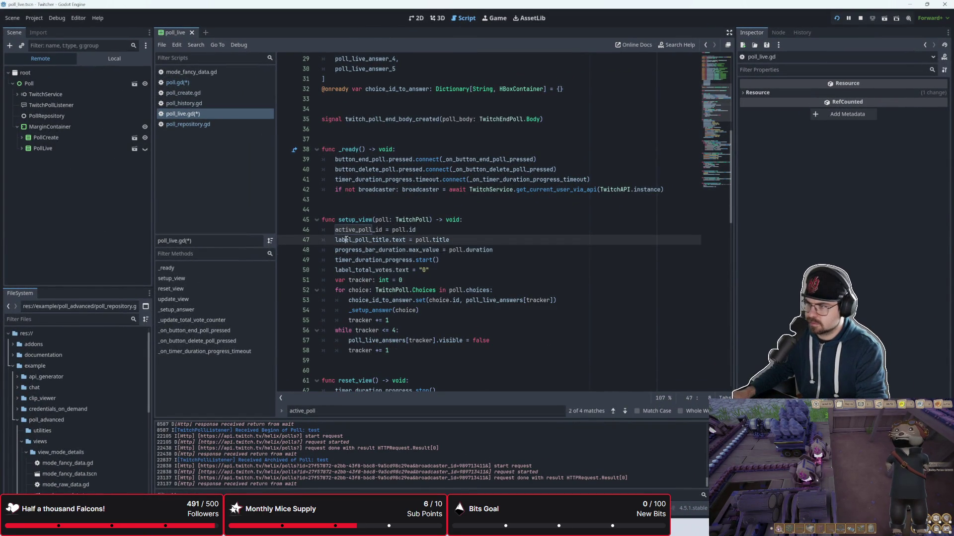
Add active_poll_id = "" as the first line of reset_view
scroll(397, 223, "down", 6)
left_click(440, 210)
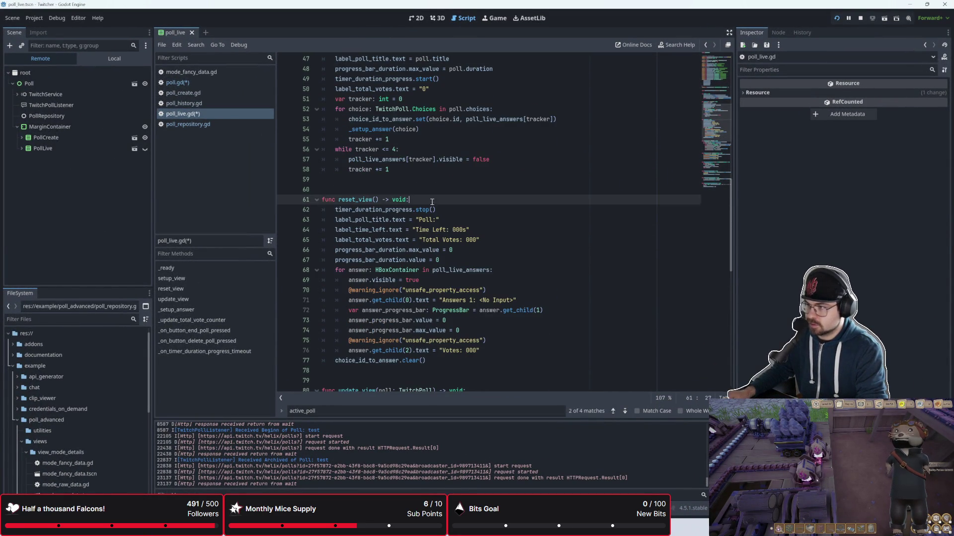
left_click(447, 201)
key("Return")
type("active_")
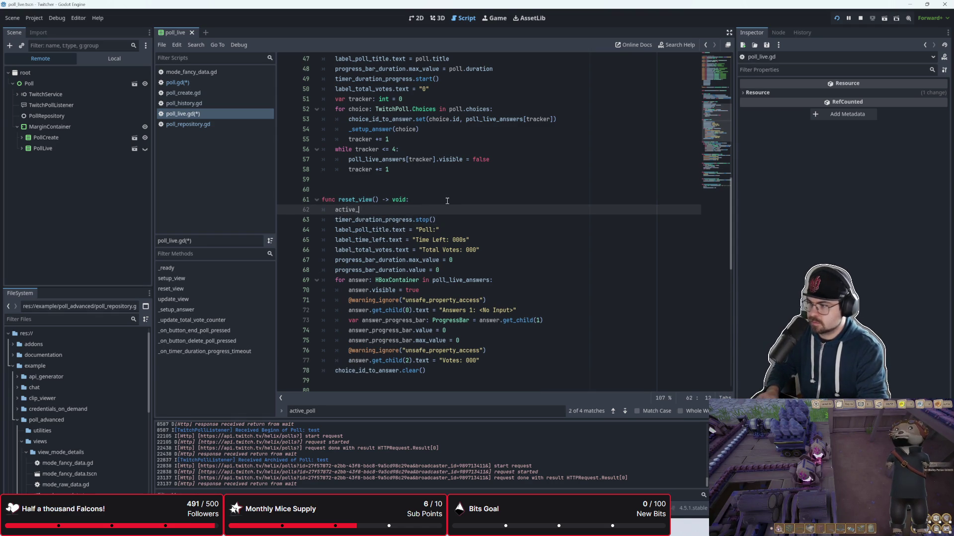
type("poll_id")
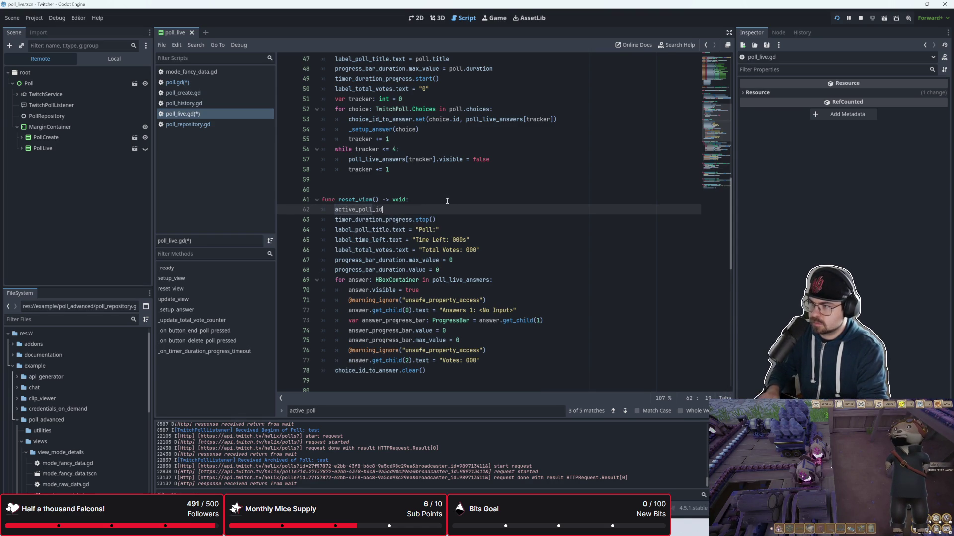
key("BackSpace")
type("= \"\"")
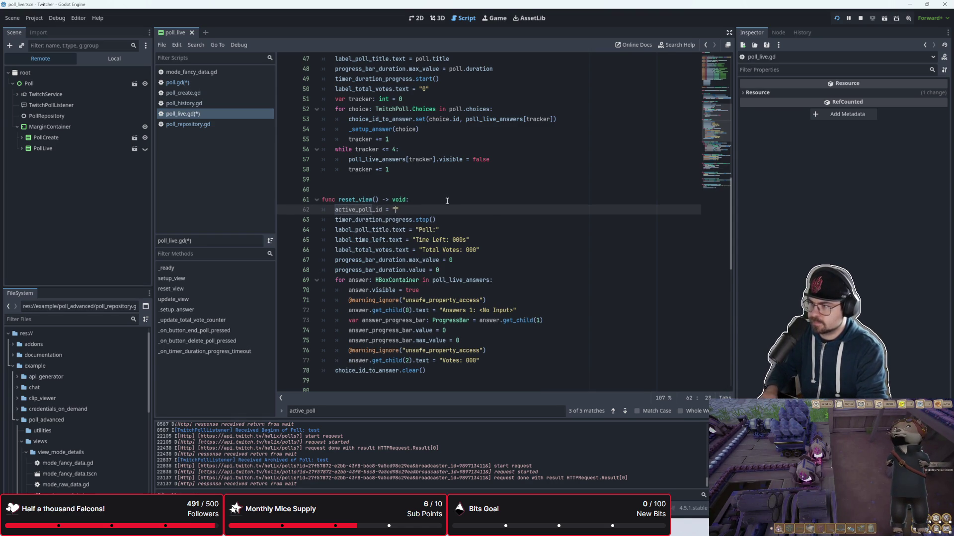
left_click(447, 201)
Save the poll scripts and check setup_view's title, duration and timer start lines
key("ctrl+s")
key("Up")
key("Up")
key("Up")
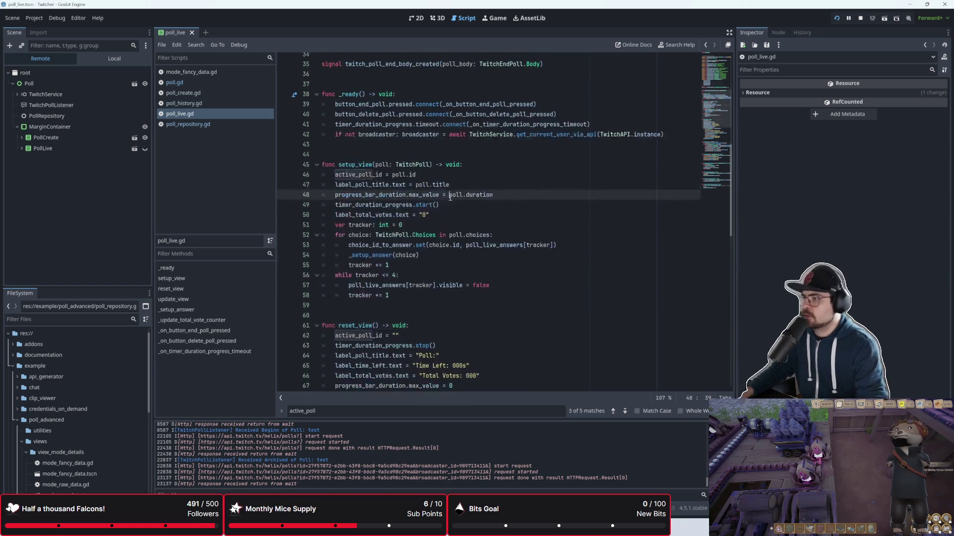
scroll(448, 204, "down", 3)
left_click(442, 219)
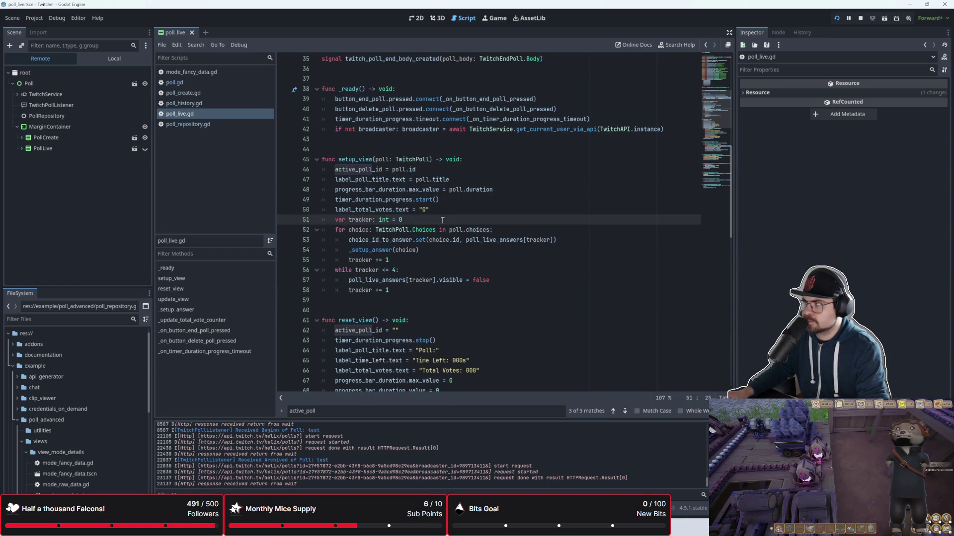
left_click(452, 180)
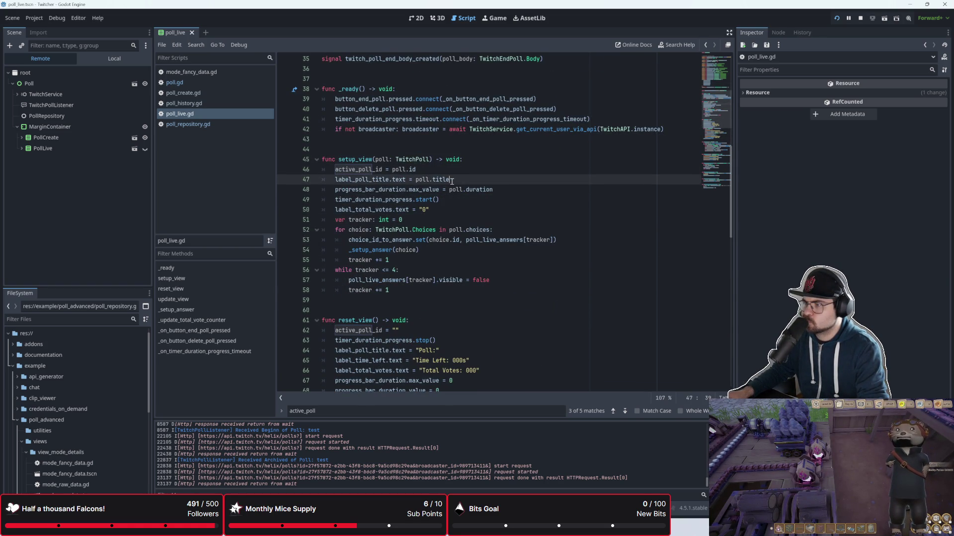
left_click(522, 190)
left_click(512, 197)
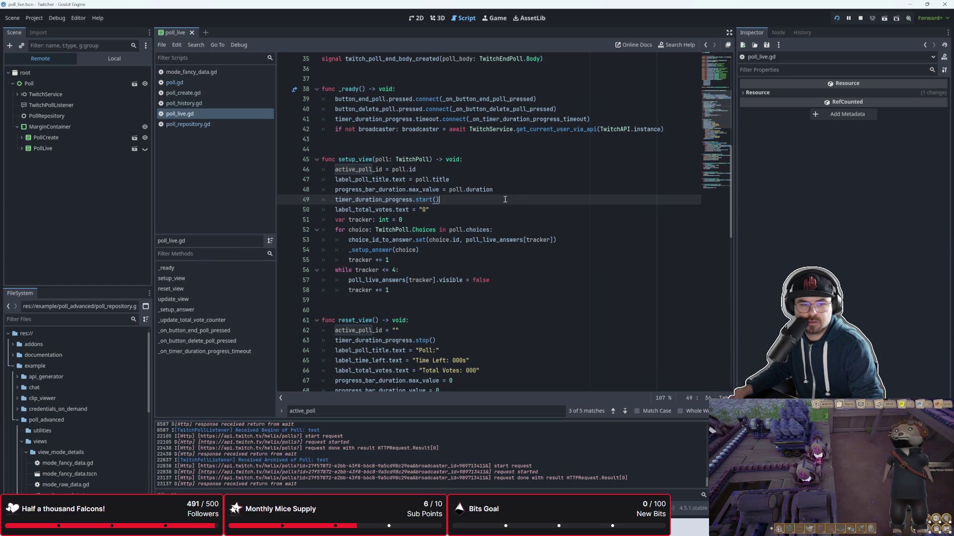
key("ctrl+z")
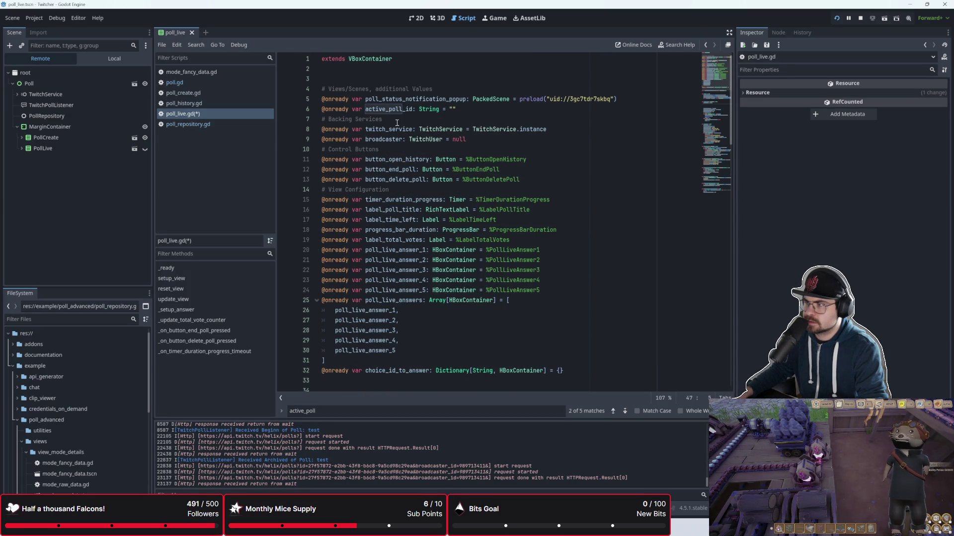
Remove the unused twitch_service declaration on line 8 and save the script
left_click_drag(366, 129, 414, 129)
key("ctrl+f")
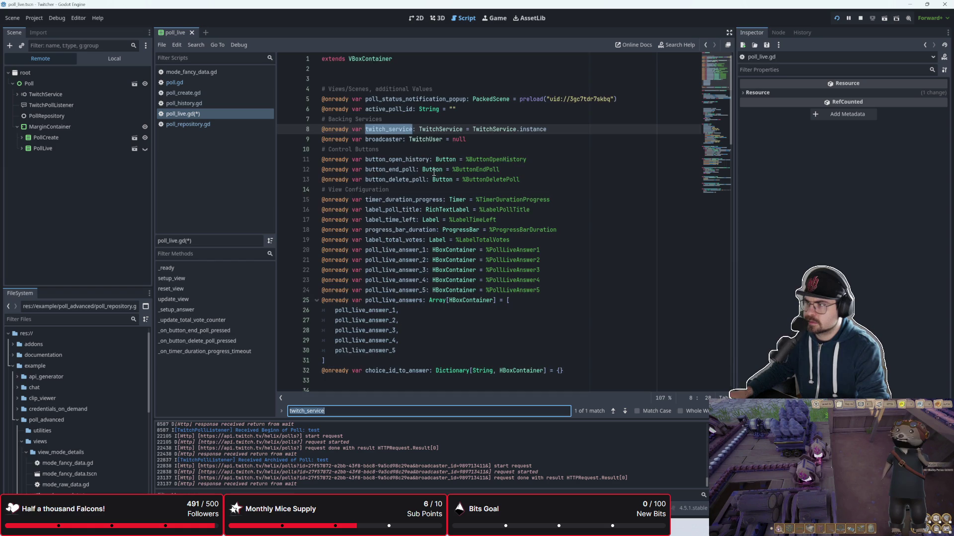
scroll(443, 187, "down", 15)
scroll(444, 187, "down", 10)
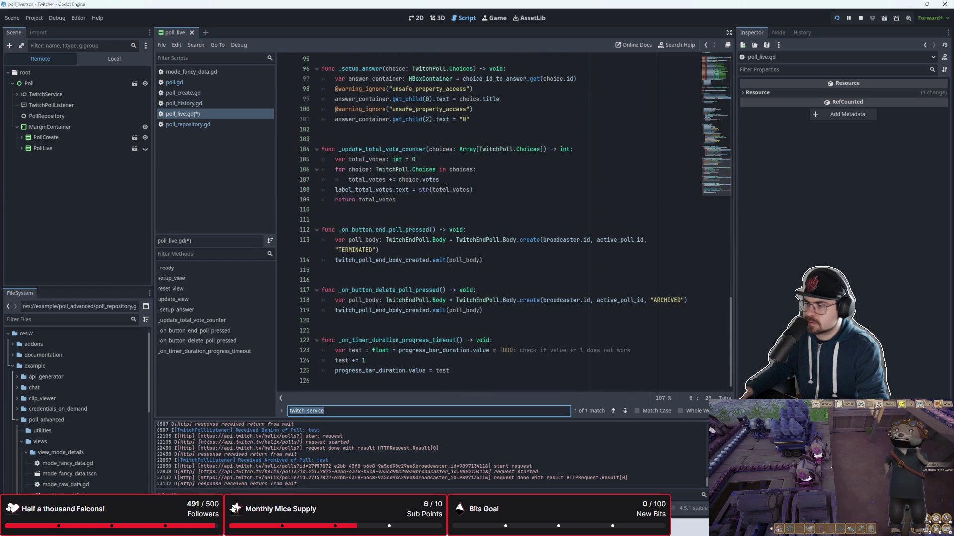
scroll(444, 187, "up", 20)
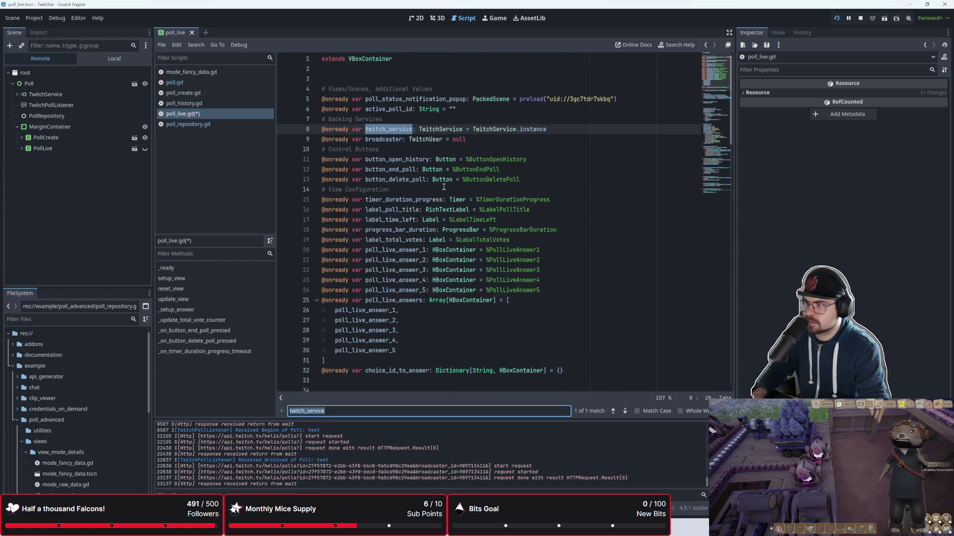
left_click(565, 131)
key("ctrl+shift+k")
key("ctrl+s")
Review the empty lines 42 and 43 below the poll title declaration
left_click(482, 199)
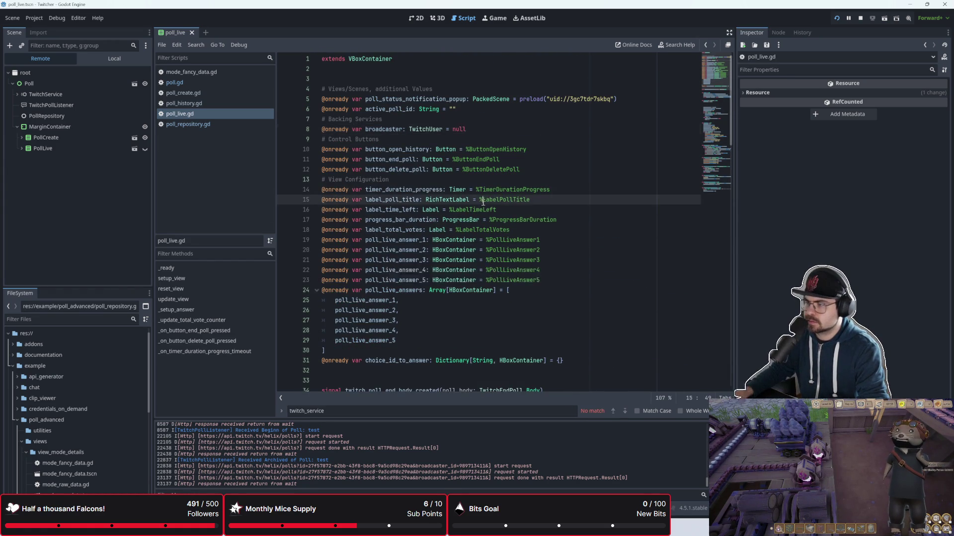
scroll(483, 201, "down", 9)
left_click(481, 208)
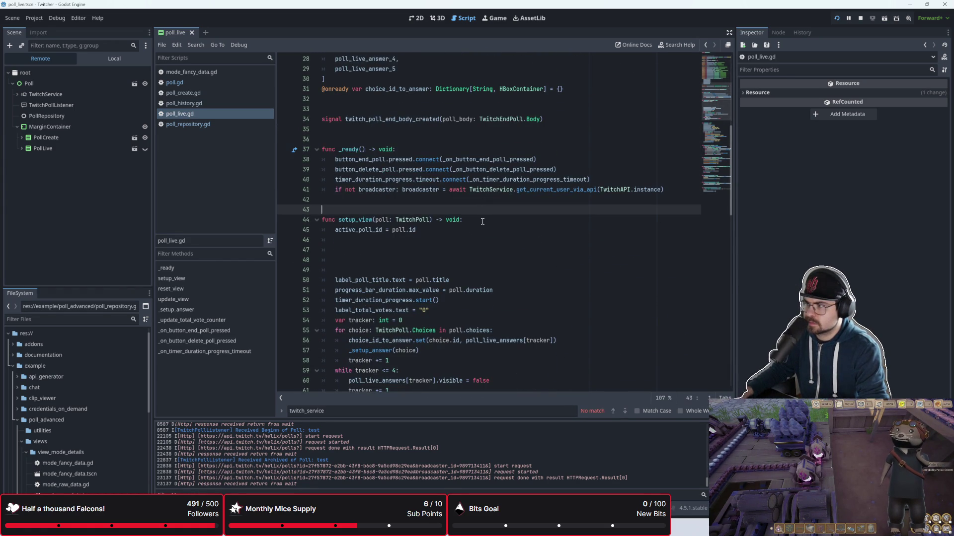
mouse_move(502, 192)
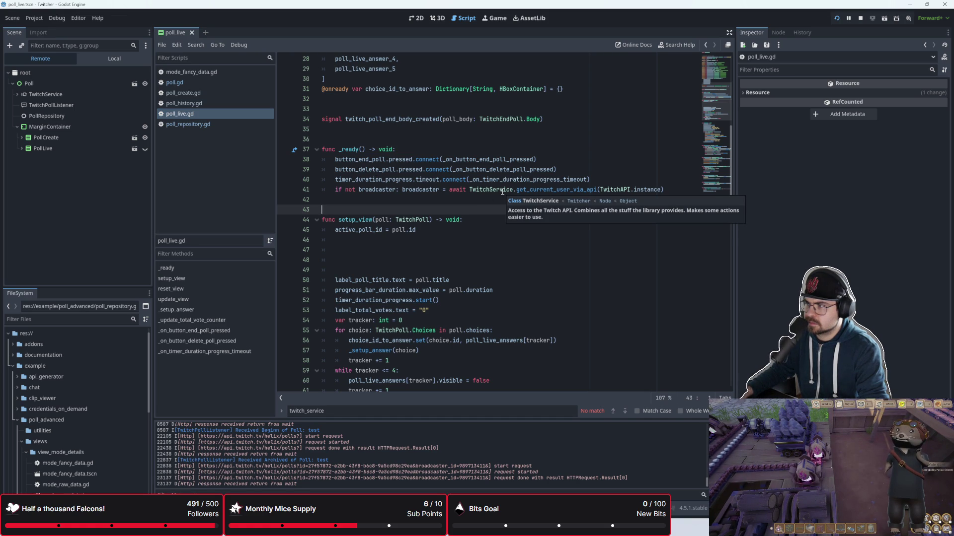
scroll(497, 198, "up", 9)
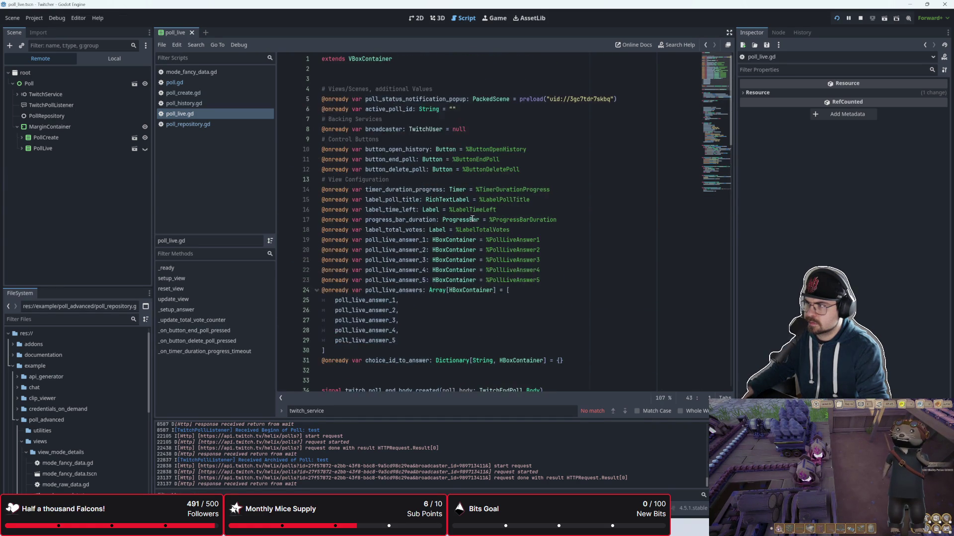
scroll(441, 158, "down", 8)
left_click(531, 231)
left_click(524, 241)
left_click(523, 227)
scroll(511, 251, "up", 8)
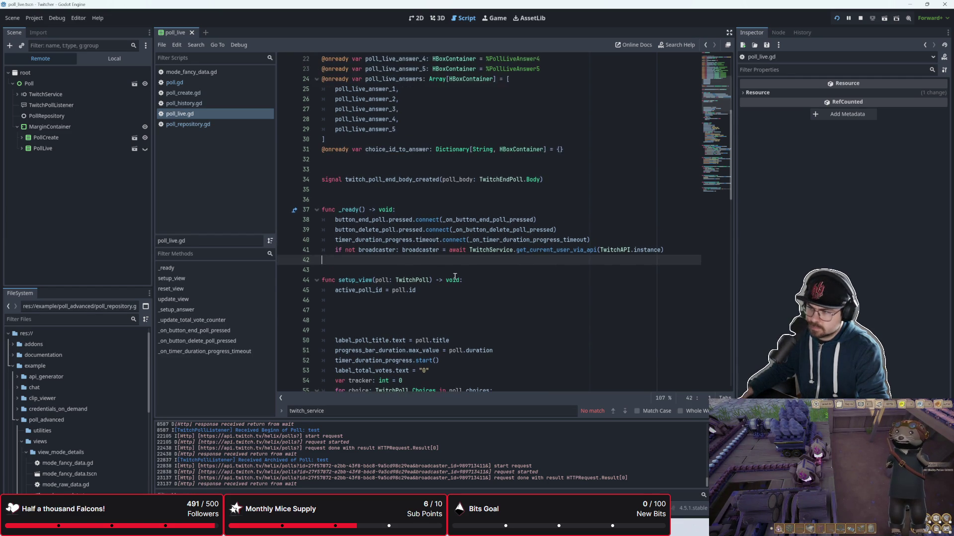
scroll(460, 262, "down", 7)
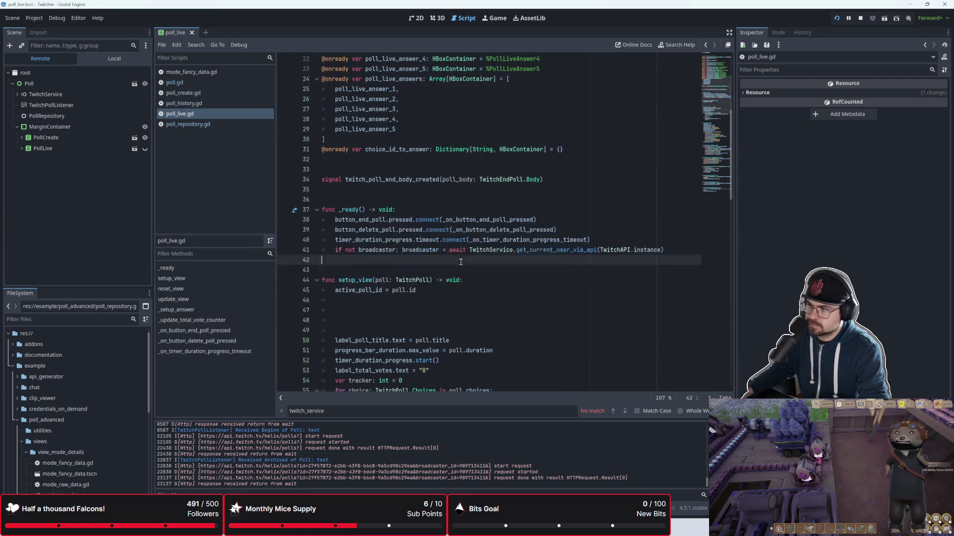
left_click(349, 270)
scroll(348, 270, "up", 7)
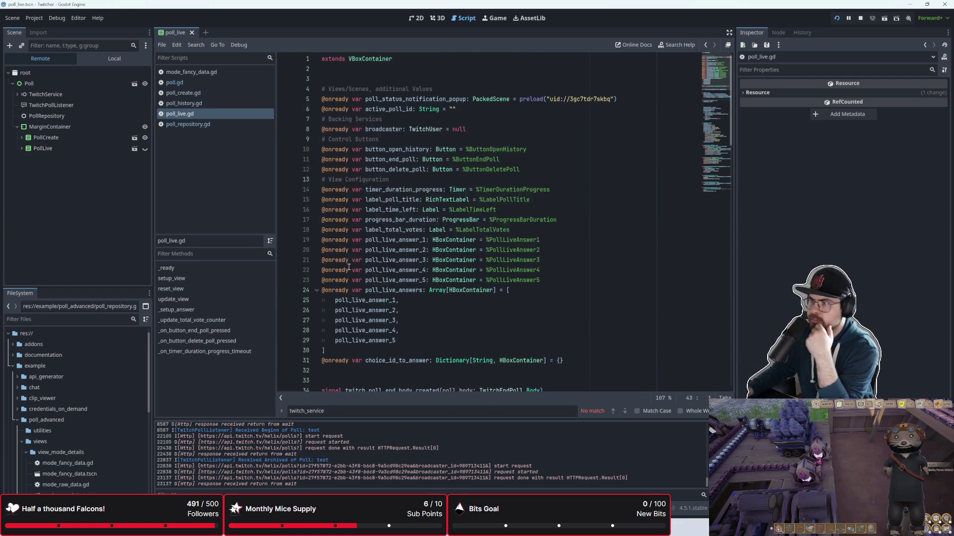
scroll(349, 263, "down", 7)
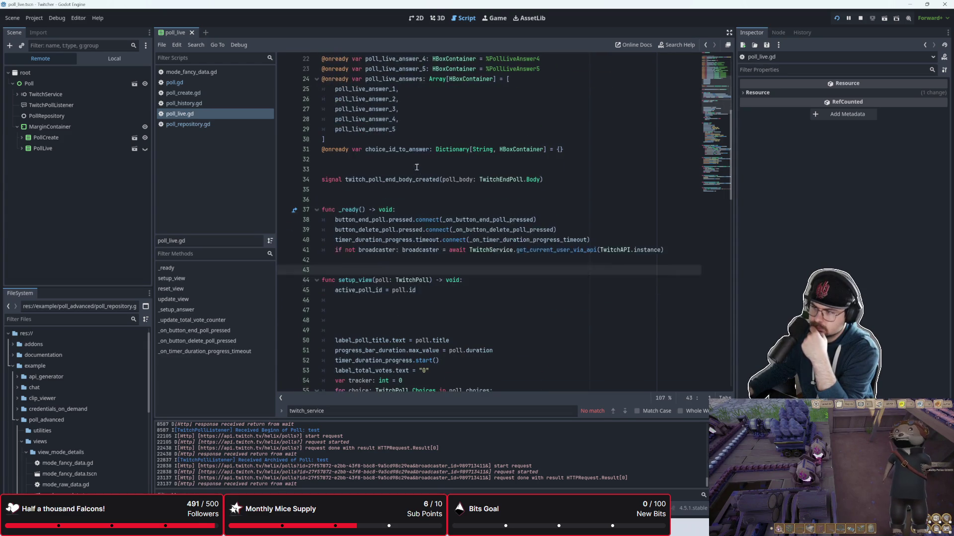
Type and erase stray letters on empty line 46 in setup_view
left_click(372, 300)
scroll(455, 282, "down", 2)
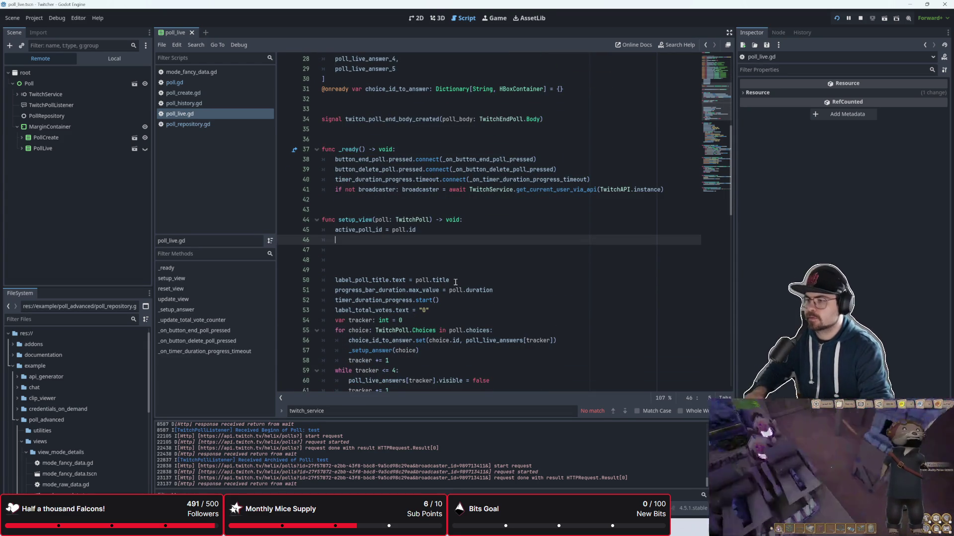
scroll(481, 226, "down", 3)
scroll(481, 226, "up", 1)
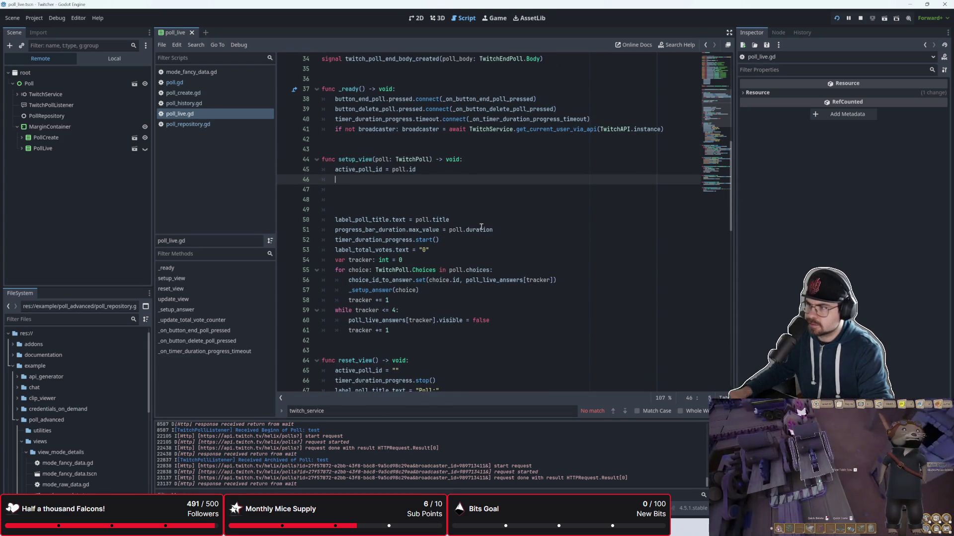
type("ac")
key("BackSpace")
key("BackSpace")
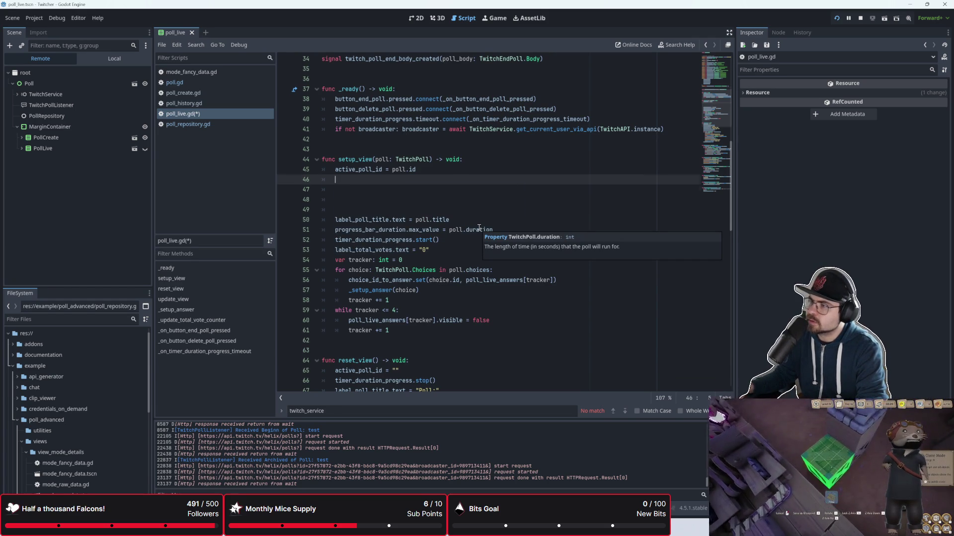
Open poll.gd at its _on_poll_begin handler
scroll(479, 227, "up", 10)
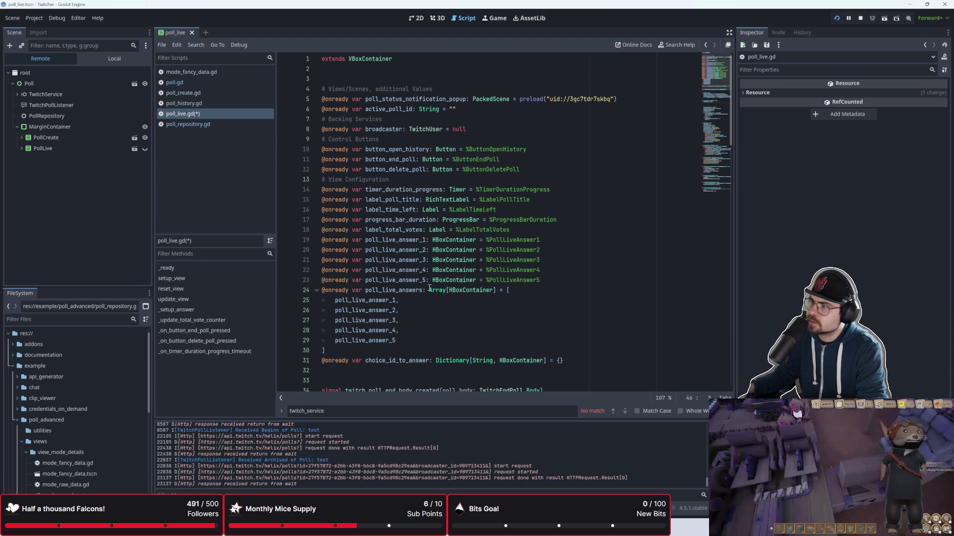
scroll(428, 307, "down", 1)
scroll(431, 301, "down", 15)
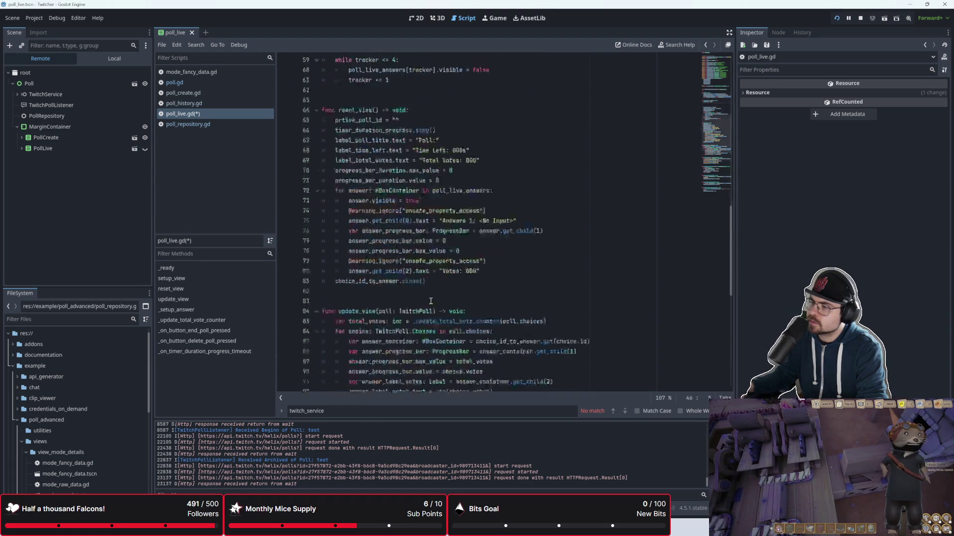
scroll(431, 301, "up", 13)
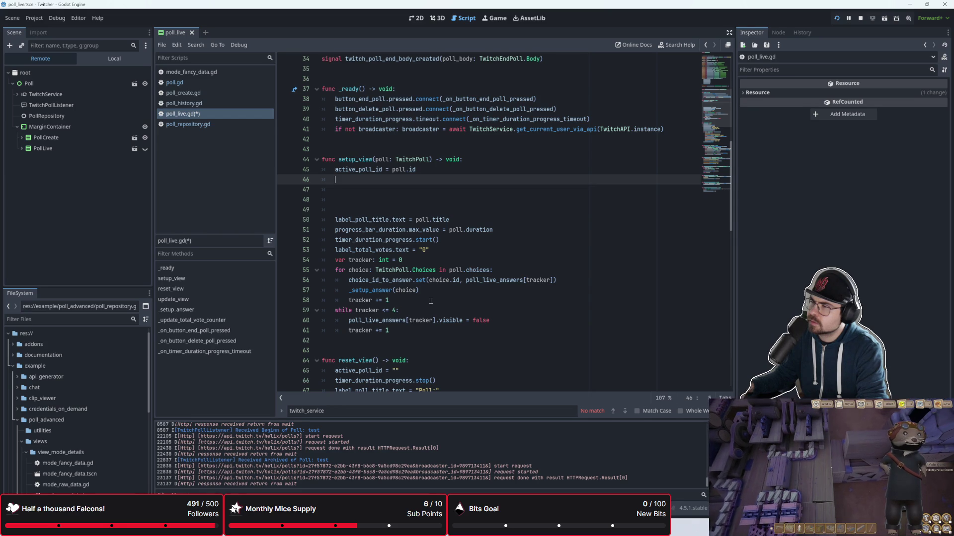
left_click(234, 84)
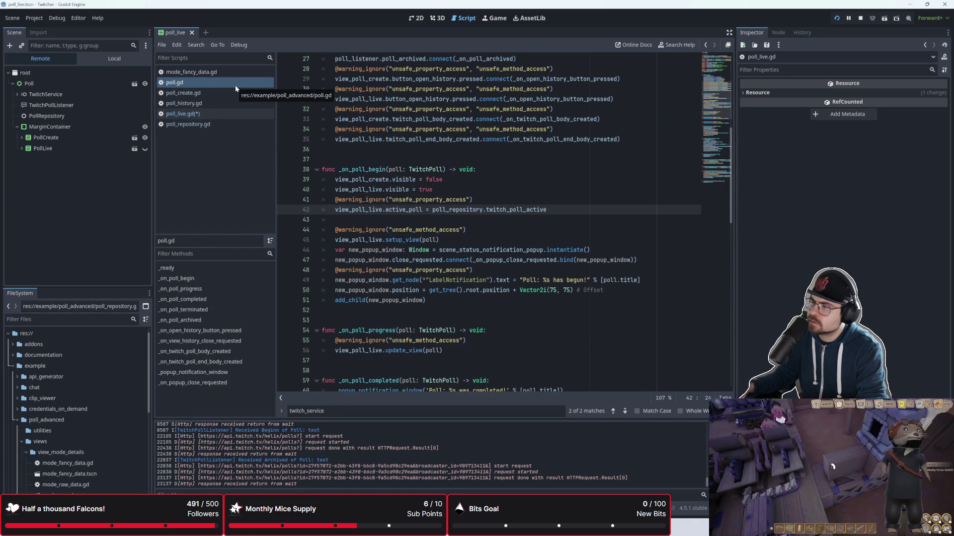
Open poll_repository.gd from the Script list
left_click(481, 204)
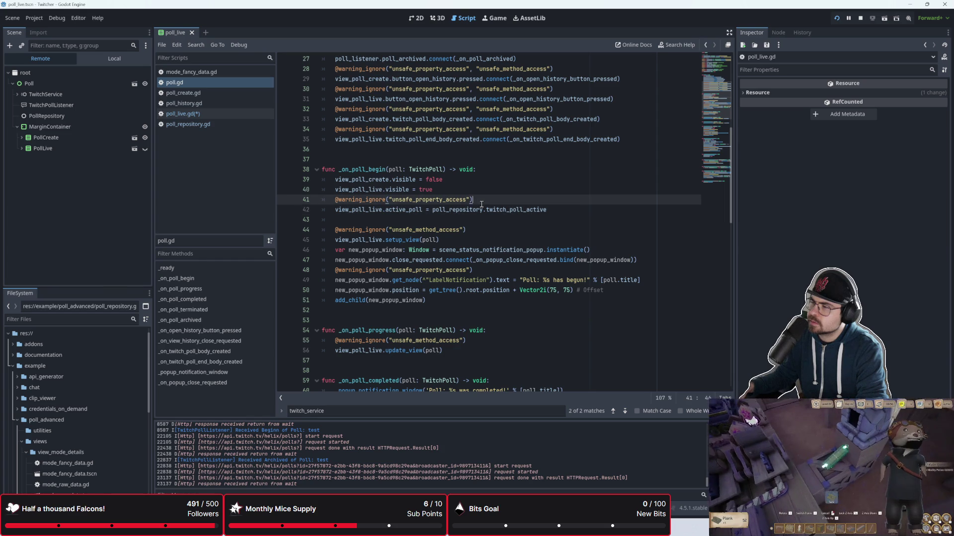
left_click(237, 124)
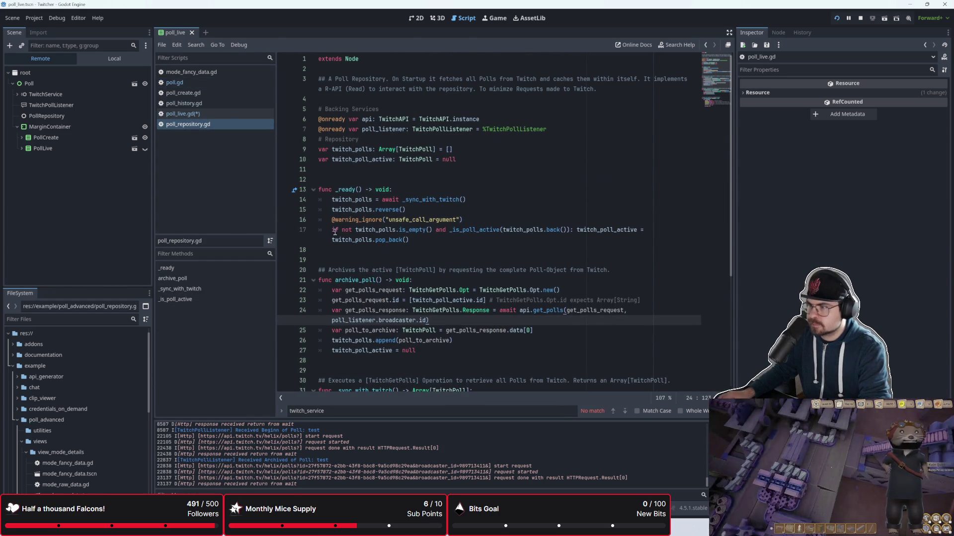
scroll(336, 234, "down", 5)
scroll(335, 234, "up", 2)
Add blank lines after _ready above archive_poll, then return to the Twitch EventSub docs
left_click(378, 149)
key("Return")
key("Return")
key("Up")
key("Up")
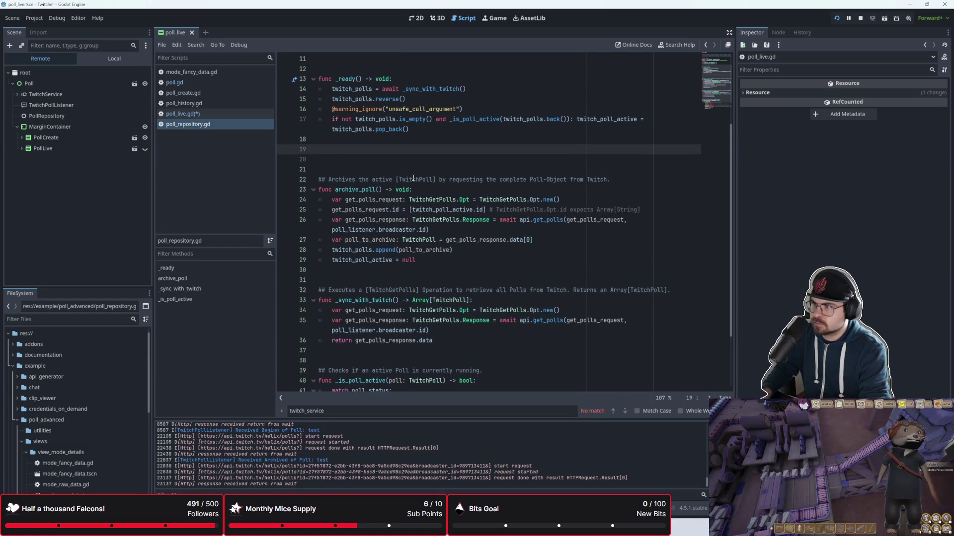
key("Return")
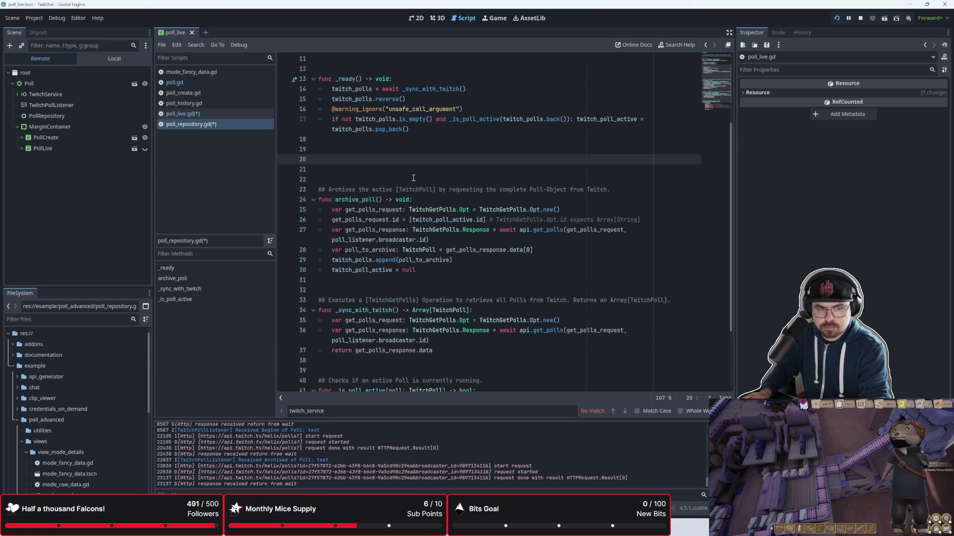
key("alt+Tab")
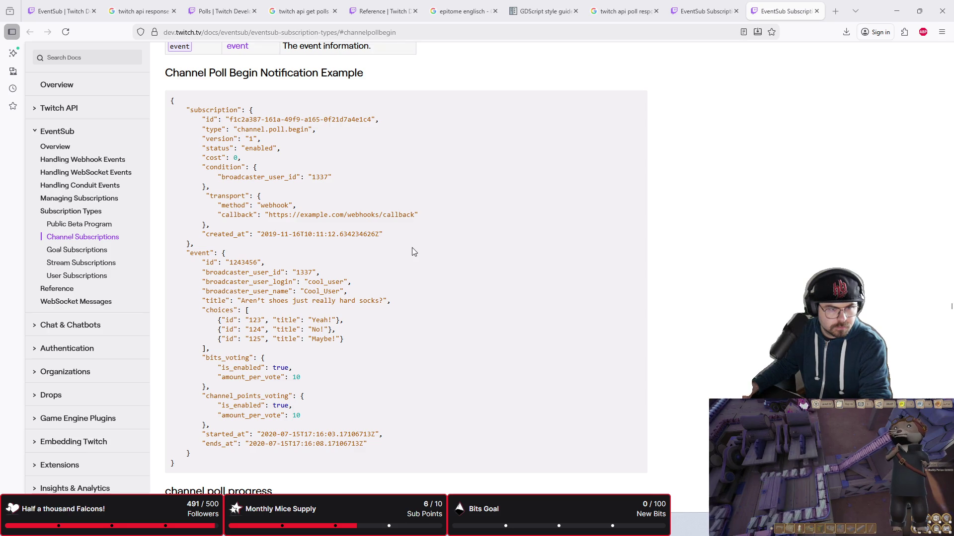
Close the extra search, poll-response and EventSub tabs, moving the GDScript style guide tab first
left_click(616, 16)
key("ctrl+w")
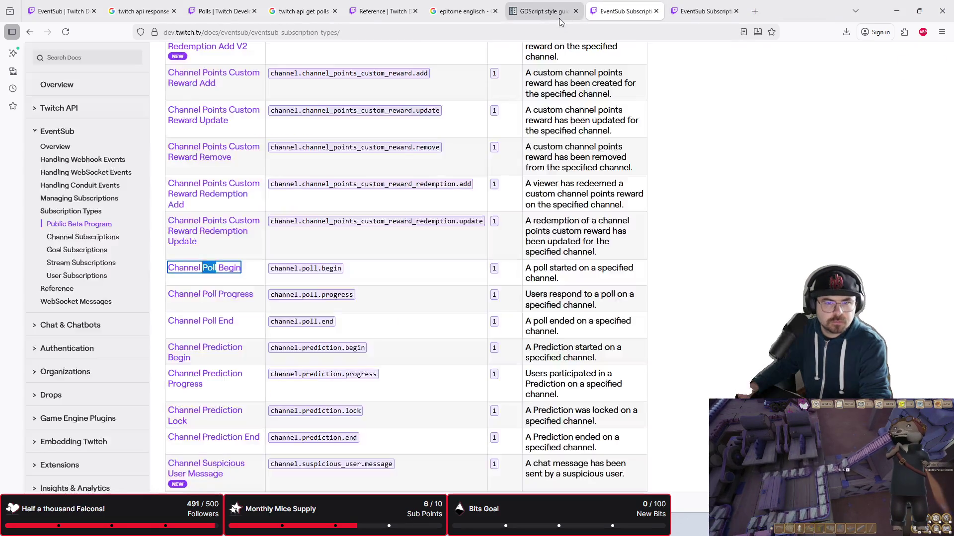
left_click(461, 11)
key("ctrl+w")
left_click_drag(462, 11, 65, 11)
middle_click(268, 11)
middle_click(195, 11)
left_click(195, 11)
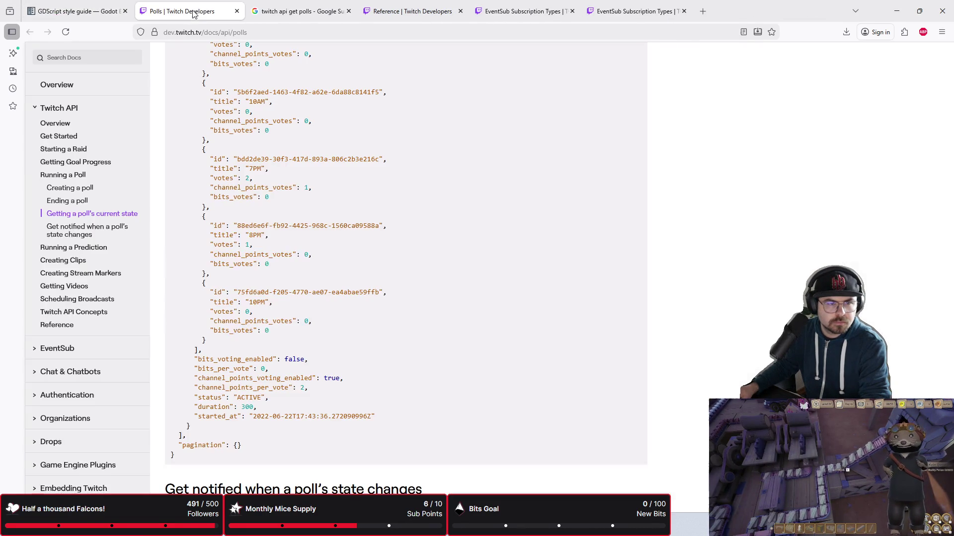
Review the Polls page's example response and its duration field, then return to Godot
scroll(239, 242, "up", 5)
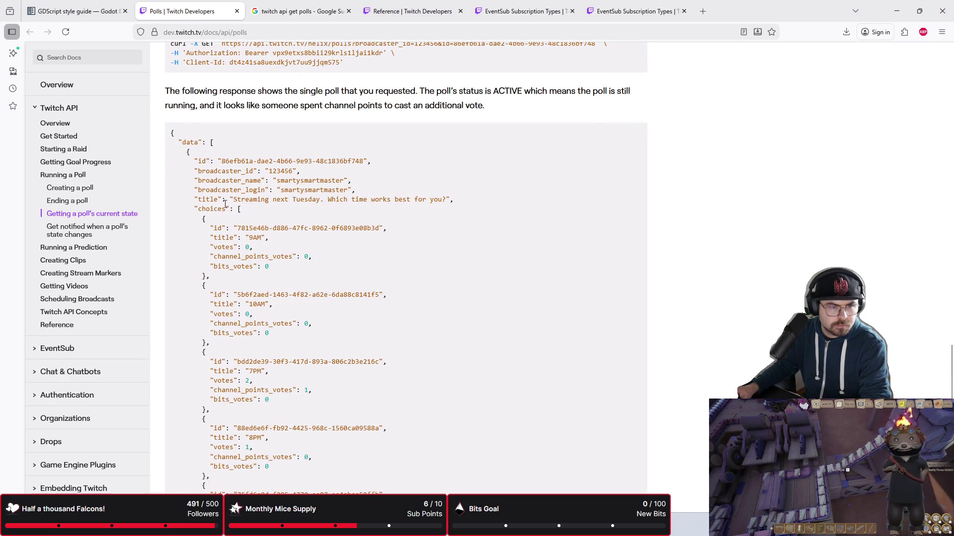
scroll(210, 213, "down", 5)
scroll(210, 214, "down", 1)
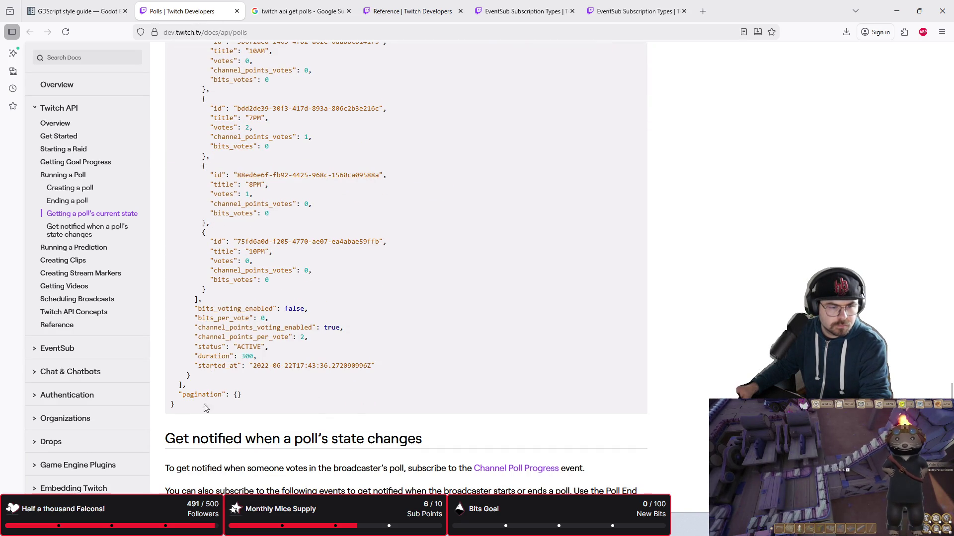
left_click_drag(194, 357, 254, 360)
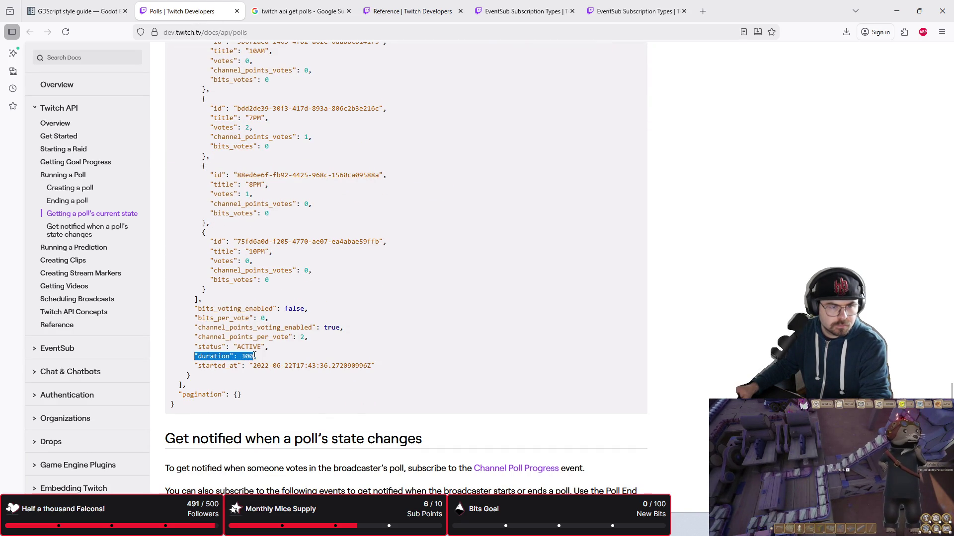
left_click(251, 367)
scroll(250, 368, "up", 4)
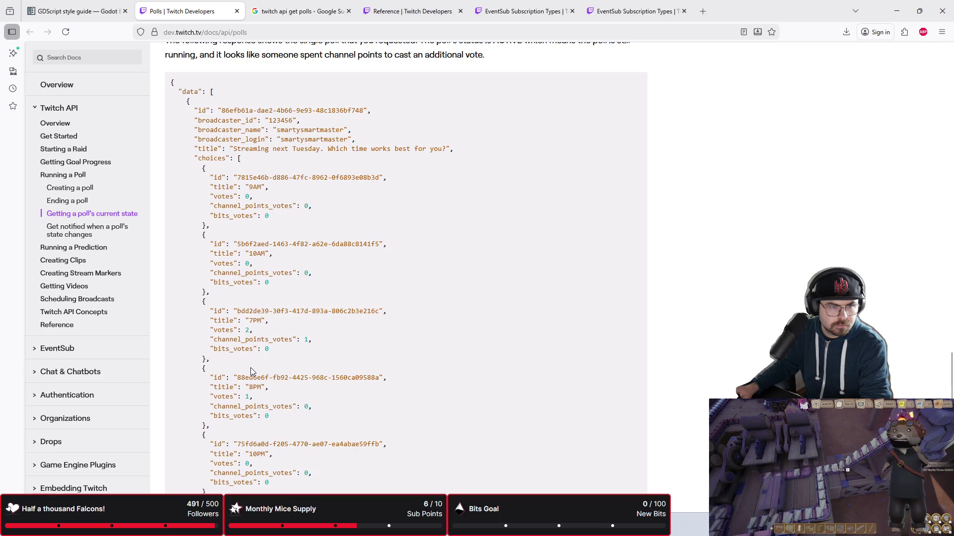
scroll(281, 366, "down", 1)
key("alt+Tab")
scroll(360, 164, "up", 3)
left_click(198, 84)
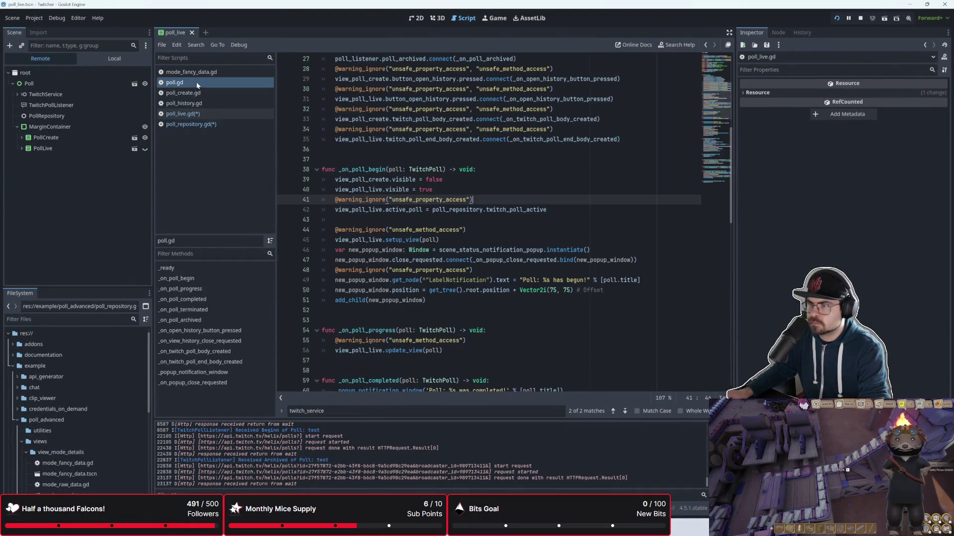
left_click(188, 125)
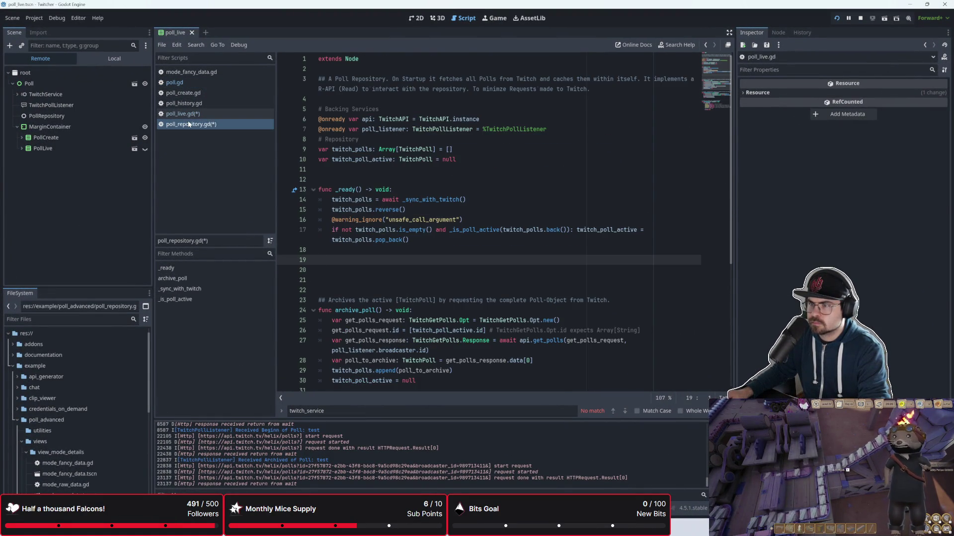
left_click(205, 113)
left_click(205, 82)
scroll(419, 143, "up", 2)
scroll(419, 143, "up", 5)
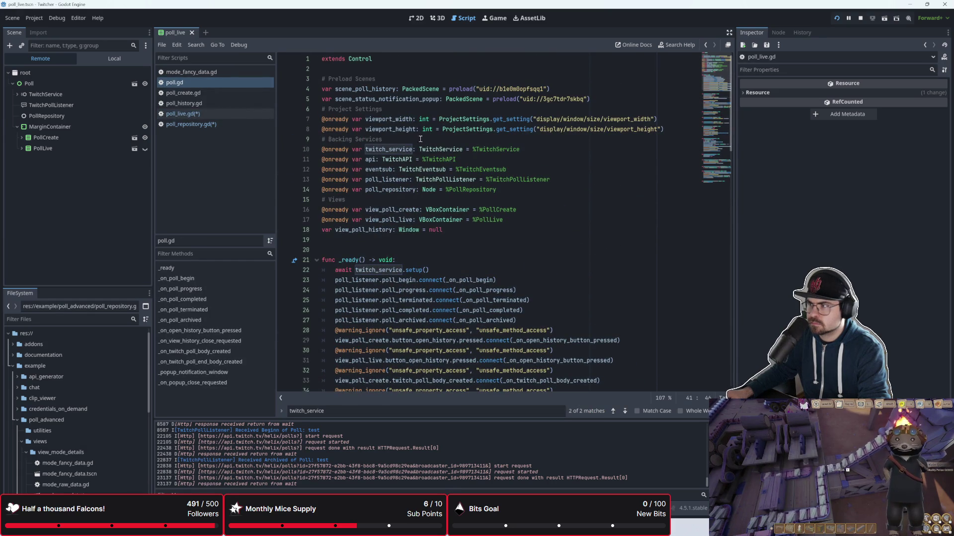
left_click(443, 250)
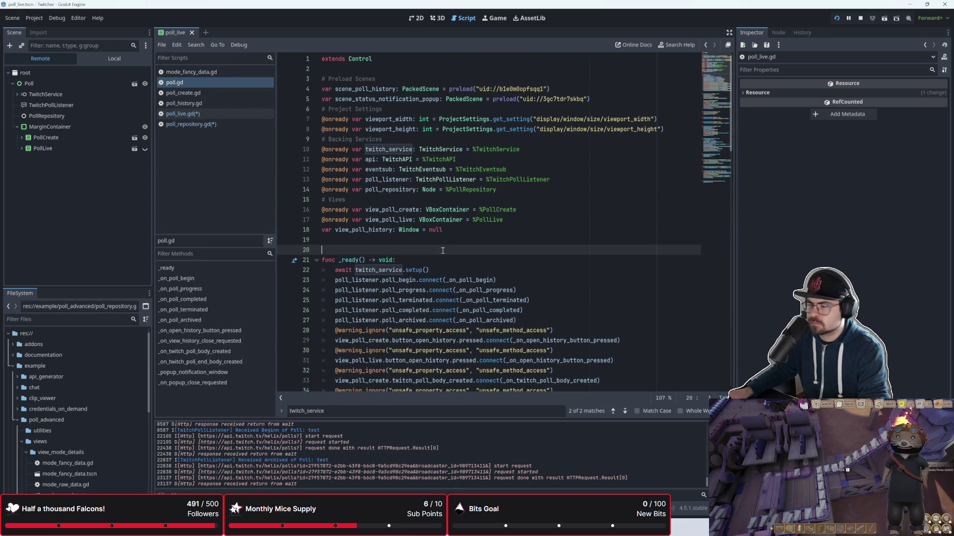
key("Up")
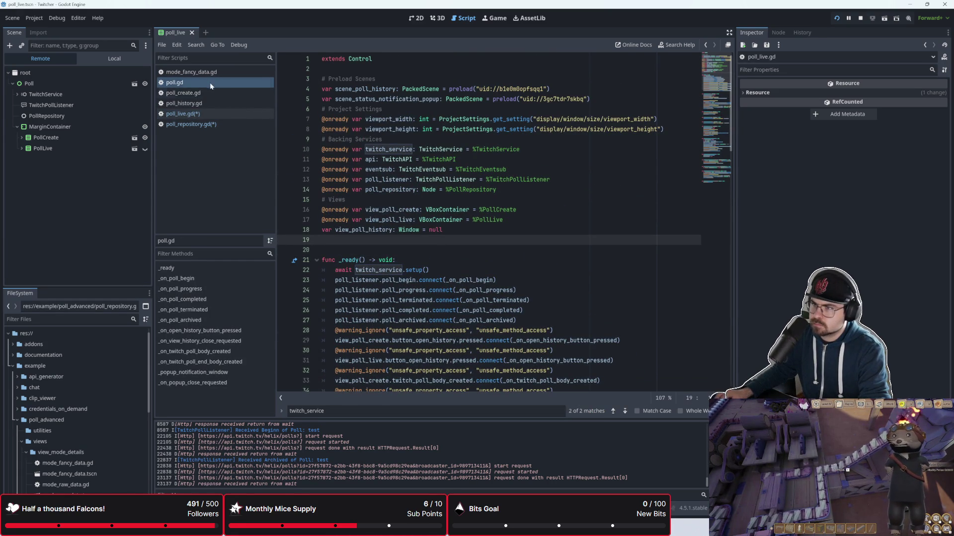
left_click(204, 114)
key("alt+Left")
key("alt+Left")
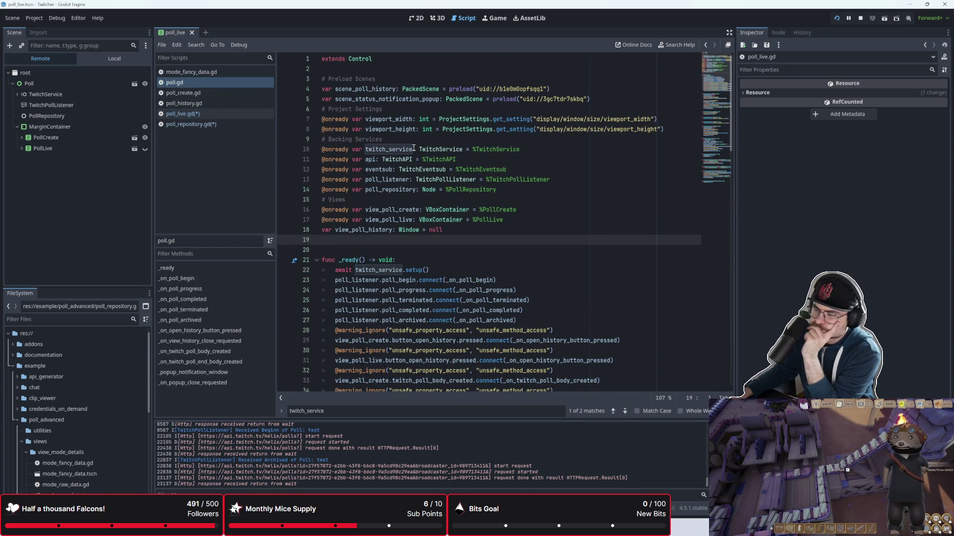
scroll(414, 148, "down", 7)
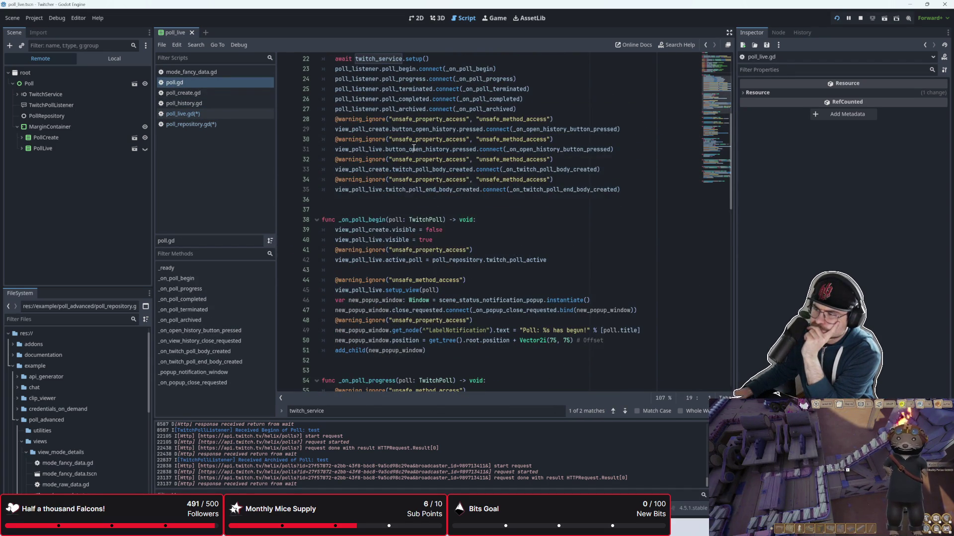
scroll(414, 148, "down", 2)
scroll(414, 148, "down", 19)
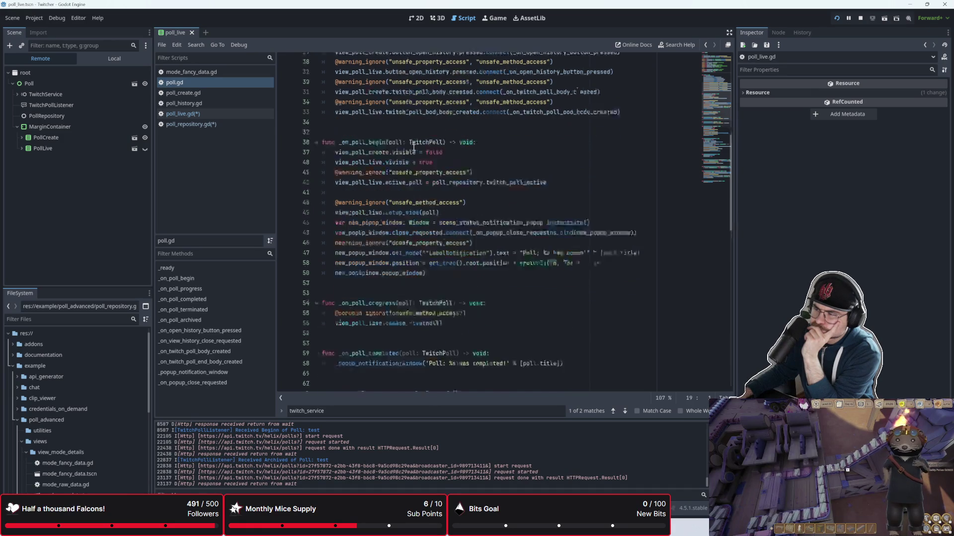
scroll(414, 148, "up", 20)
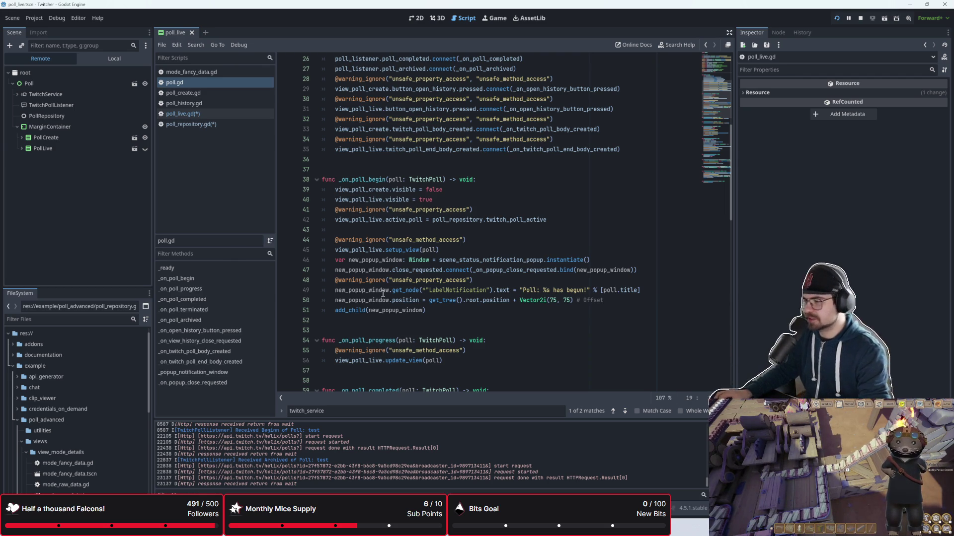
left_click(383, 318)
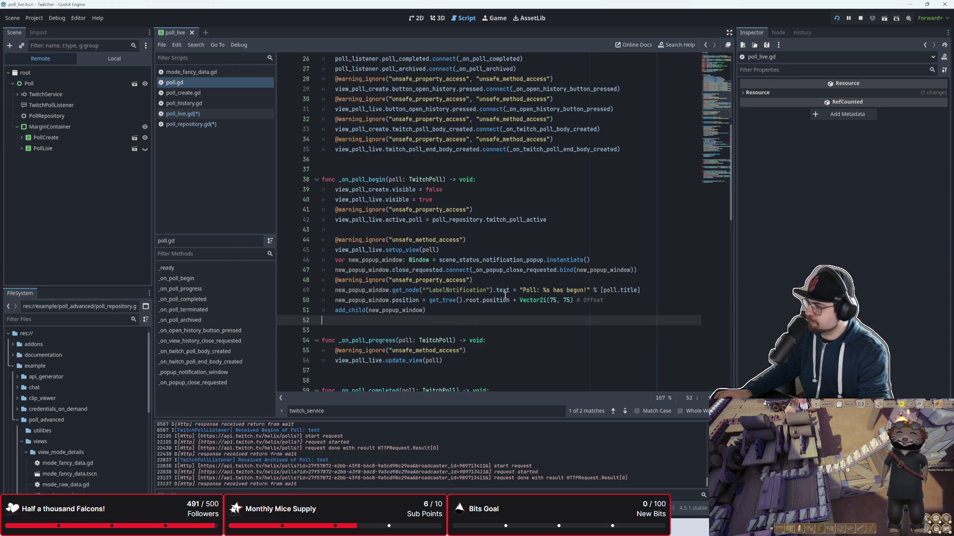
scroll(565, 246, "up", 2)
left_click(405, 288)
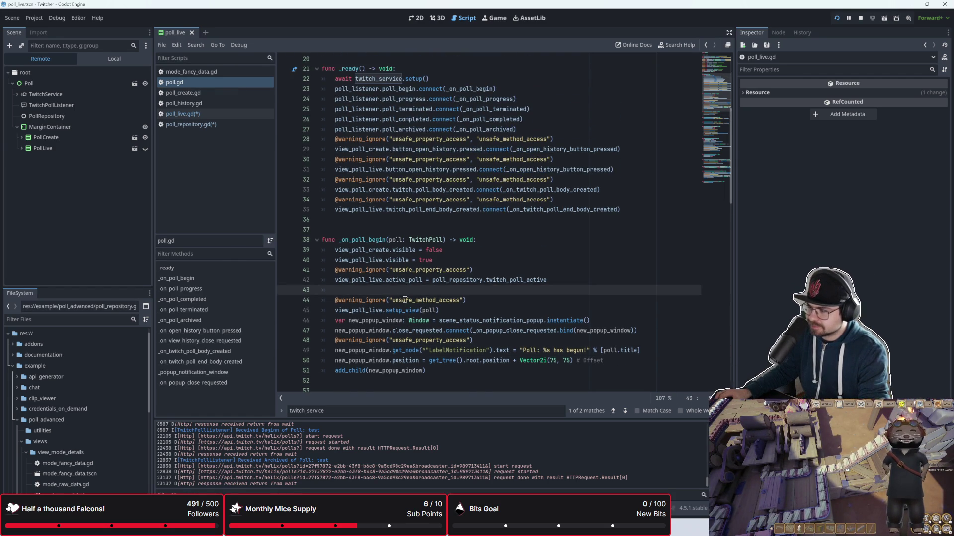
scroll(405, 300, "down", 2)
scroll(405, 295, "up", 4)
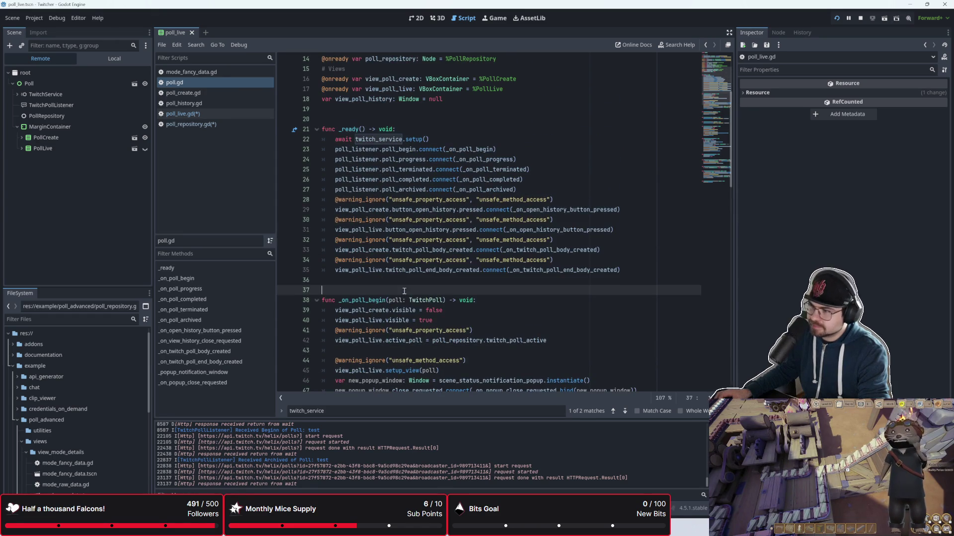
left_click(407, 284)
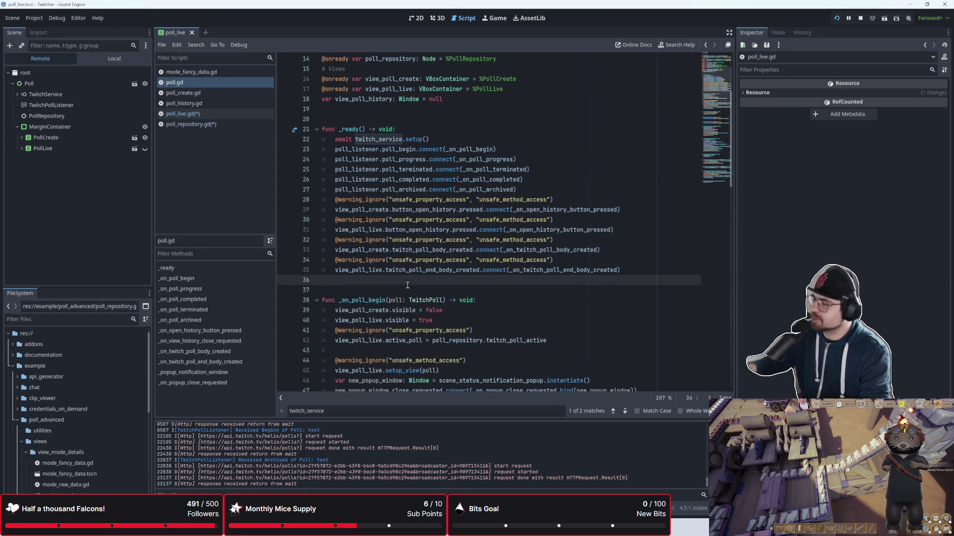
scroll(405, 283, "down", 2)
scroll(378, 239, "up", 5)
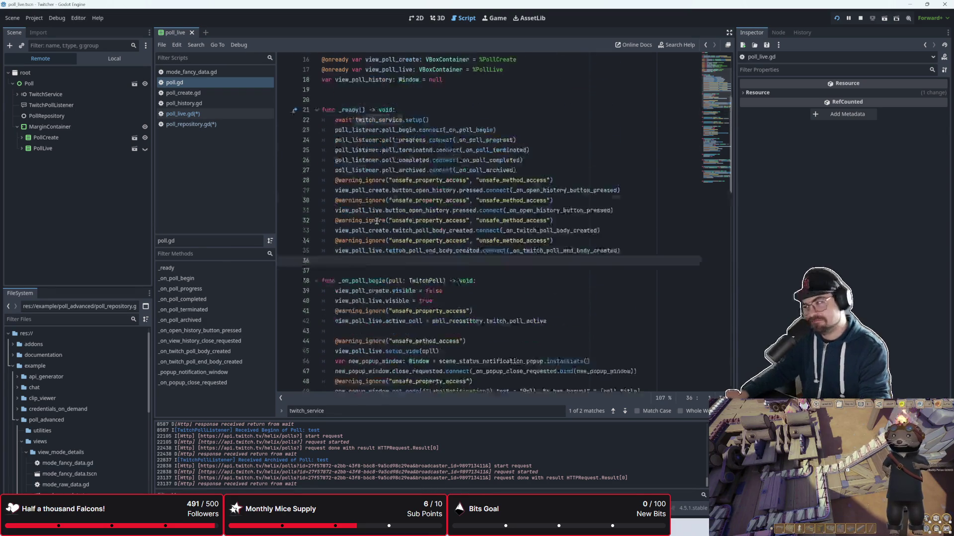
scroll(371, 223, "up", 2)
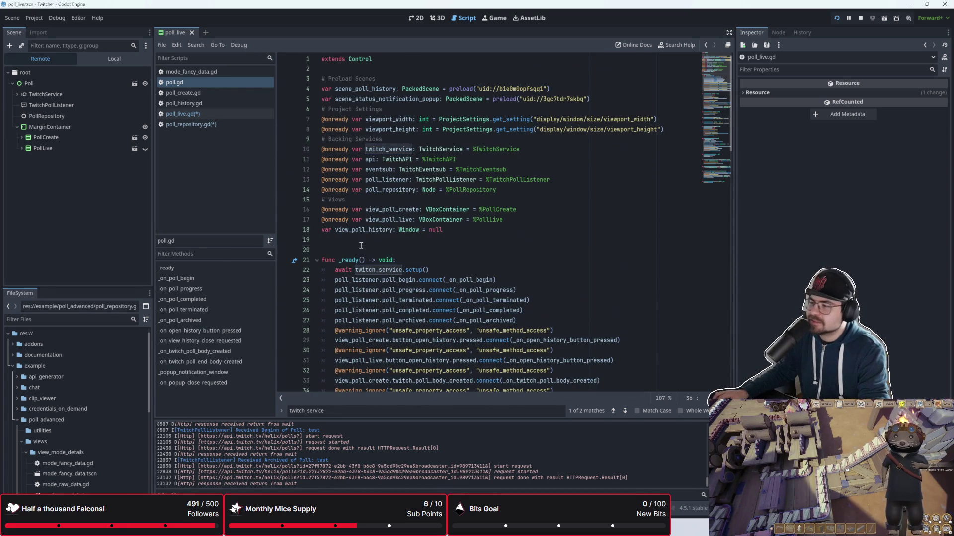
left_click(243, 124)
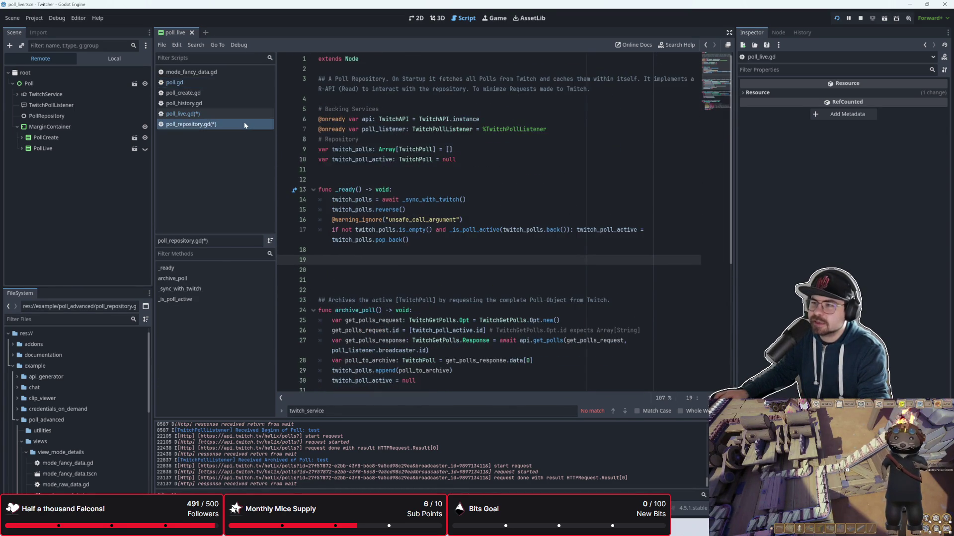
key("ctrl+s")
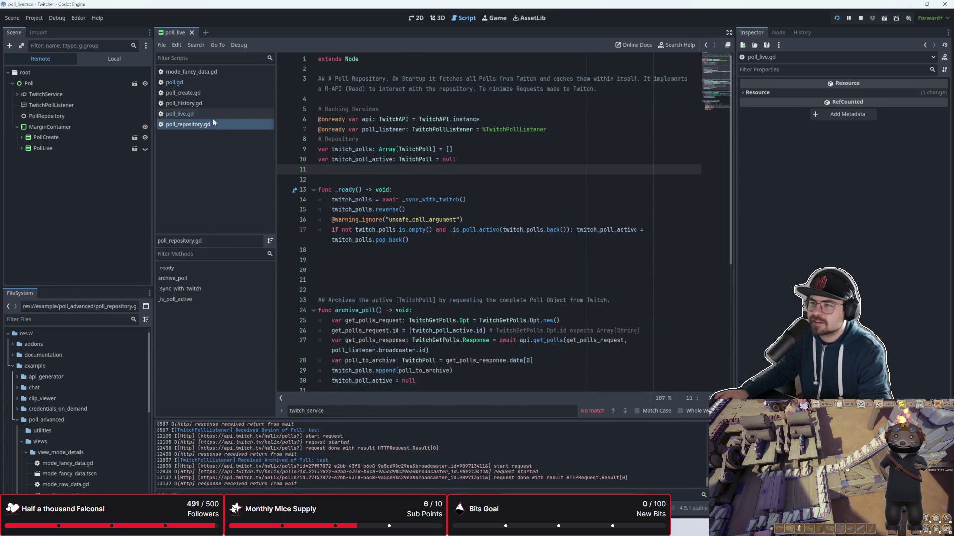
left_click(214, 115)
left_click(243, 83)
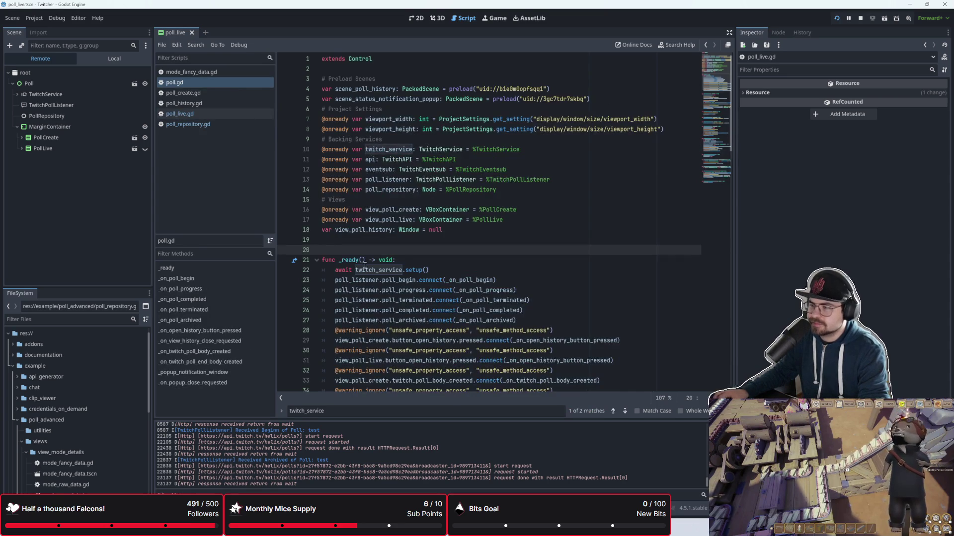
scroll(365, 266, "down", 20)
scroll(365, 253, "down", 1)
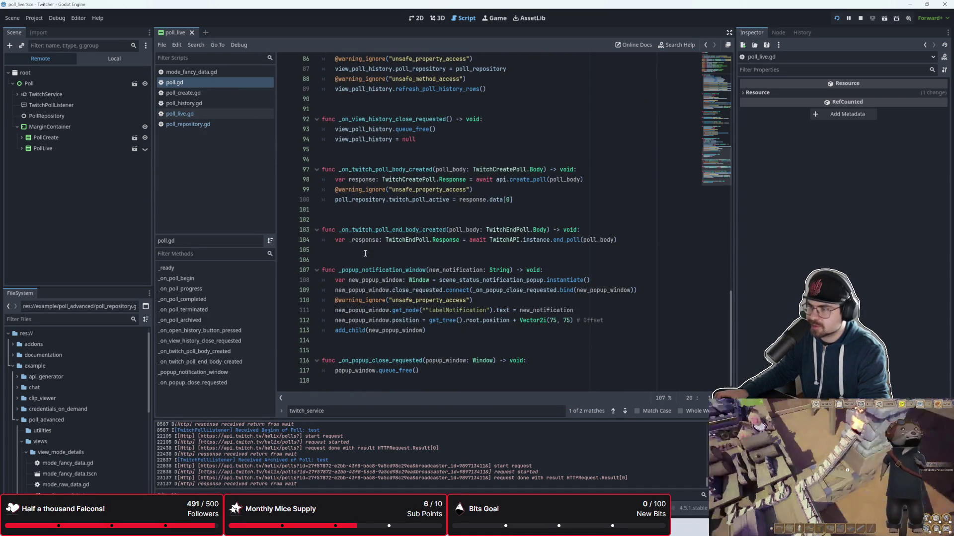
scroll(365, 253, "up", 8)
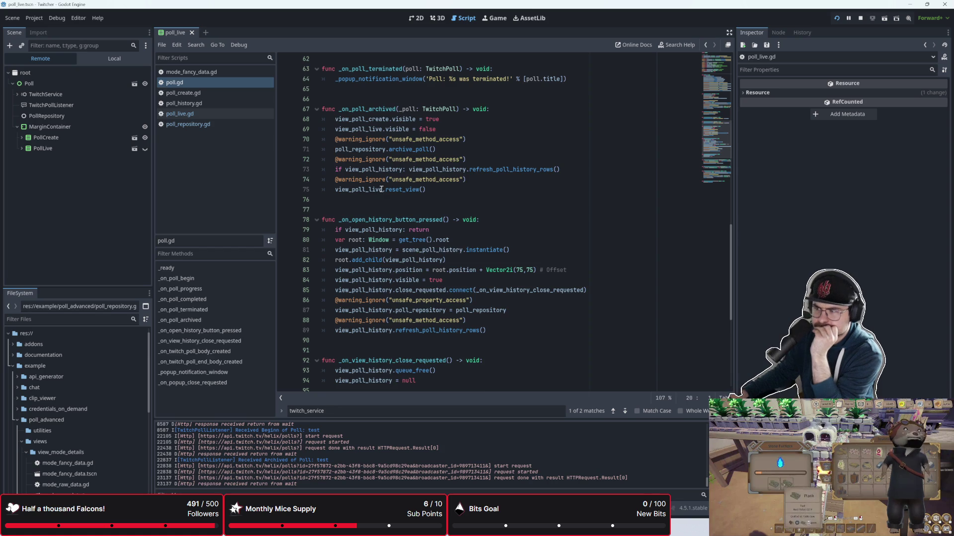
scroll(382, 189, "up", 5)
scroll(381, 189, "up", 4)
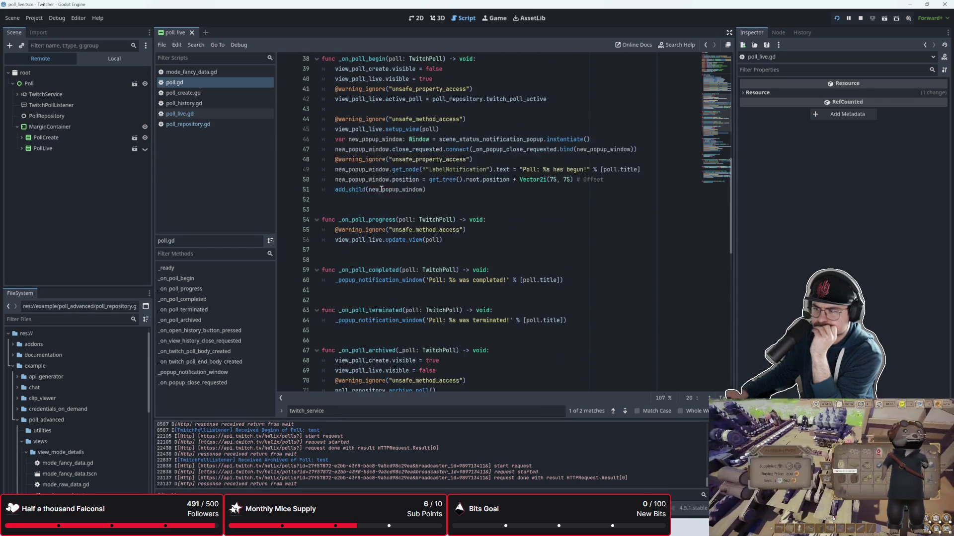
mouse_move(380, 190)
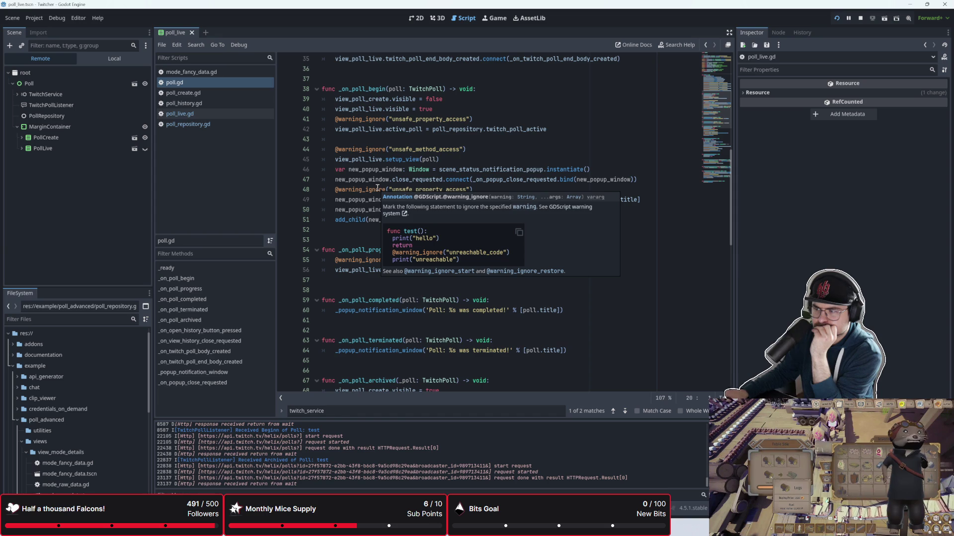
left_click(362, 221)
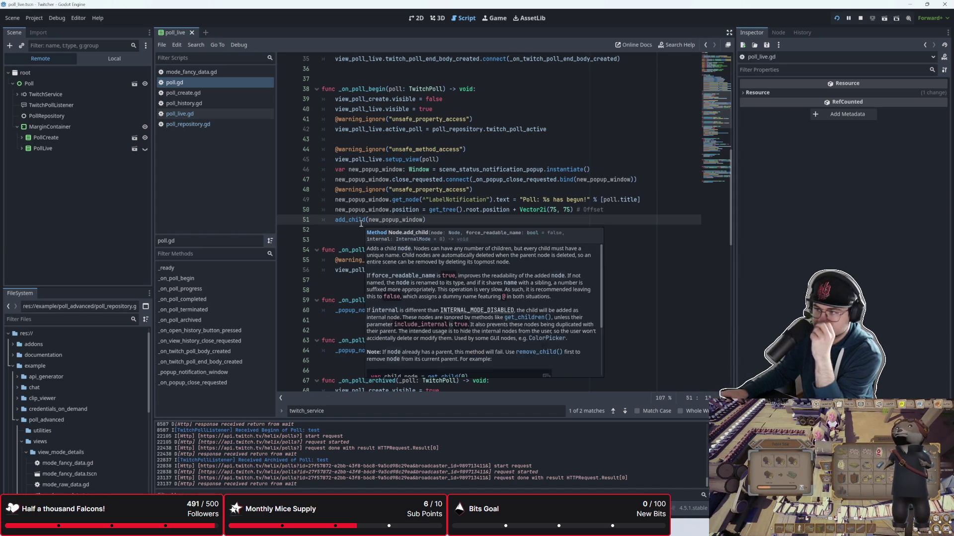
left_click(358, 230)
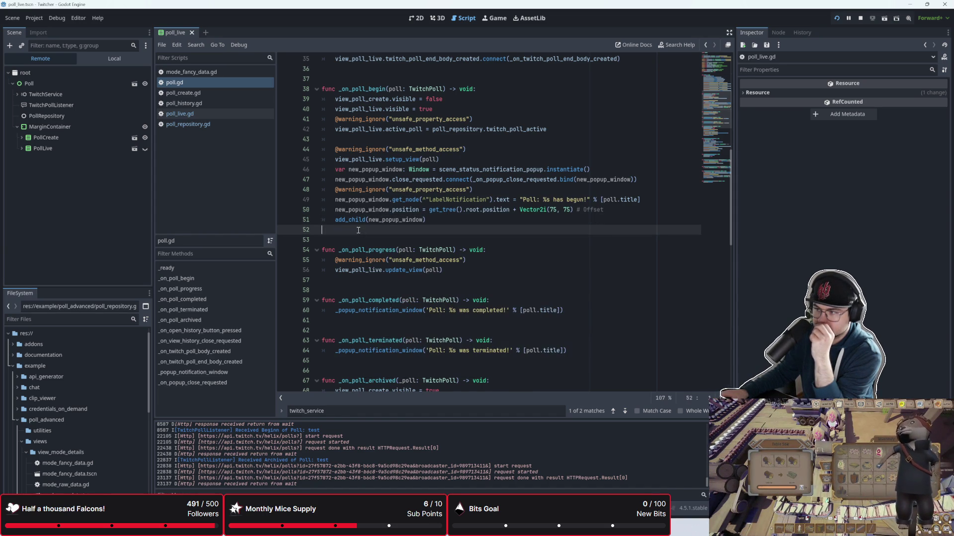
scroll(359, 230, "down", 3)
scroll(358, 230, "up", 8)
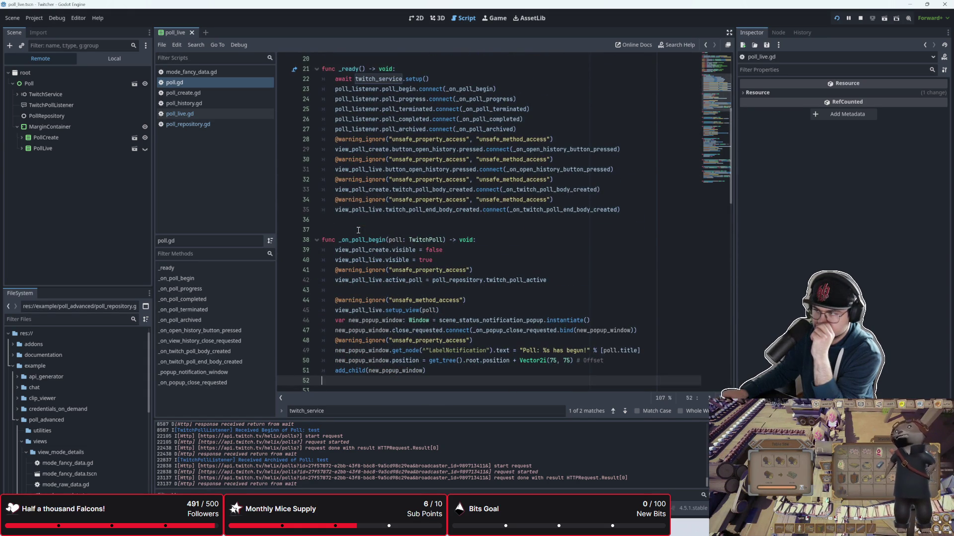
scroll(358, 230, "down", 1)
scroll(359, 230, "down", 1)
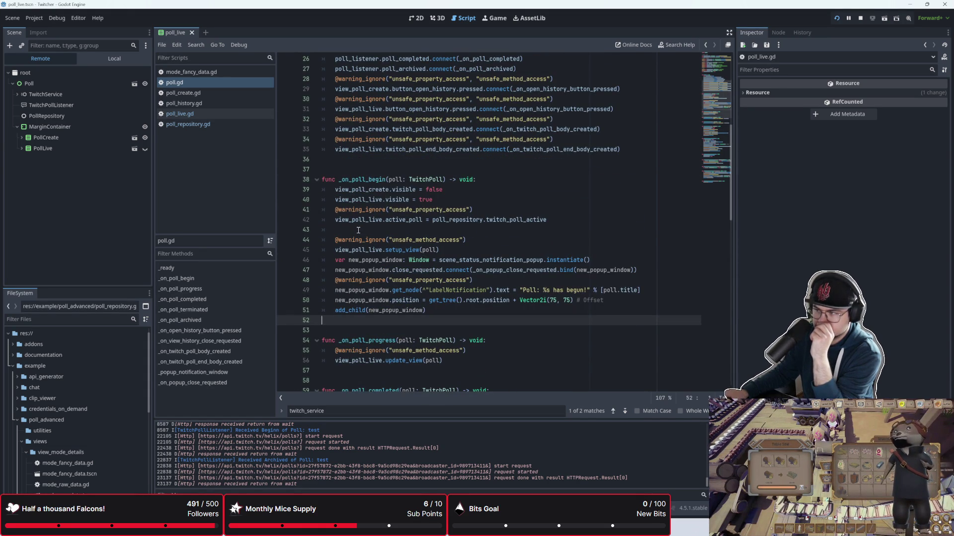
key("alt+Tab")
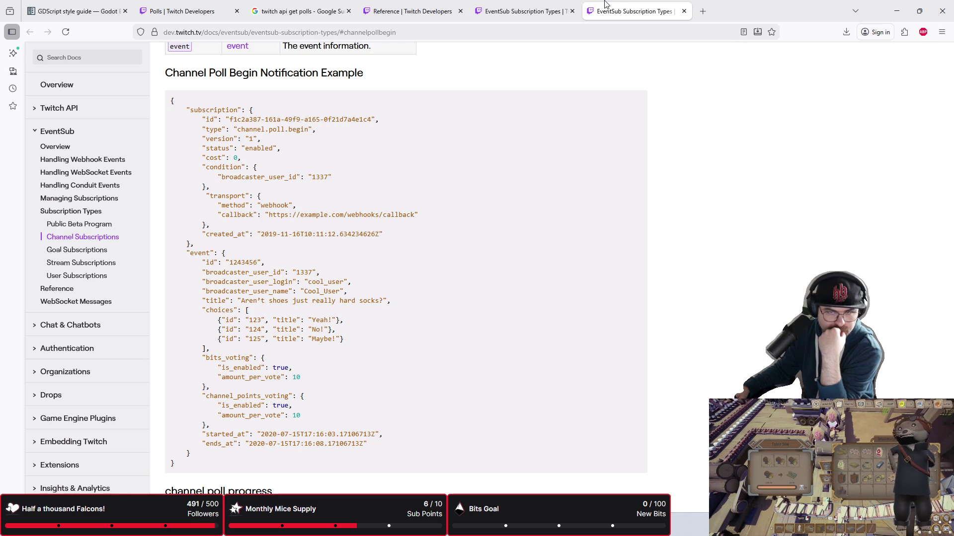
Select the started_at timestamp in the Channel Poll Begin example, then return to poll.gd
left_click_drag(260, 434, 376, 435)
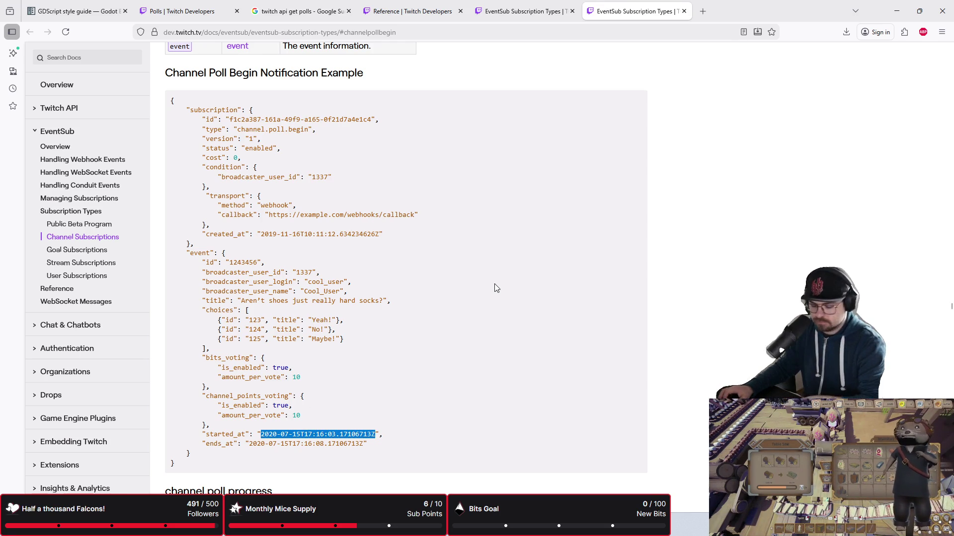
key("alt+Tab")
left_click(457, 295)
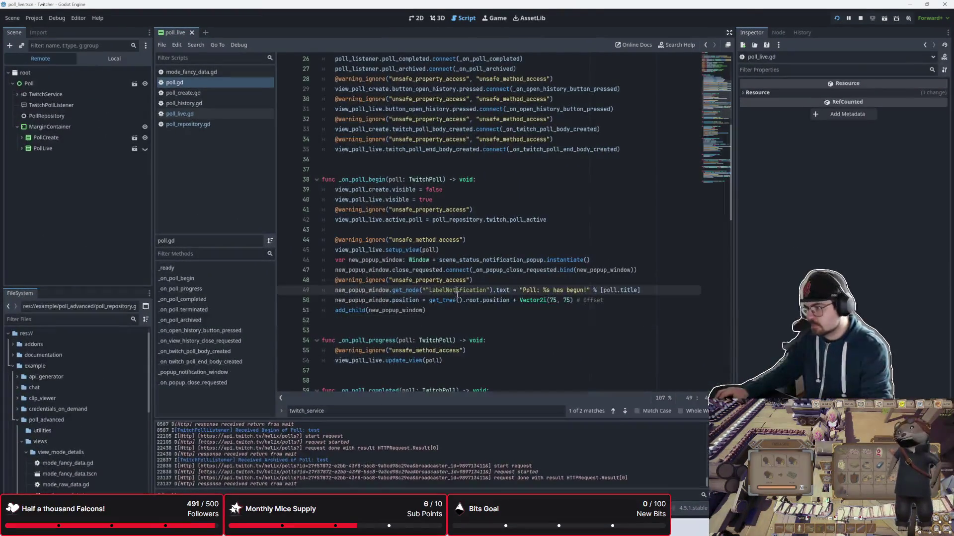
Insert blank lines after line 40 inside the _on_poll_begin handler
left_click(447, 310)
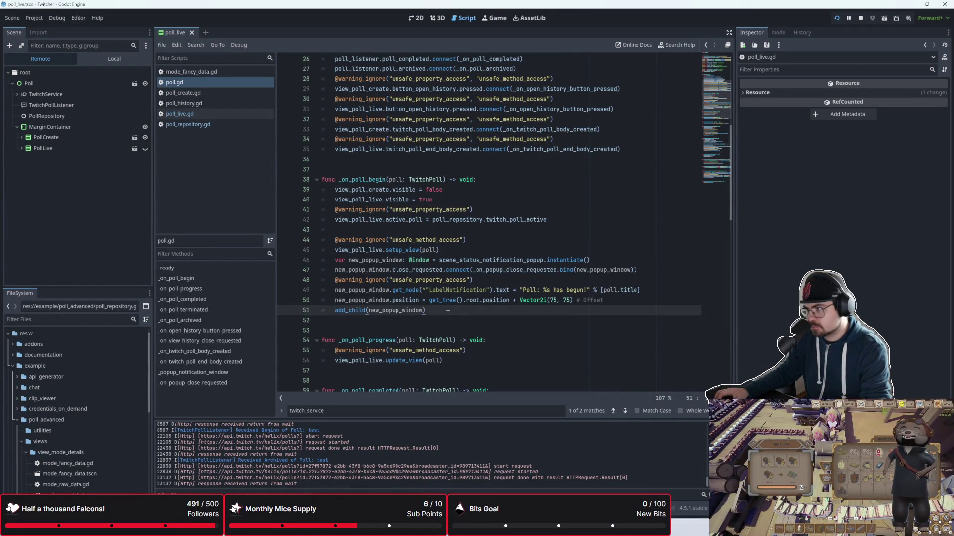
scroll(448, 313, "up", 1)
left_click(476, 230)
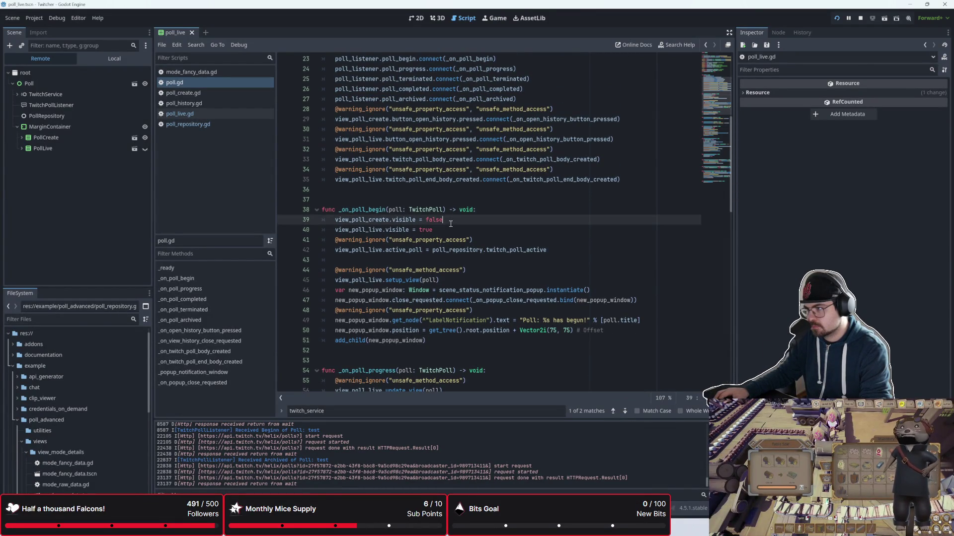
key("Down")
key("Down")
key("Down")
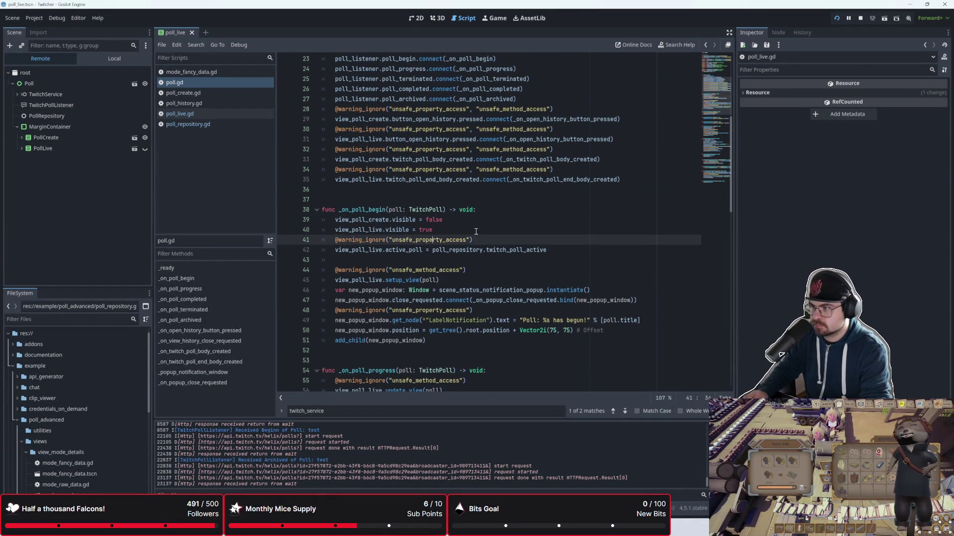
key("Up")
key("Up")
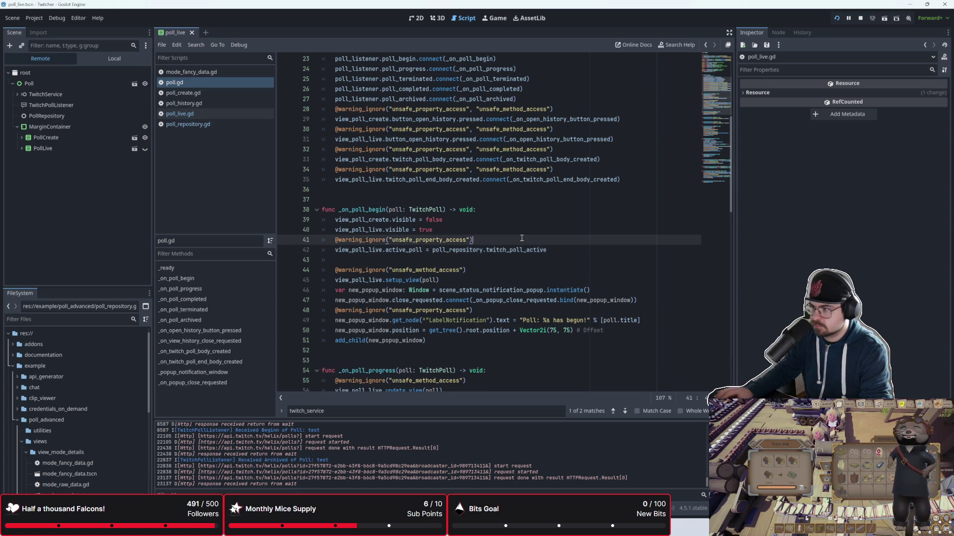
key("Return")
key("BackSpace")
key("Up")
key("Return")
key("Return")
key("Return")
key("Up")
key("Up")
key("BackSpace")
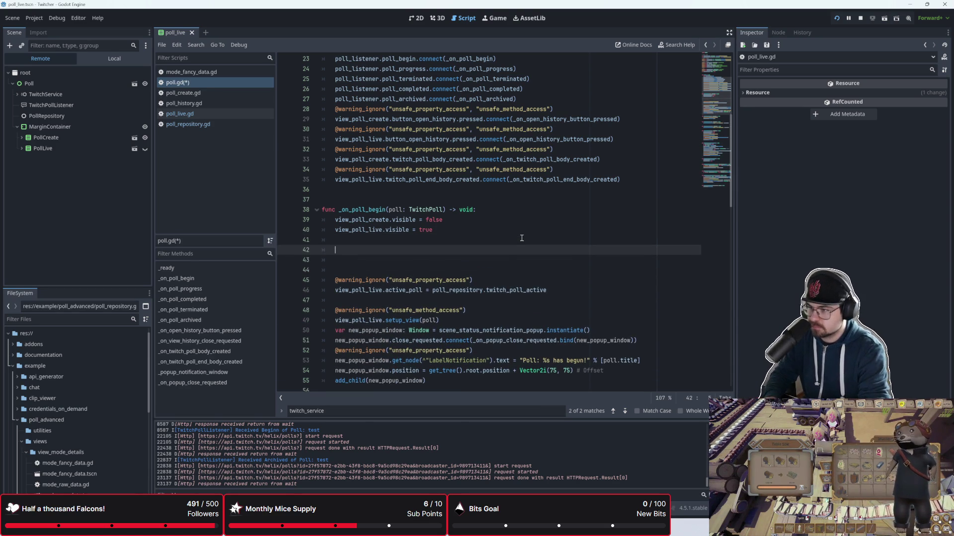
Type the call poll_repository.sync_active_poll() on the new line
type("poll_reposit")
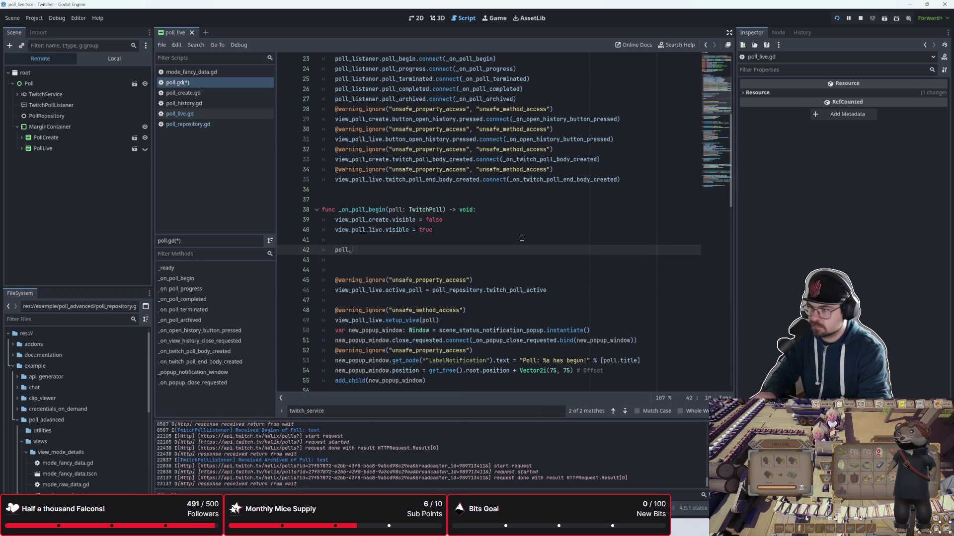
type("ory.")
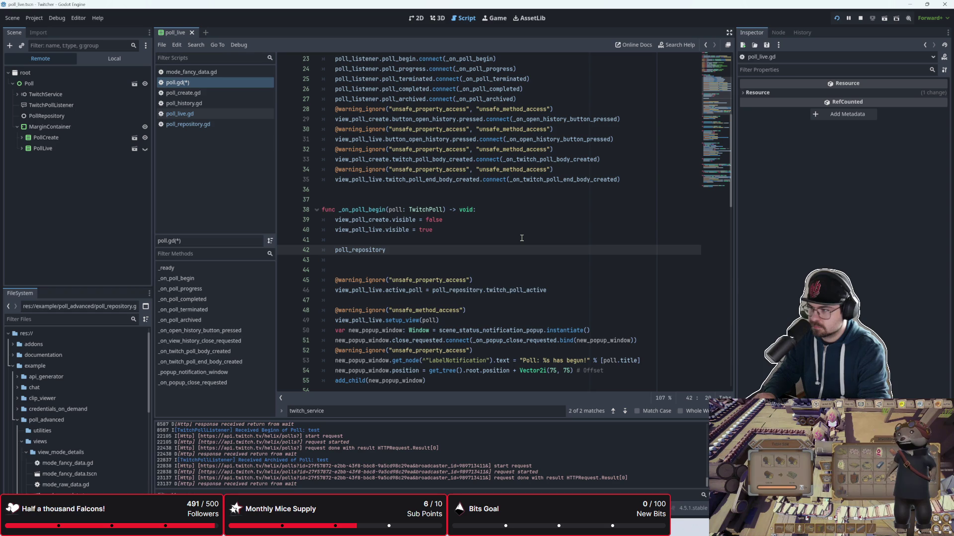
type("update")
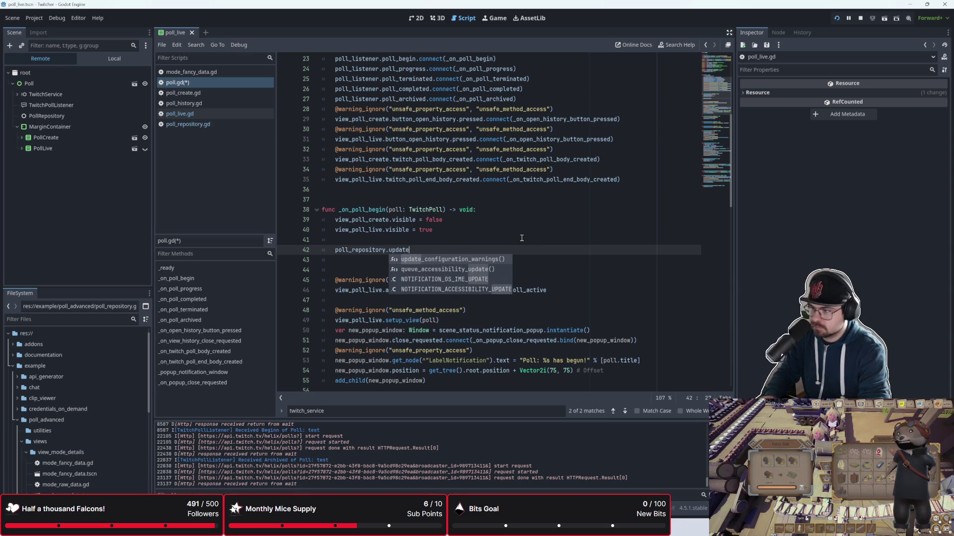
type("(a")
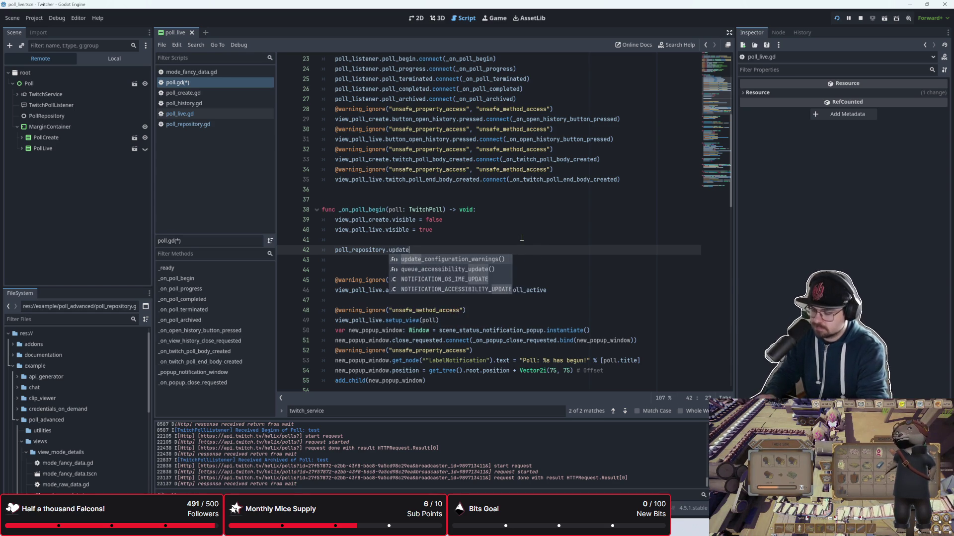
key("BackSpace")
key("BackSpace")
type("_activ")
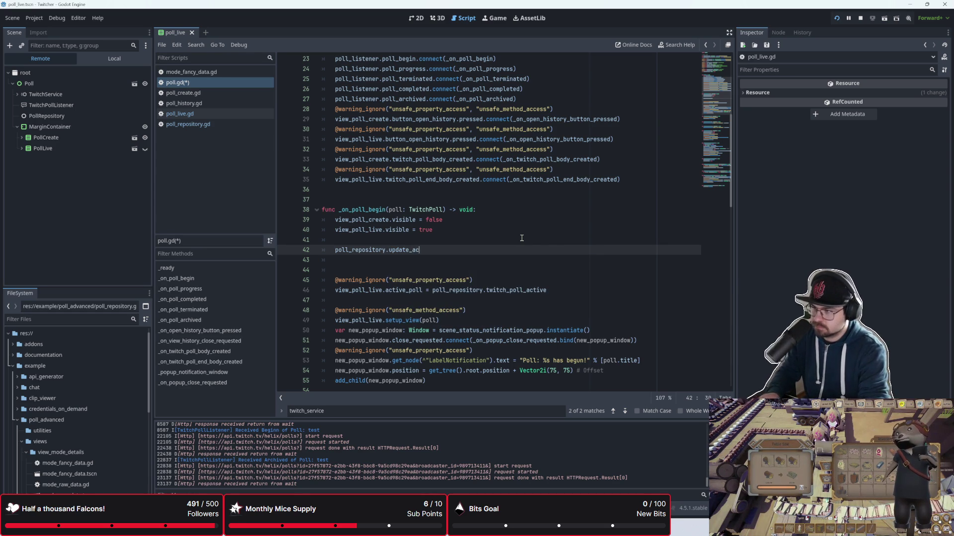
key("BackSpace")
key("BackSpace")
key("BackSpace")
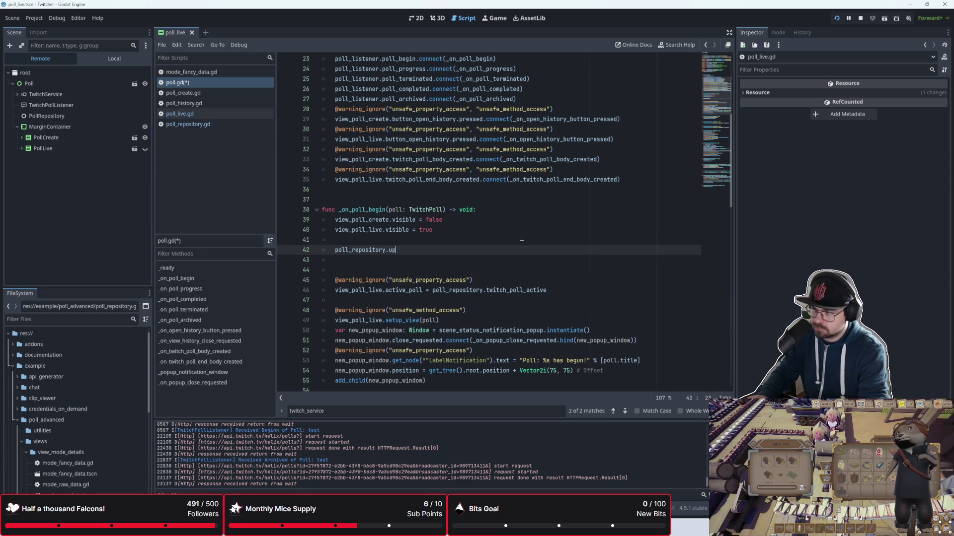
type("synmc")
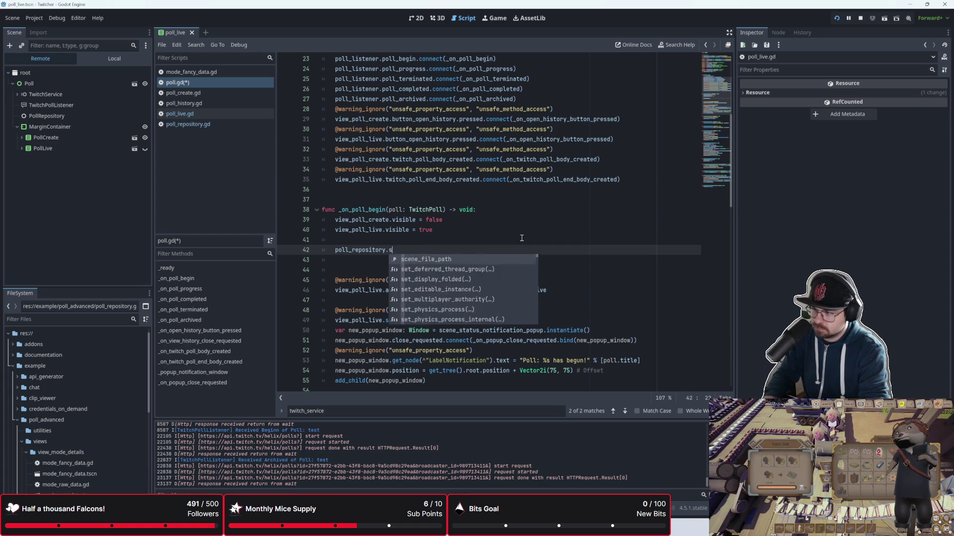
key("BackSpace")
key("BackSpace")
type("c_active_p")
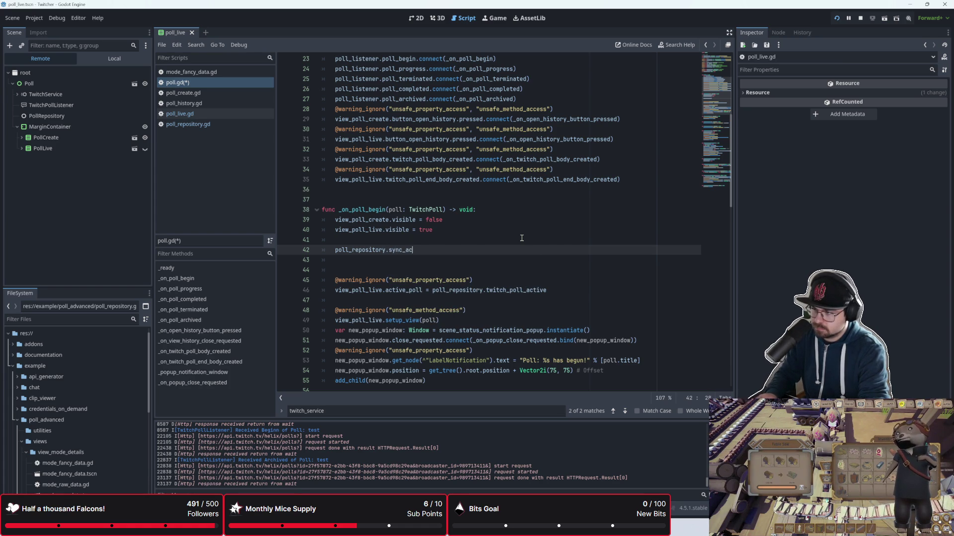
type("oll(")
left_click(526, 239)
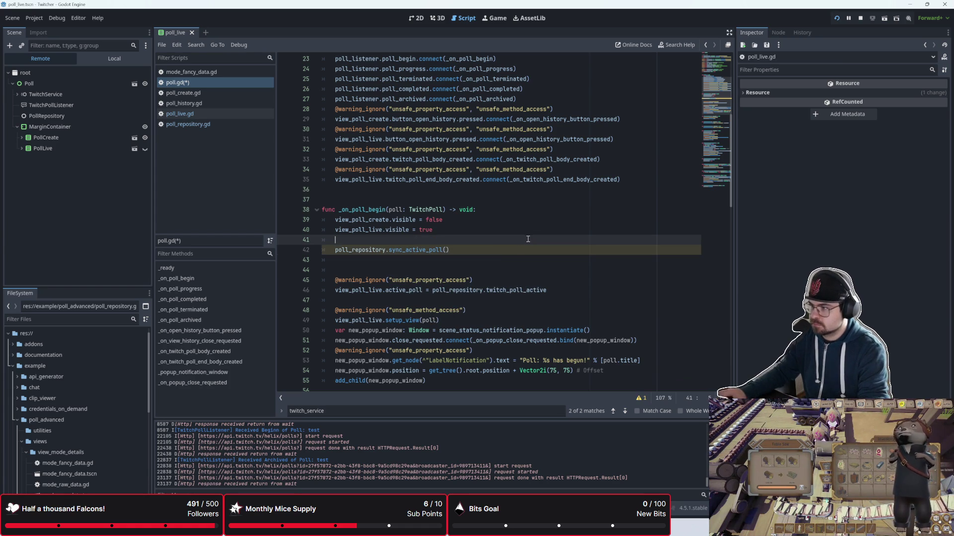
Ignore the UNSAFE_METHOD_ACCESS warning on line 42 and save poll.gd
left_click(640, 398)
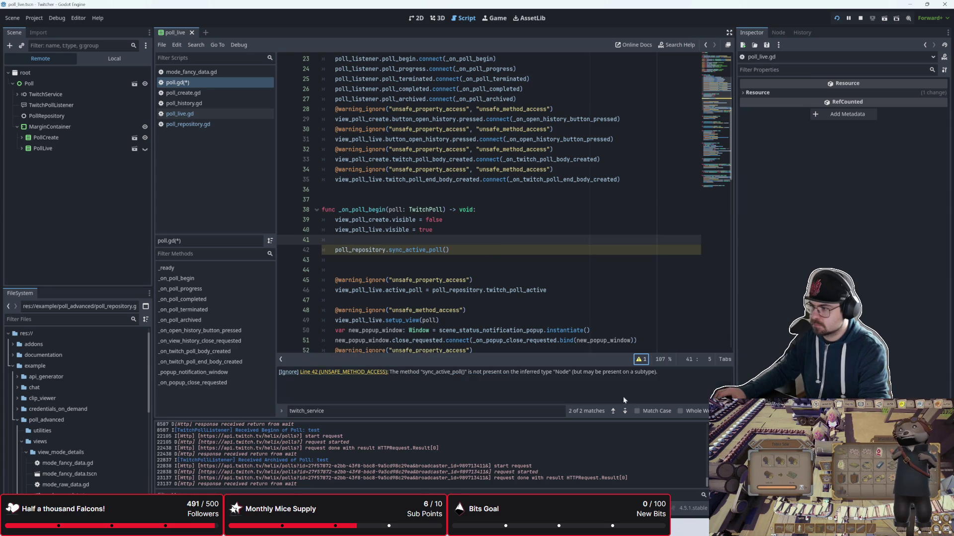
left_click(288, 372)
key("ctrl+s")
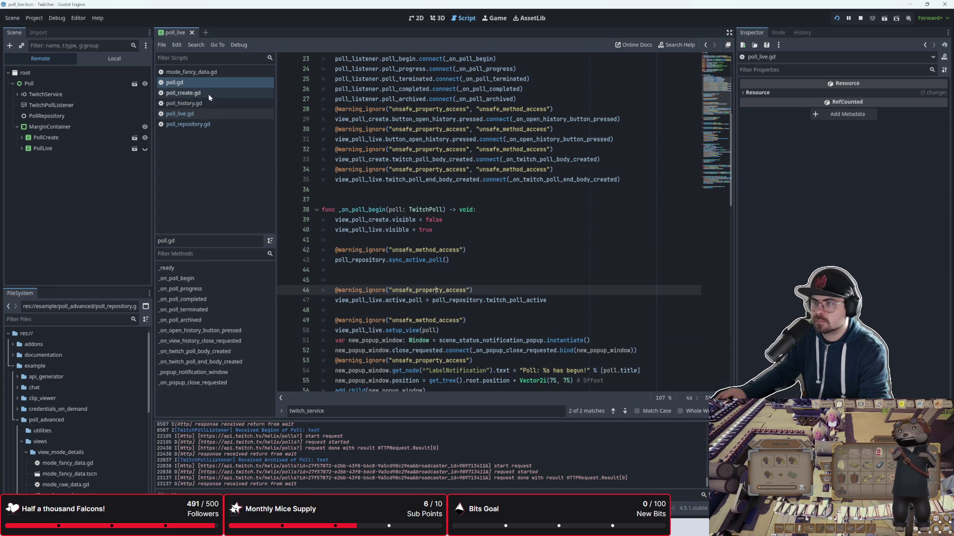
left_click(210, 125)
left_click(363, 259)
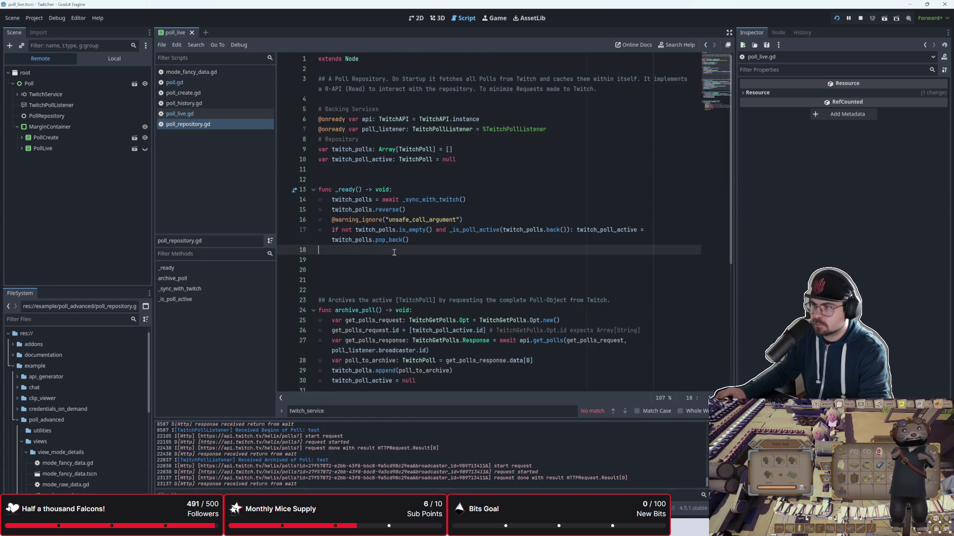
scroll(362, 258, "down", 3)
scroll(362, 259, "down", 3)
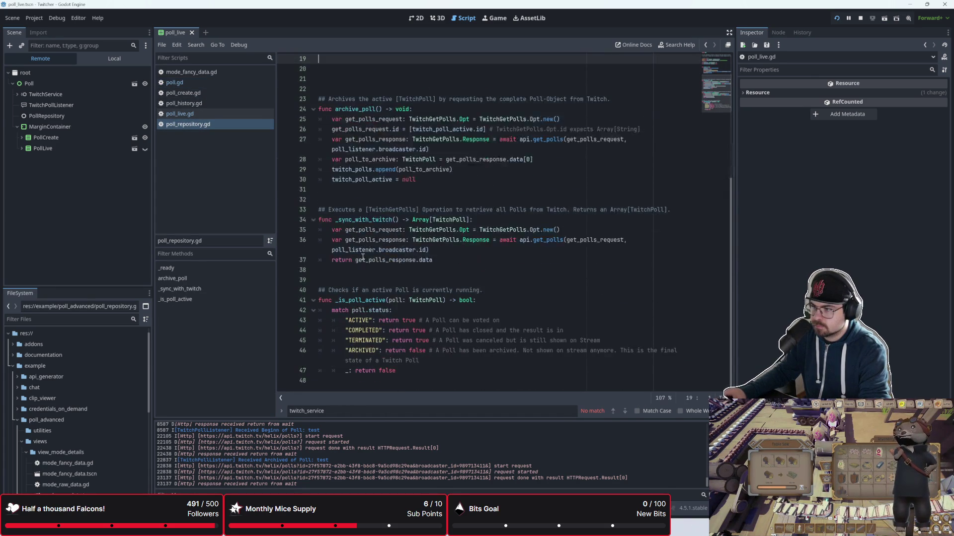
scroll(362, 258, "up", 5)
left_click(368, 330)
scroll(366, 301, "down", 4)
scroll(366, 302, "down", 1)
left_click(385, 272)
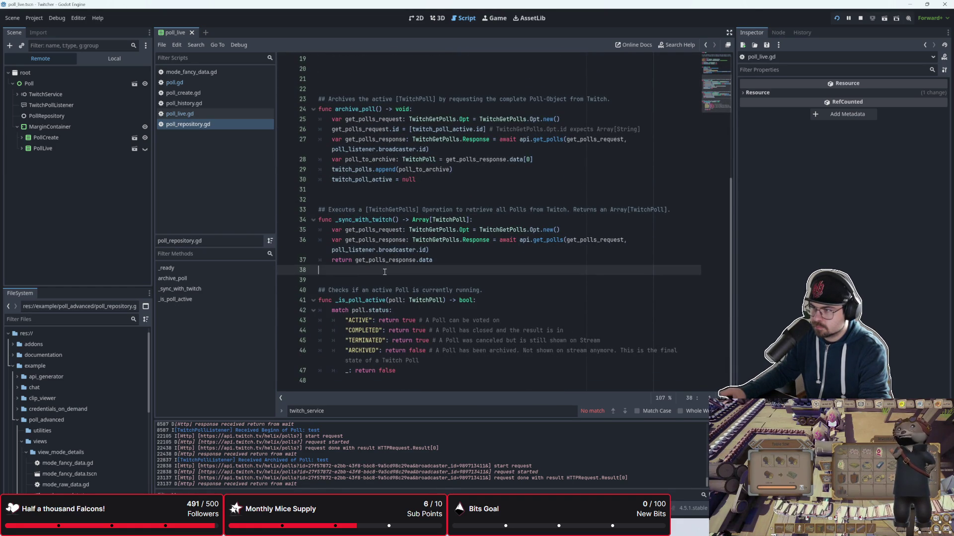
left_click(335, 200)
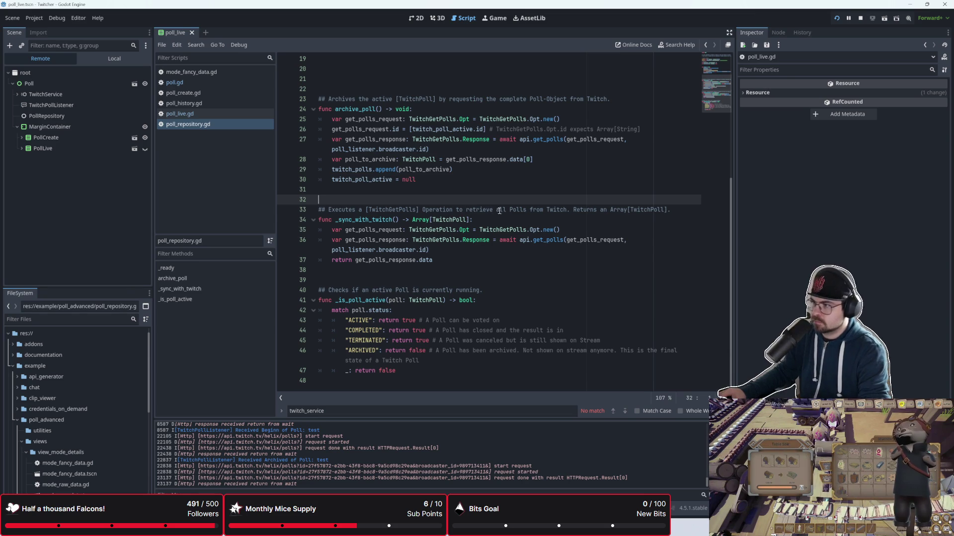
double_click(500, 209)
type("20")
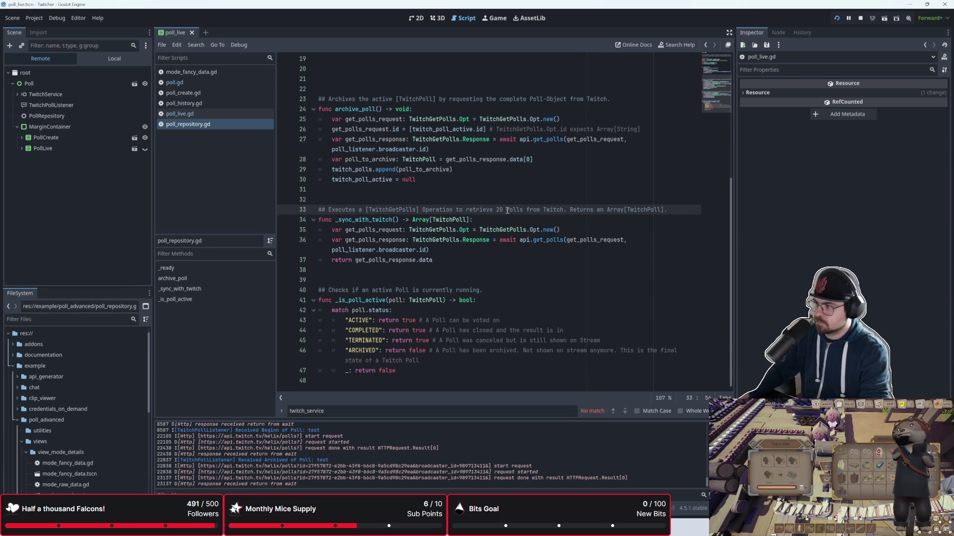
left_click(521, 181)
left_click(458, 268)
left_click(450, 291)
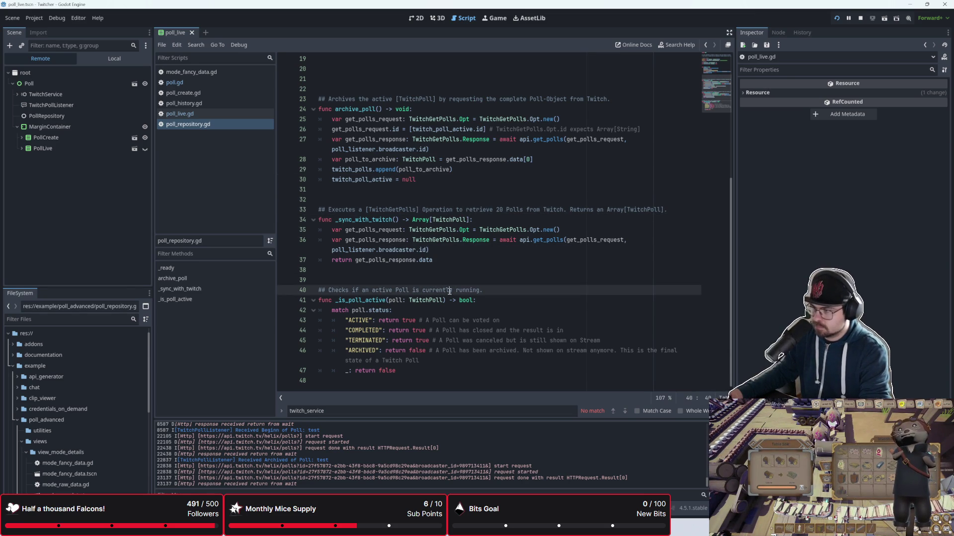
left_click(393, 270)
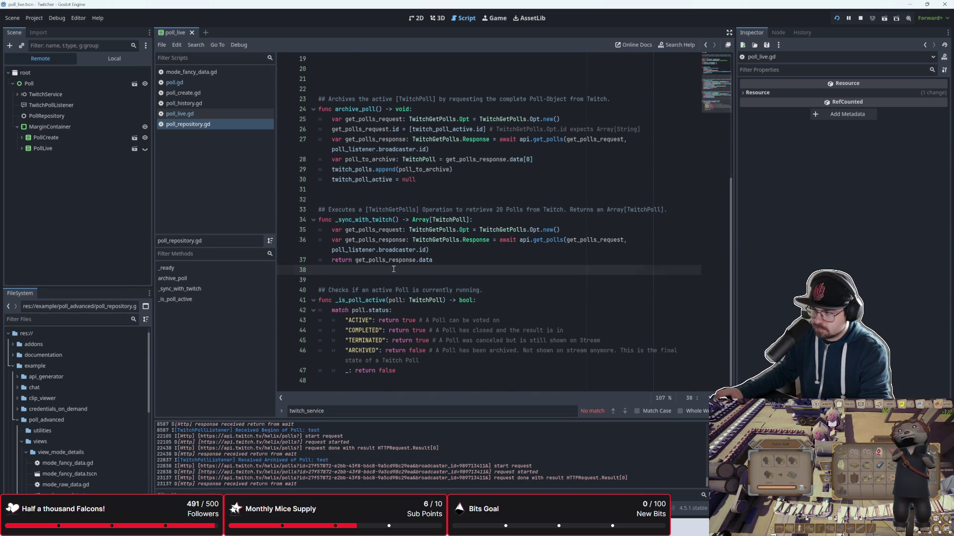
Start a new func _sync_single_poll() declaration below archive_poll
scroll(393, 268, "up", 2)
left_click(360, 253)
key("Return")
key("Return")
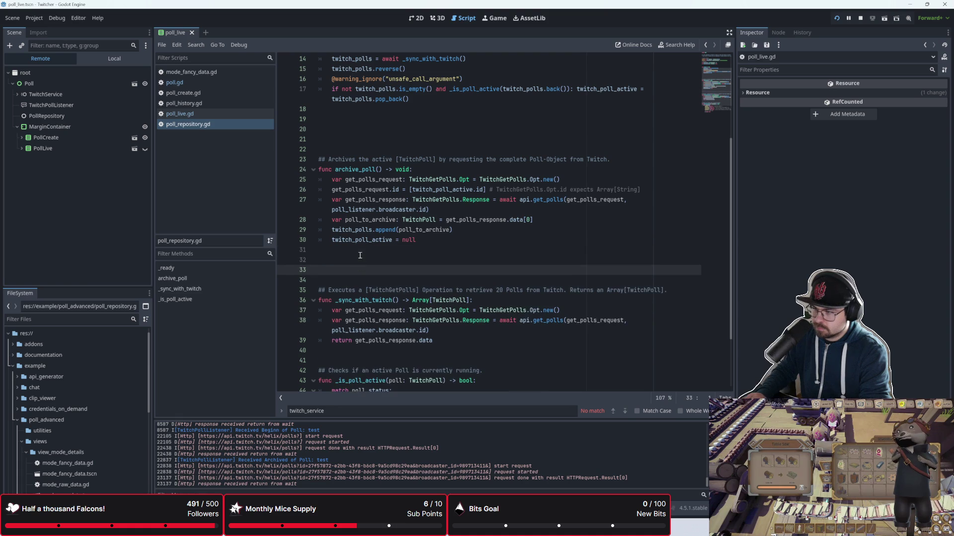
key("Up")
type("func")
key("BackSpace")
key("BackSpace")
key("BackSpace")
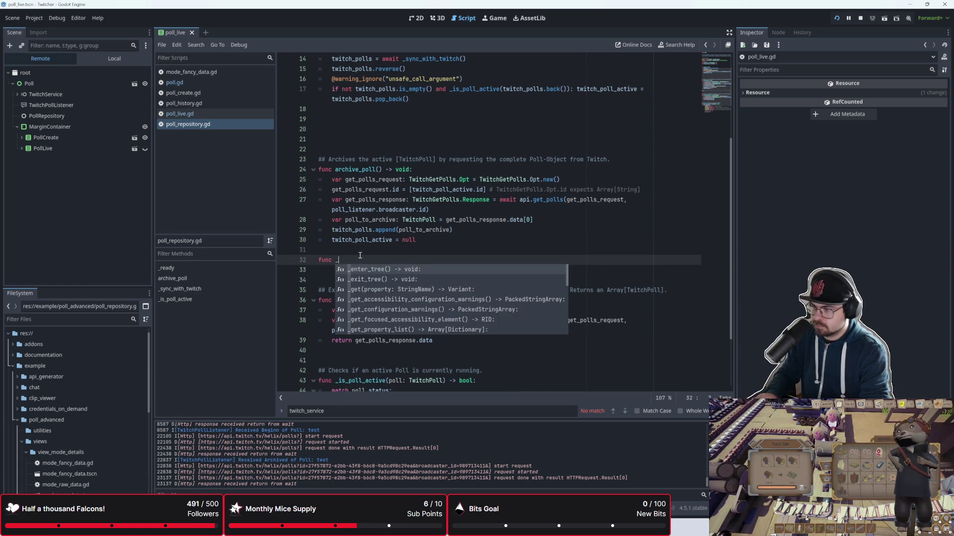
type("unc _sync_")
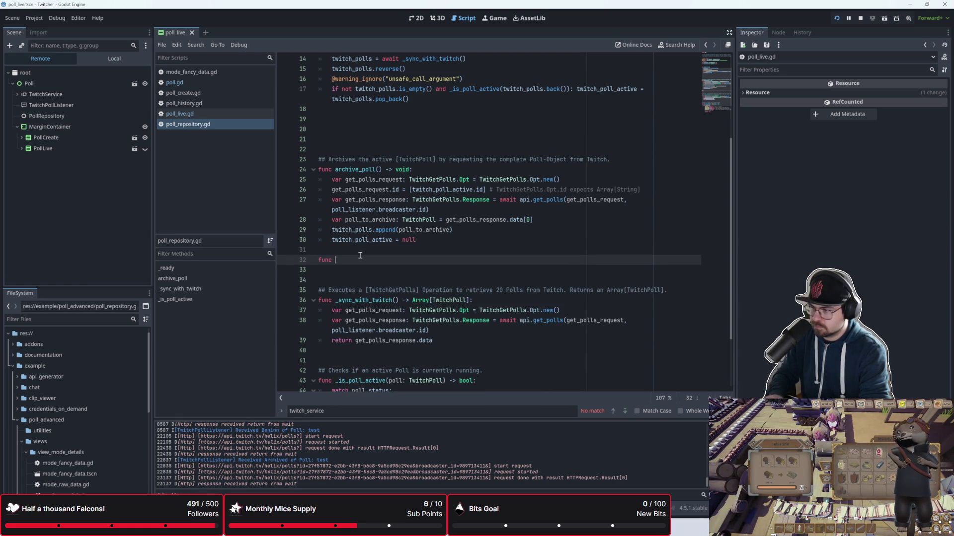
type("single_poll_")
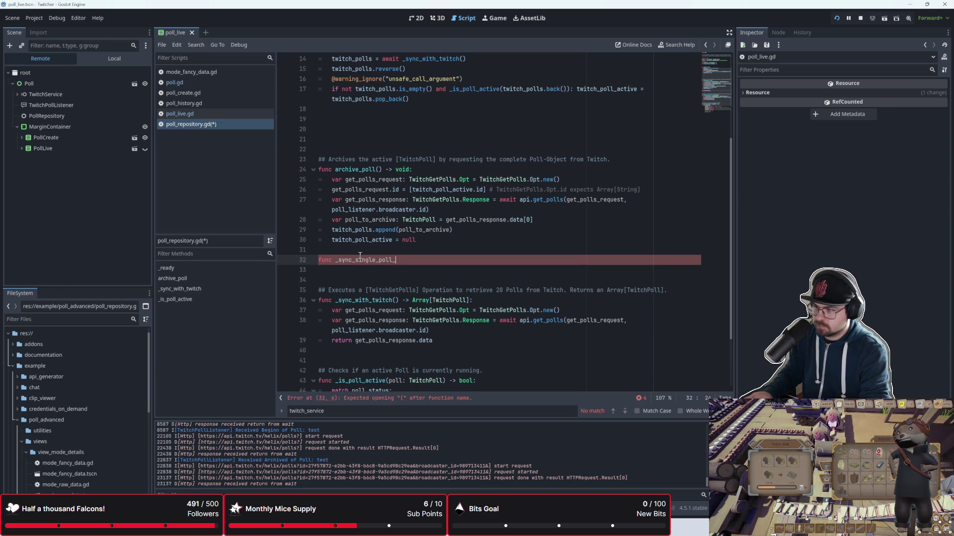
type("()")
Add the doc comment '## Retrieves the current state of a [TwitchPoll] by its id.' above it
key("Home")
key("Return")
key("Return")
key("Up")
type("## Retrieves the current state of an a")
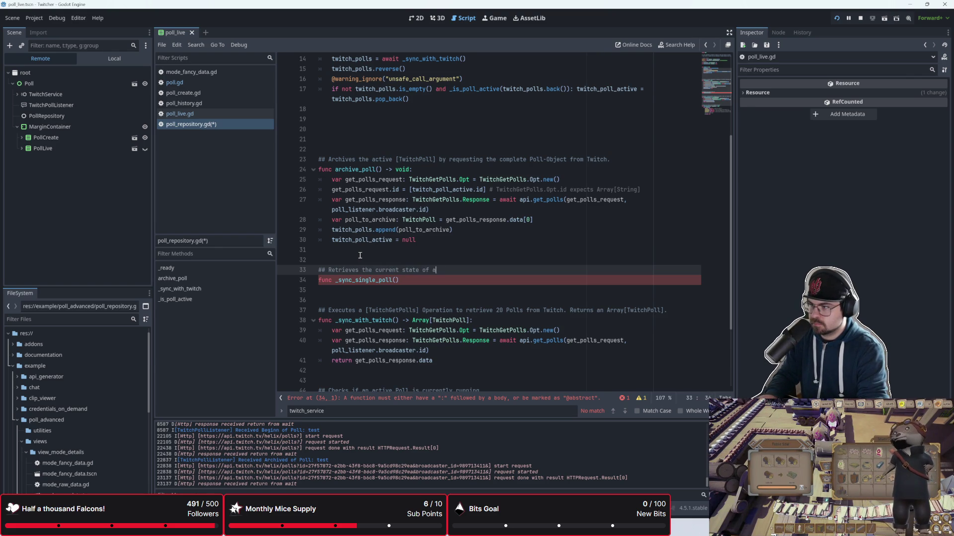
type("rchi")
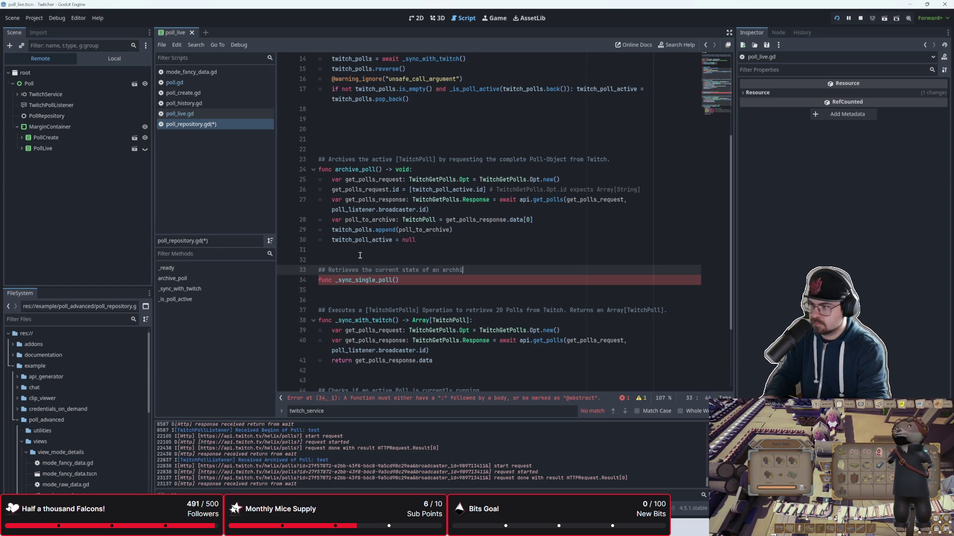
type("ved or active p")
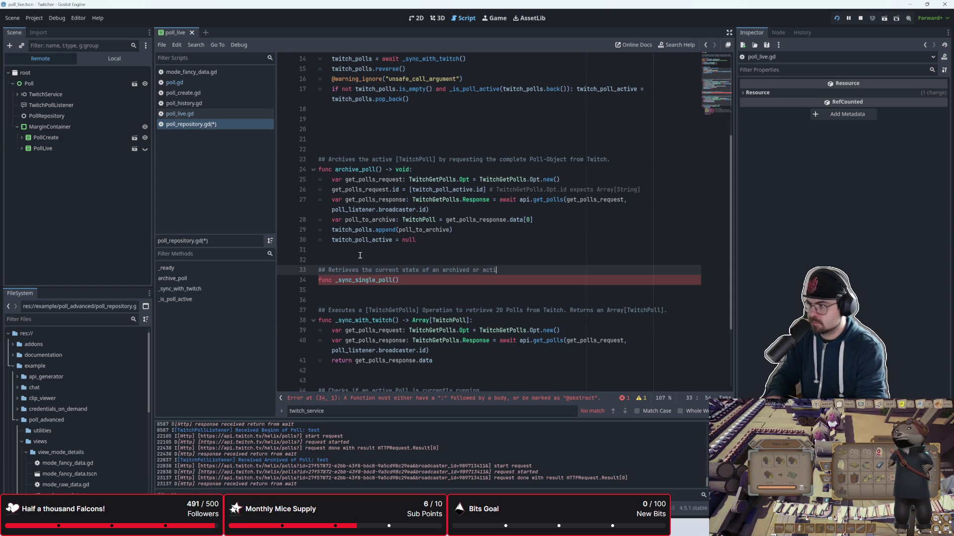
type("oll")
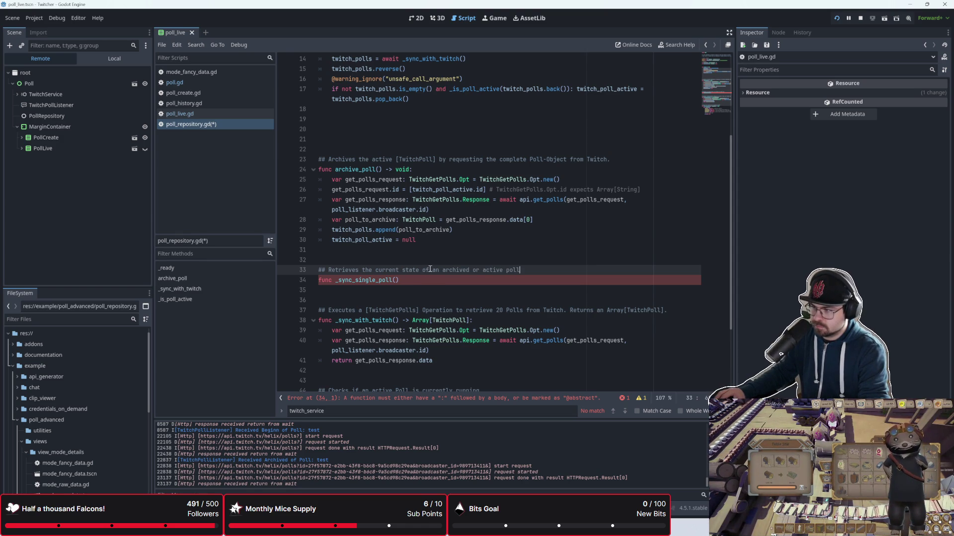
left_click_drag(441, 270, 560, 266)
key("BackSpace")
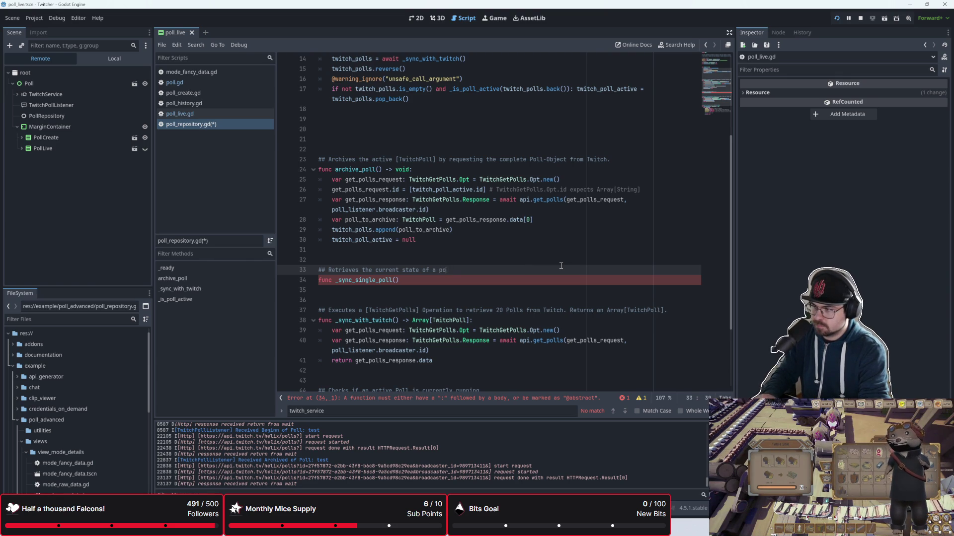
type("[Tw")
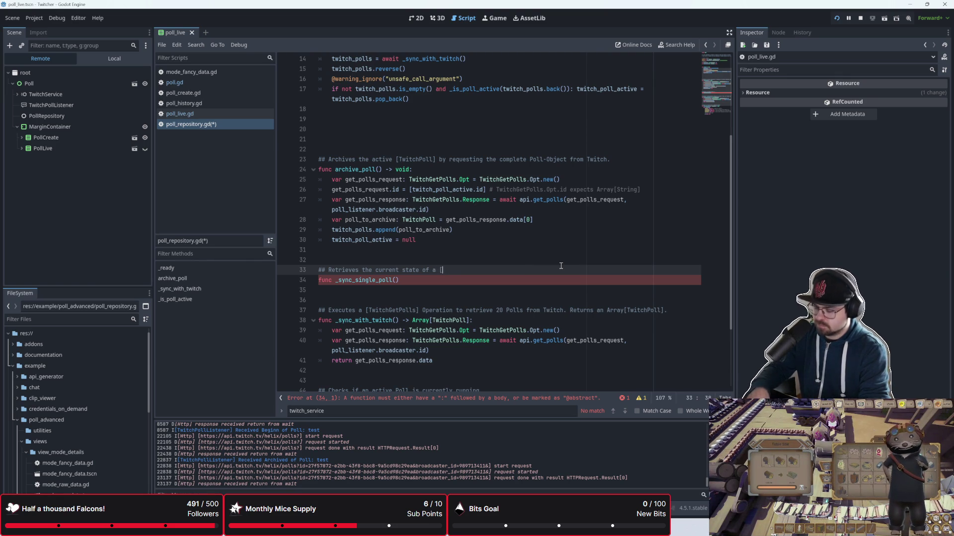
type("itchPoll")
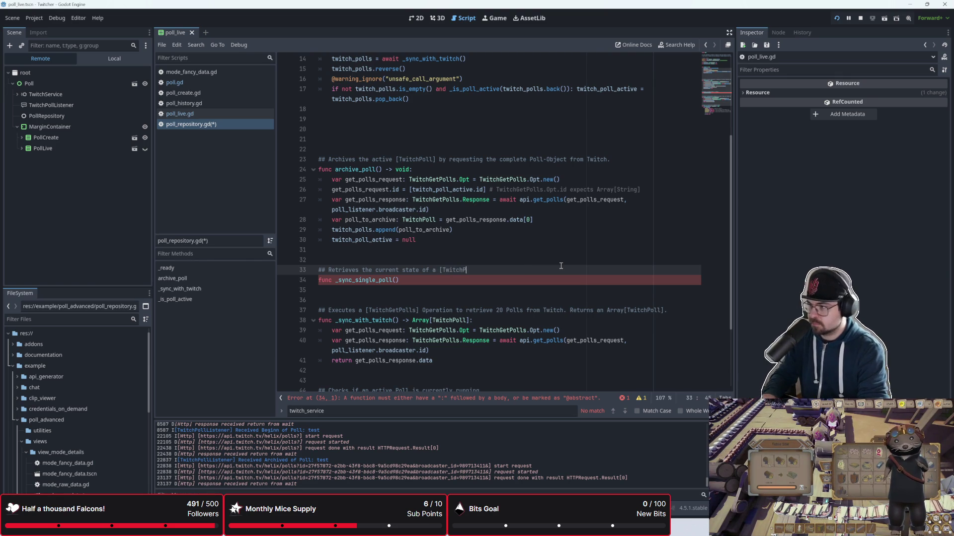
type("] ")
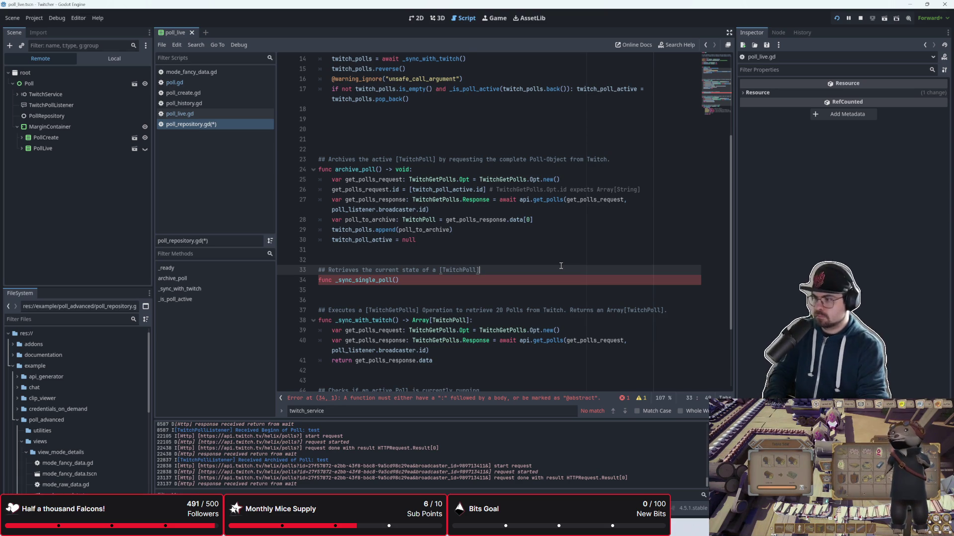
type("by its ")
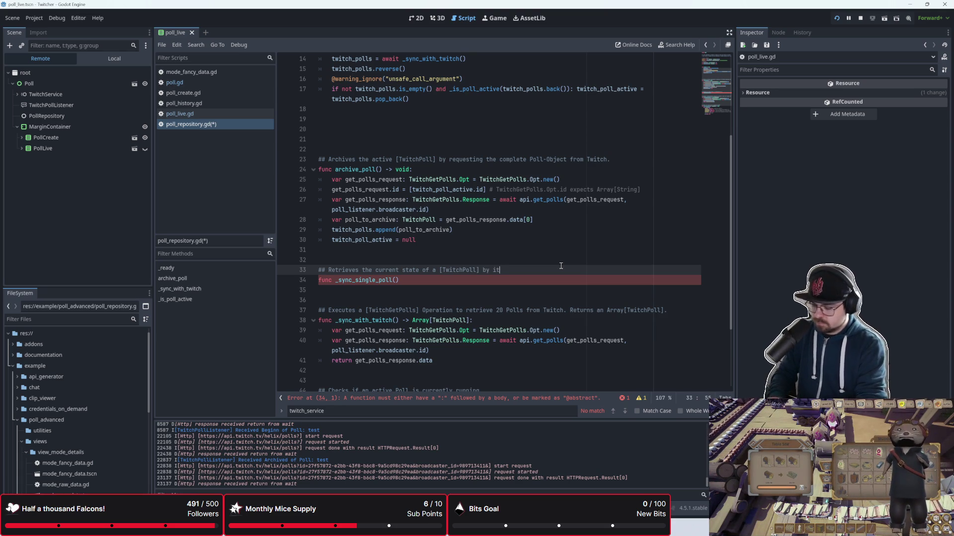
type("id.")
Complete the header with the parameter poll_id: String and return type -> TwitchPoll
key("Down")
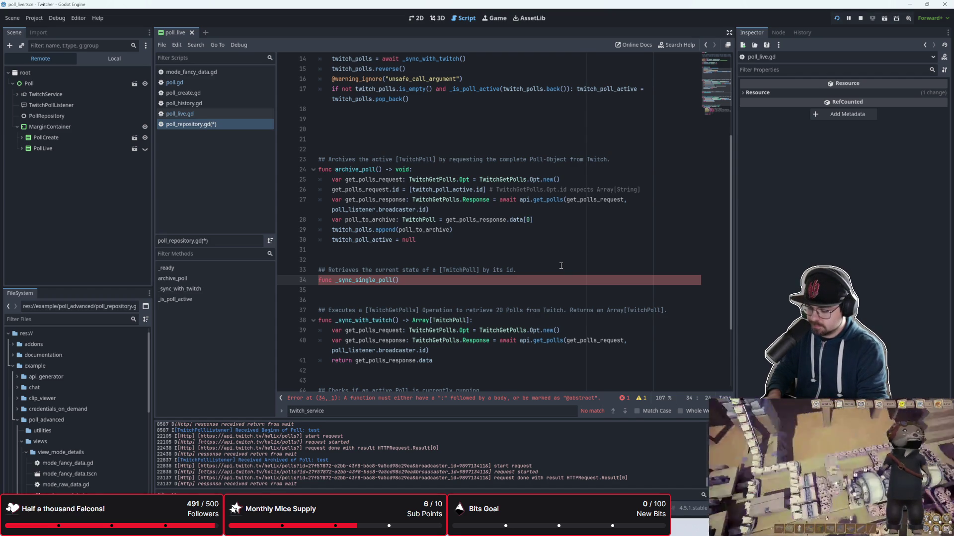
type("pol")
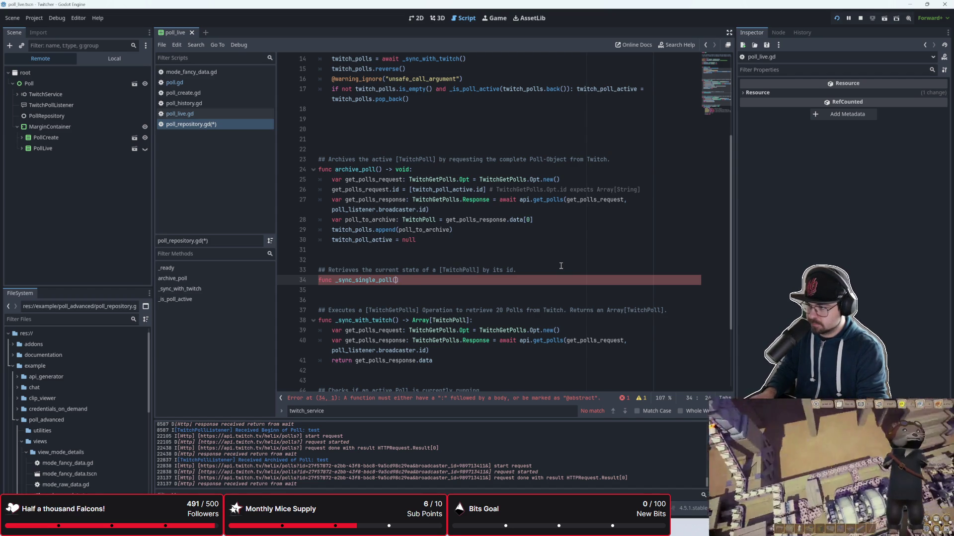
type("l_id: St")
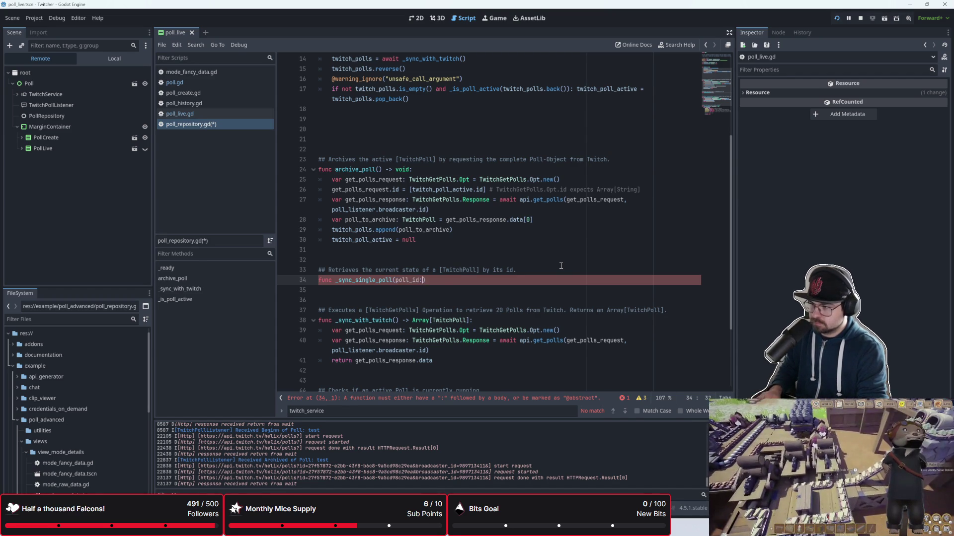
type("ring) -> Twitc")
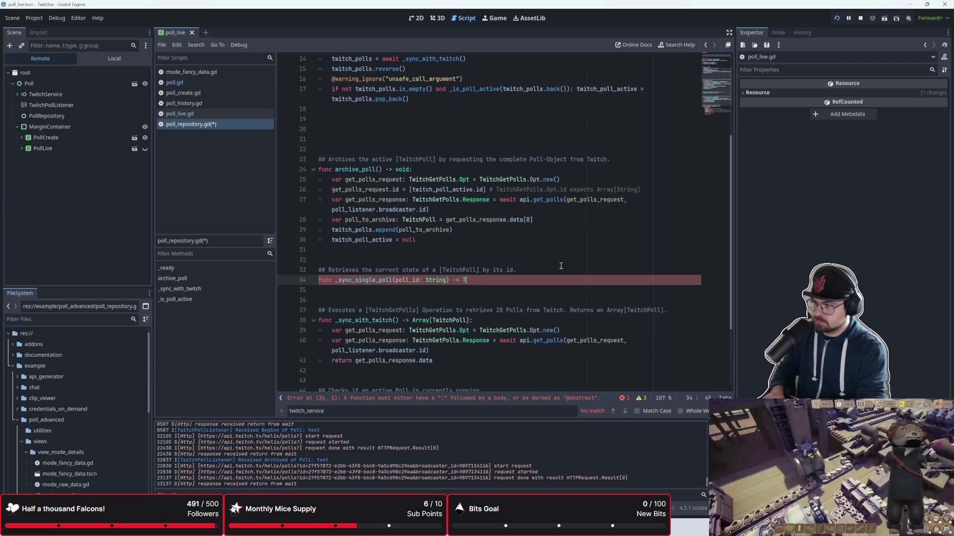
type("hPoll")
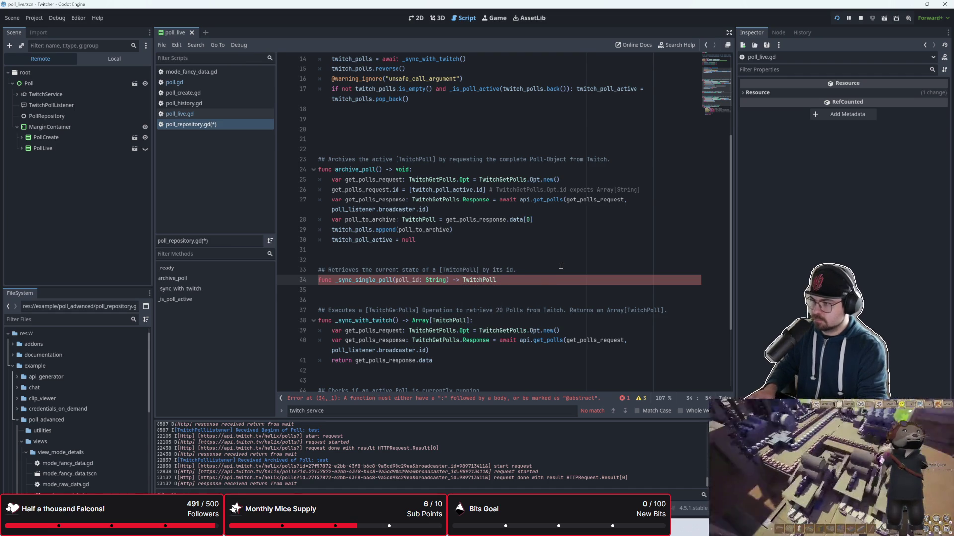
key("Return")
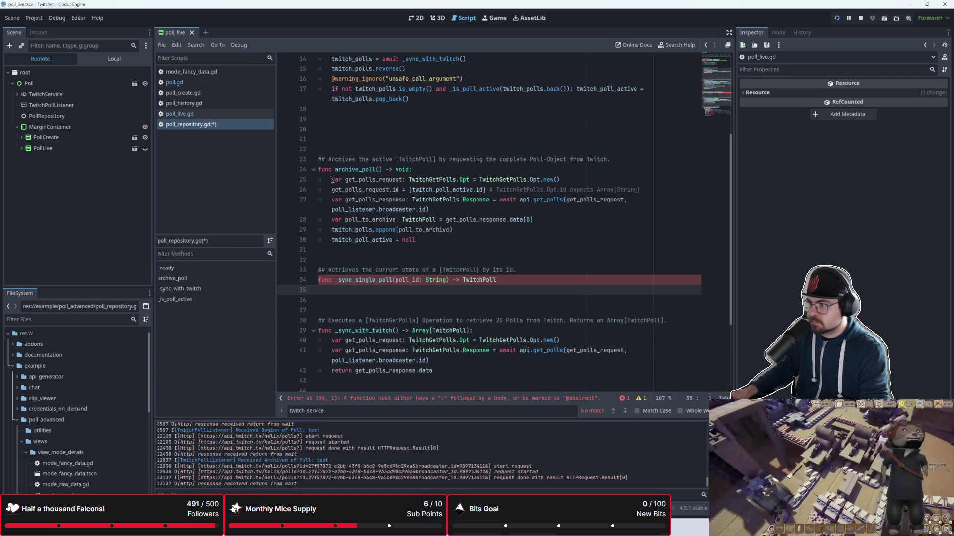
Move archive_poll's Get Polls request code and poll_to_archive line into _sync_single_poll
left_click(333, 179)
mouse_move(333, 179)
left_mouse_down()
mouse_move(571, 179)
mouse_move(639, 197)
mouse_move(428, 209)
left_mouse_up()
key("ctrl+c")
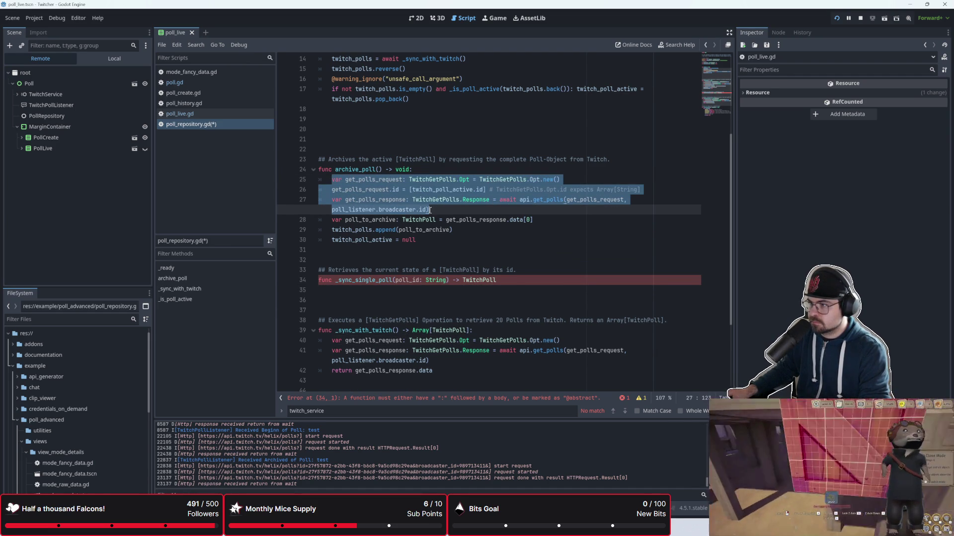
key("BackSpace")
left_click(320, 260)
key("ctrl+v")
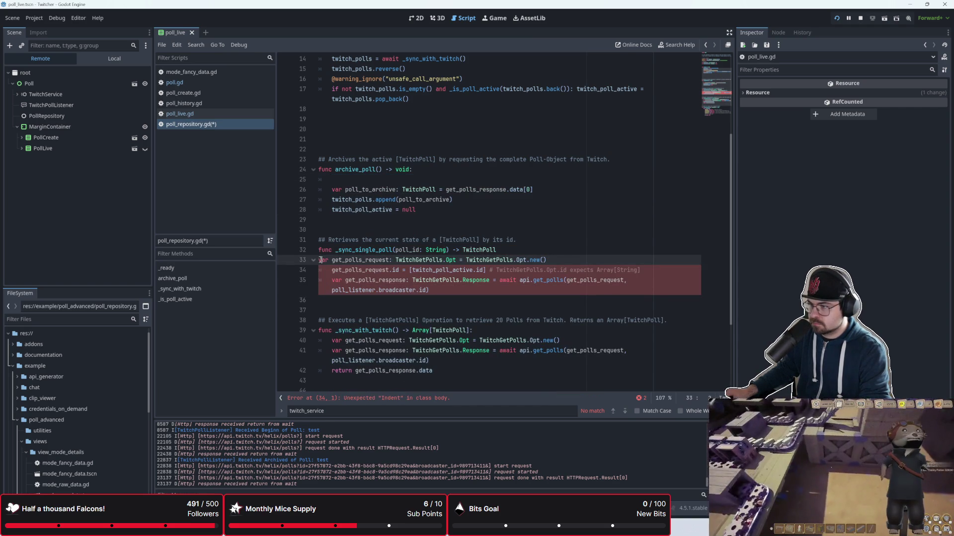
left_click(538, 189)
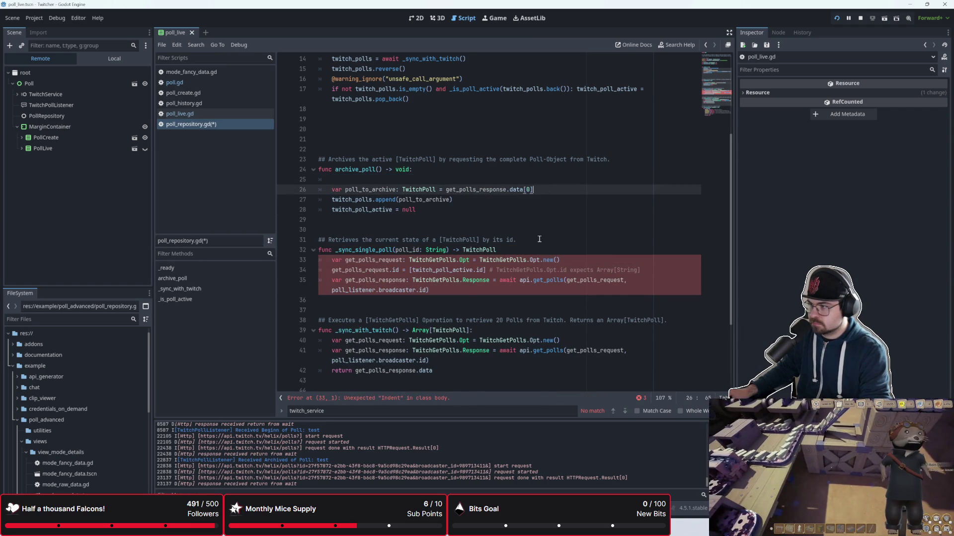
key("ctrl+x")
left_click(469, 279)
key("Return")
key("ctrl+v")
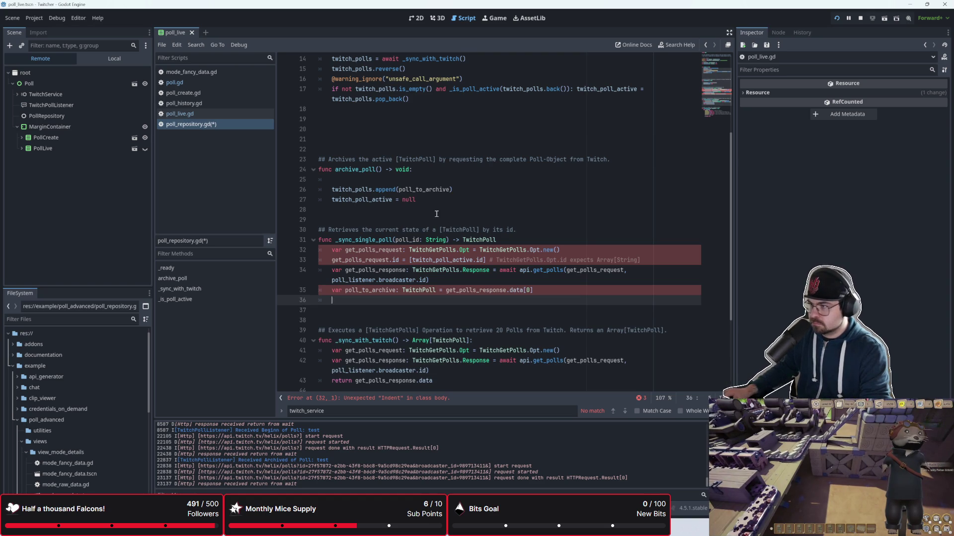
In archive_poll, declare var poll_to_archive: TwitchPoll = _sync_single_poll()
mouse_move(436, 199)
left_mouse_down()
mouse_move(315, 188)
mouse_move(310, 179)
left_mouse_up()
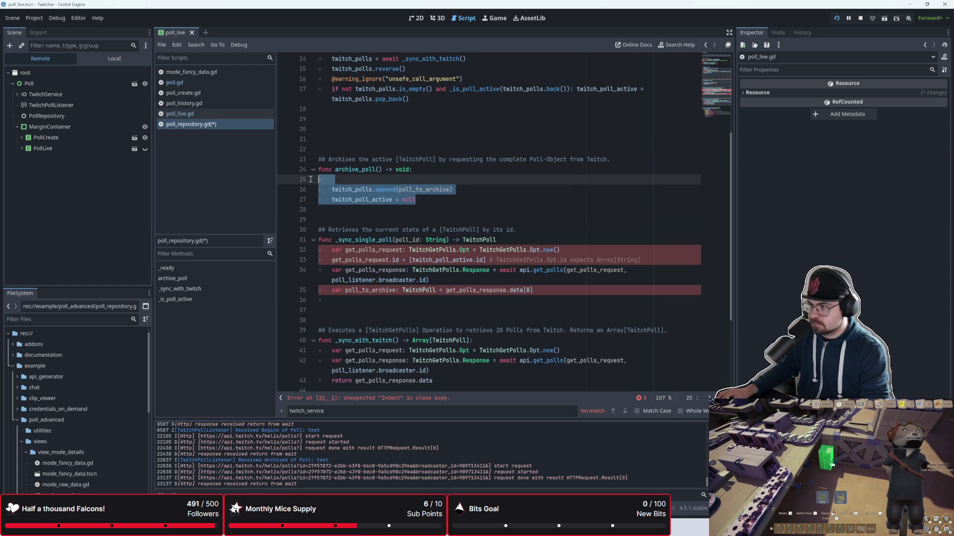
key("Right")
key("Up")
key("Up")
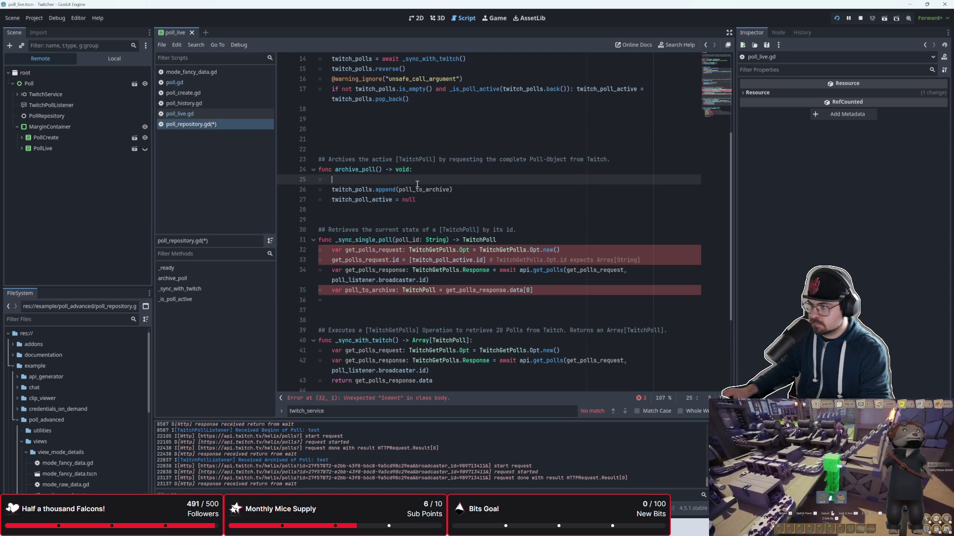
type("var poll")
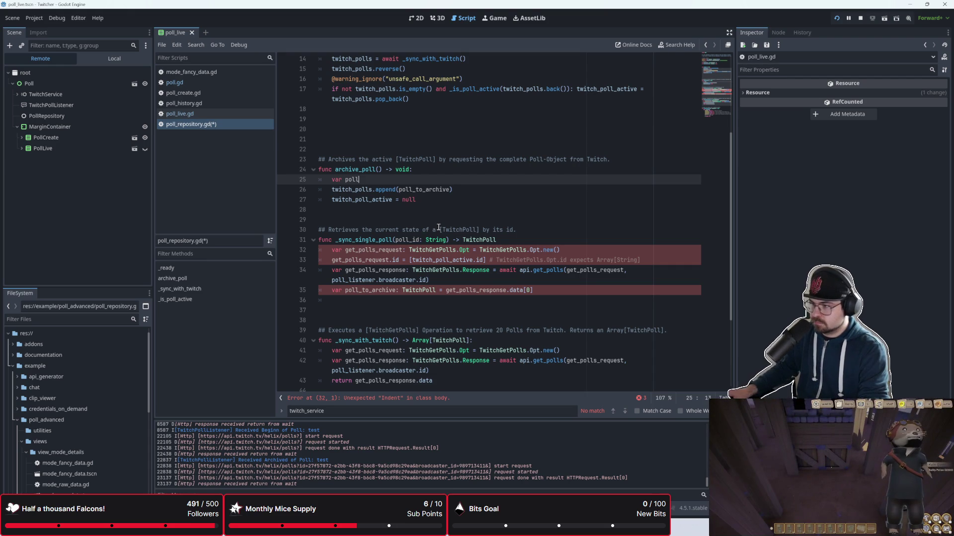
type("_to_archive: ")
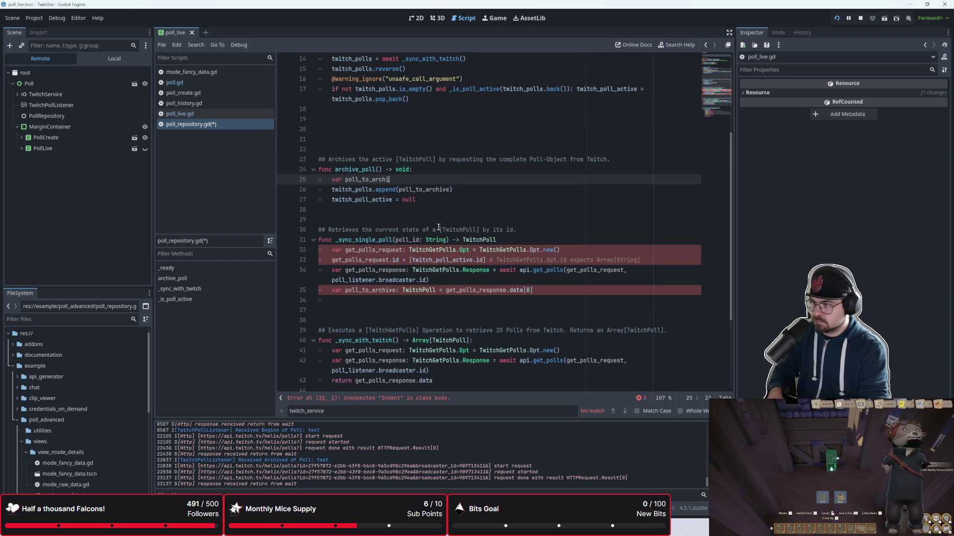
type("TwitchPoll ")
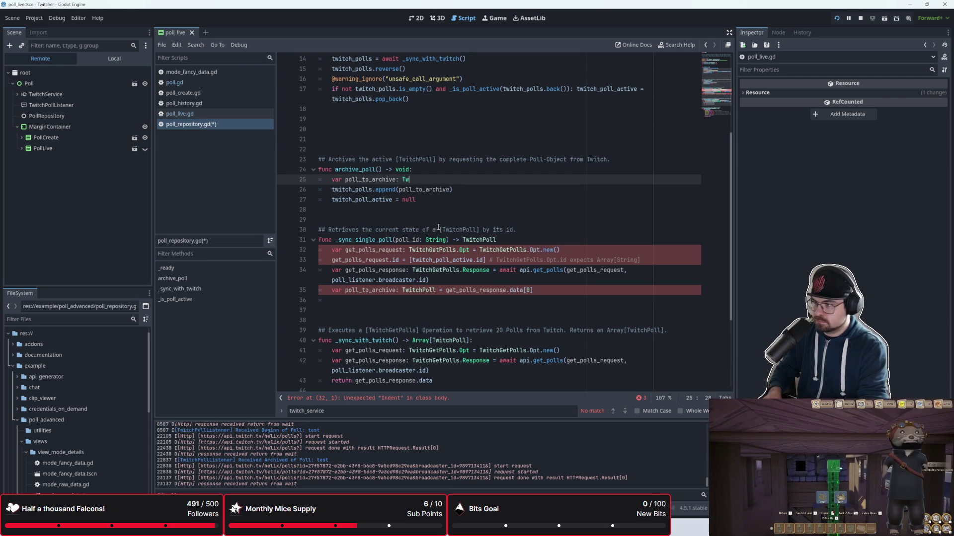
type("= g")
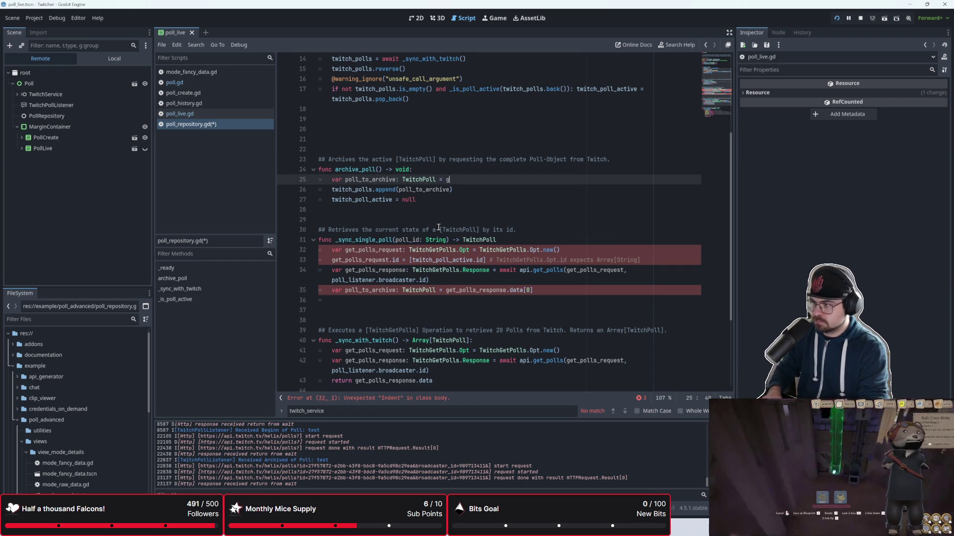
type("_sync")
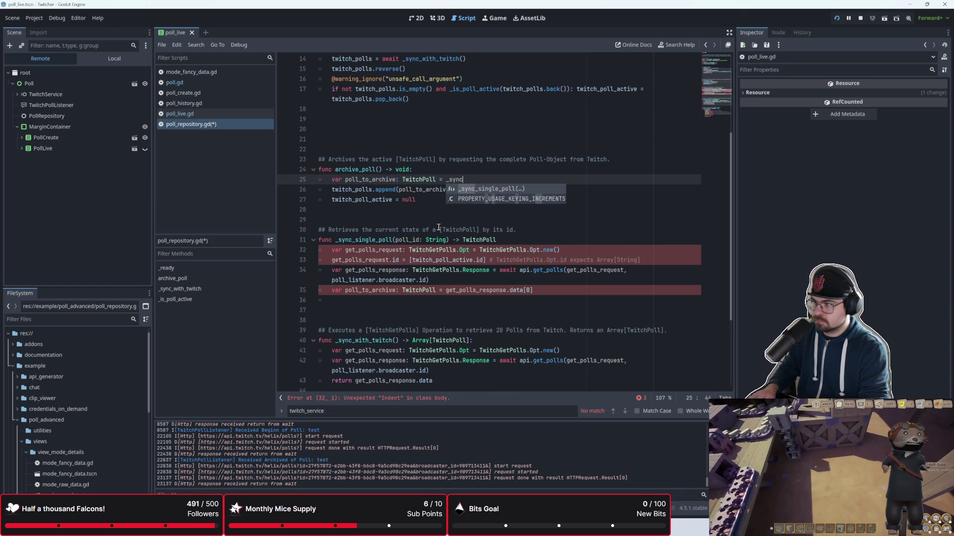
key("Return")
left_click(439, 229)
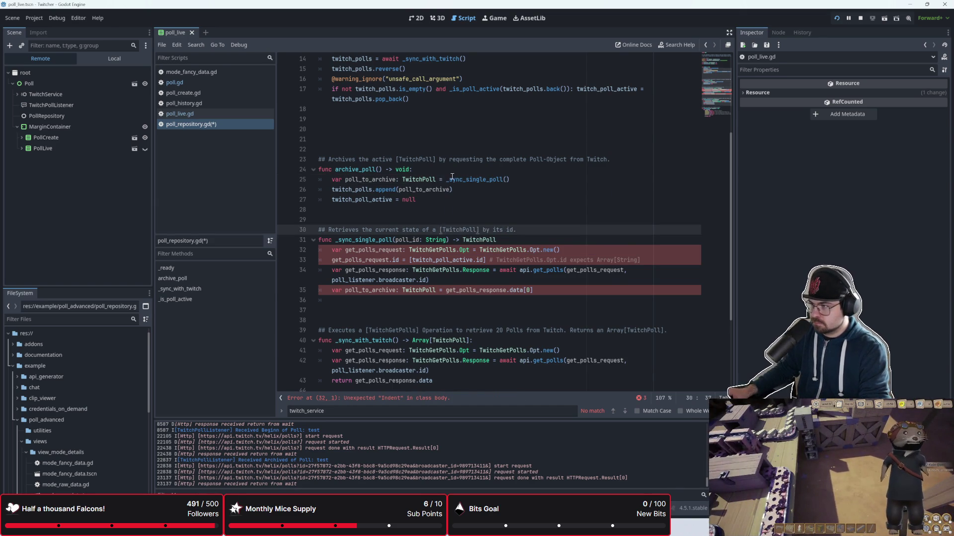
scroll(452, 177, "up", 2)
Pass twitch_poll_active.id as the argument of archive_poll's _sync_single_poll() call
left_click(378, 229)
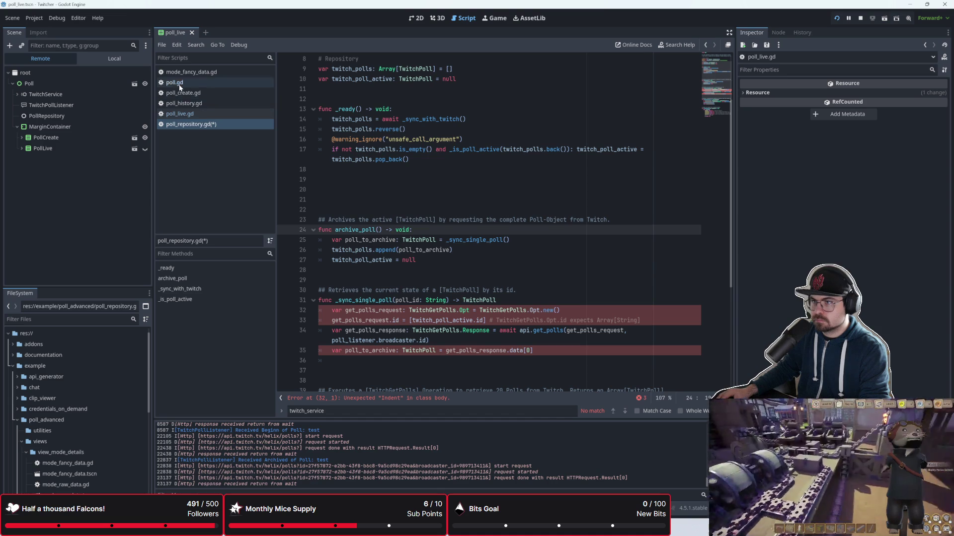
left_click(456, 230)
scroll(456, 229, "up", 2)
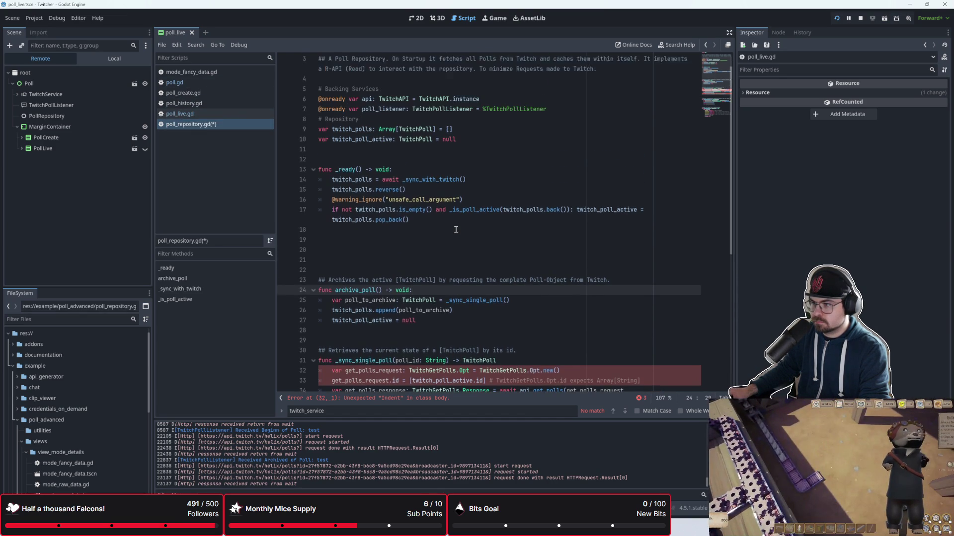
scroll(456, 230, "down", 1)
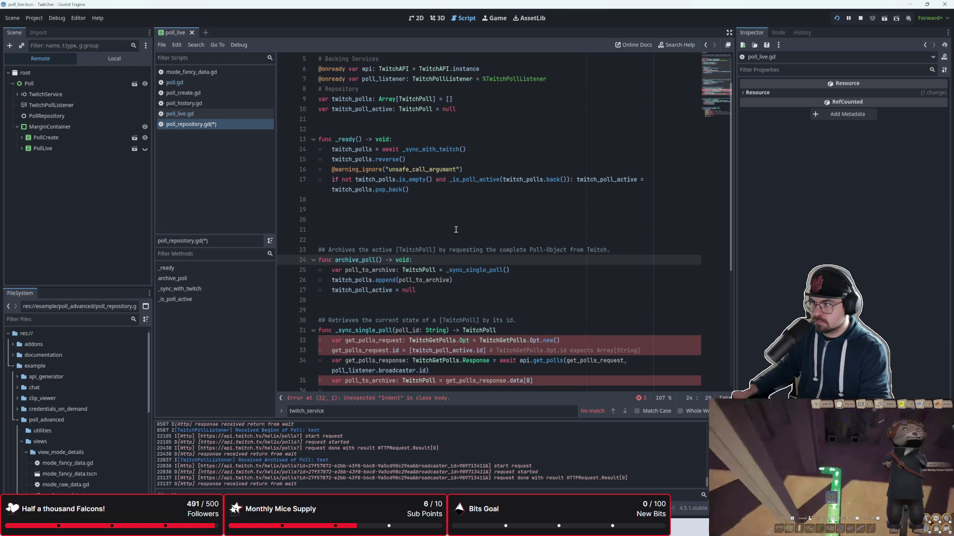
left_click(506, 269)
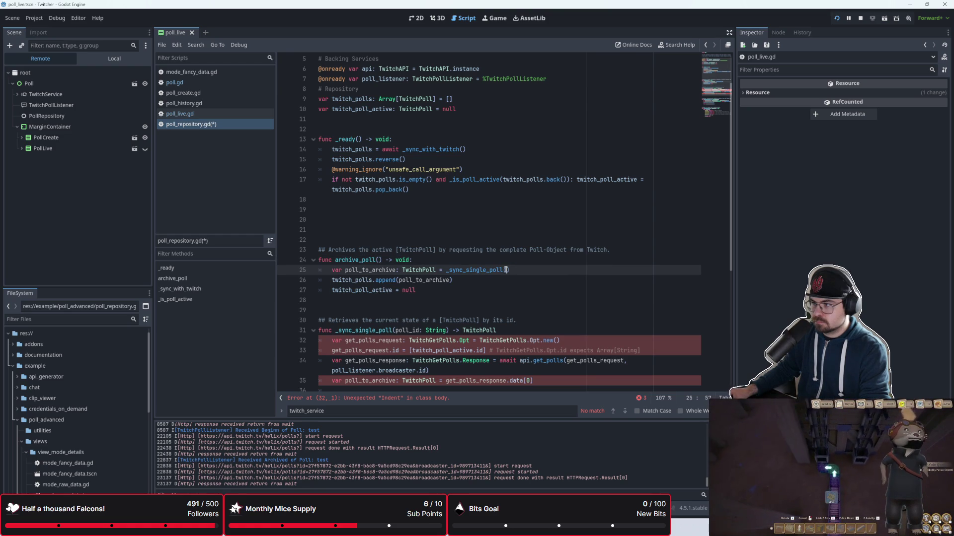
type("twitch_poll")
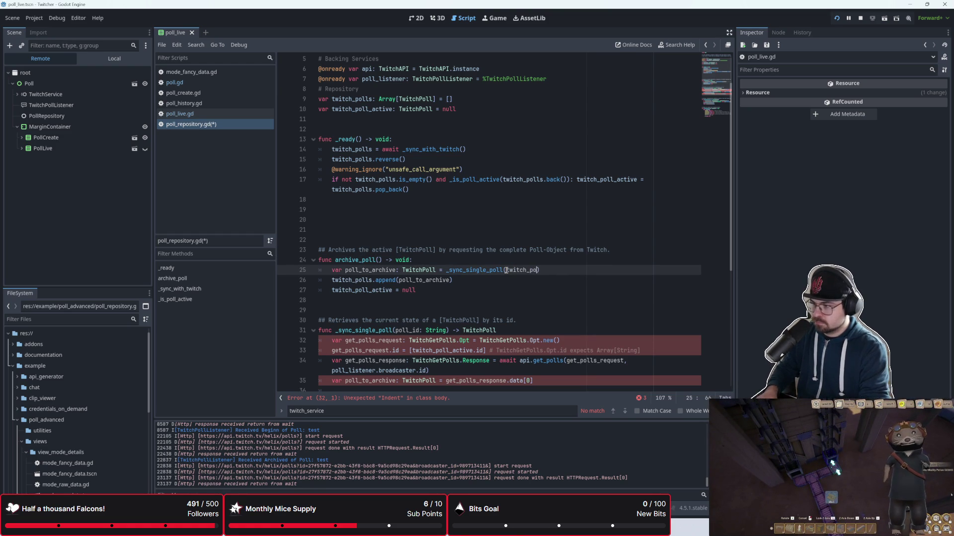
type("_active.id")
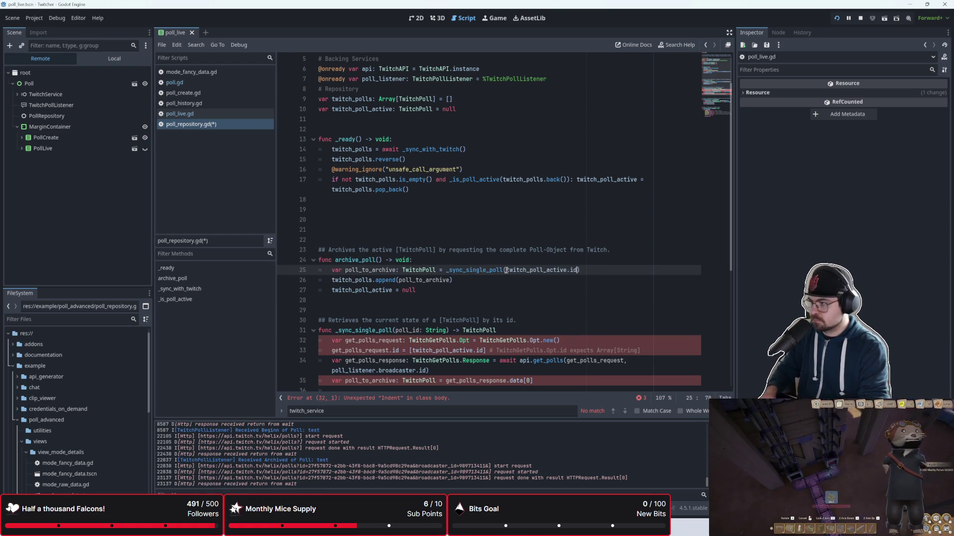
left_click(499, 283)
scroll(500, 283, "down", 3)
left_click(477, 209)
scroll(477, 209, "up", 2)
scroll(478, 209, "down", 2)
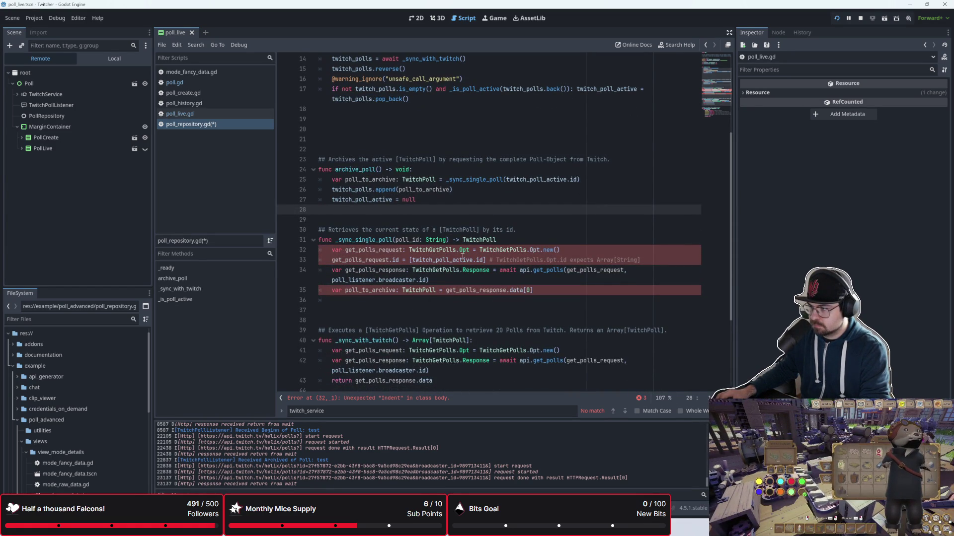
Change the request id in _sync_single_poll from twitch_poll_active.id to [poll_id]
left_click_drag(411, 260, 473, 260)
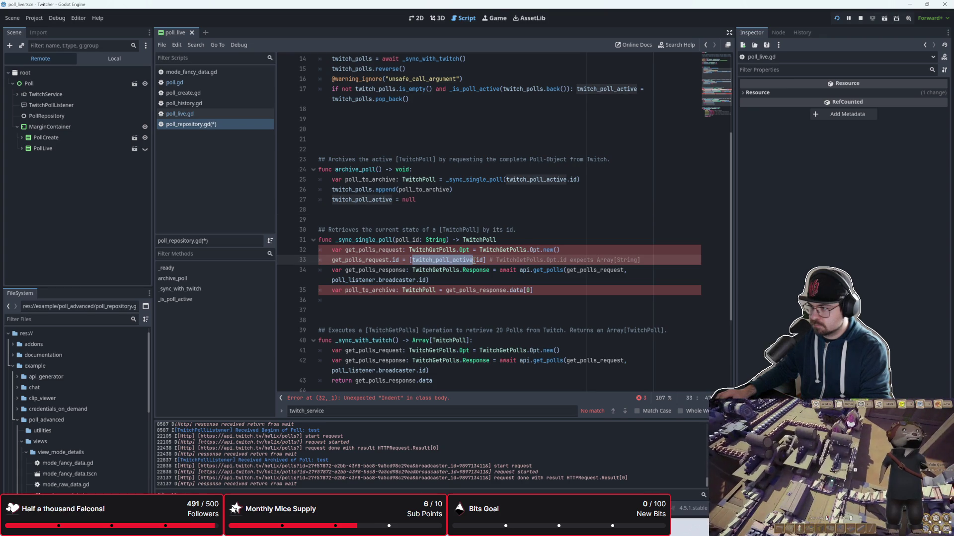
type("poll_id")
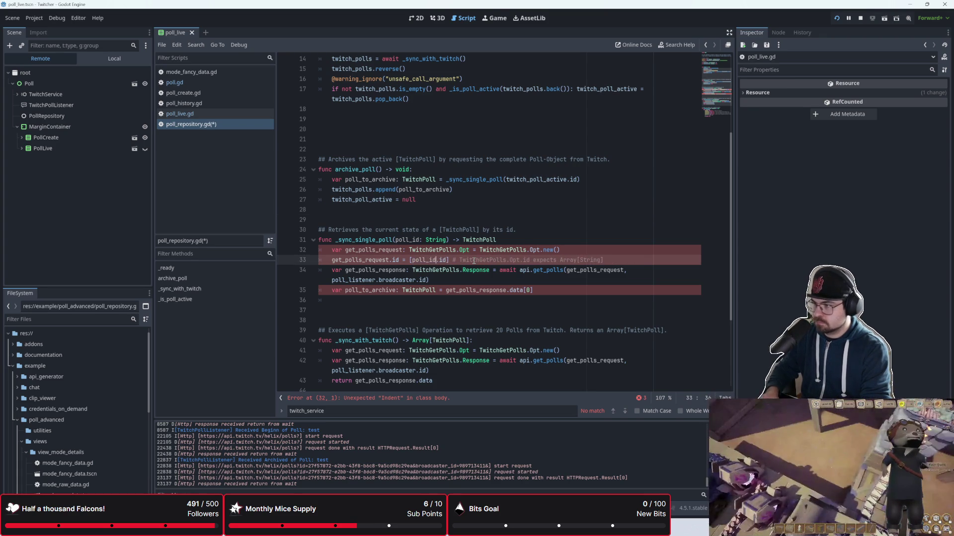
key("Delete")
key("Delete")
key("Delete")
type("]")
left_click(436, 318)
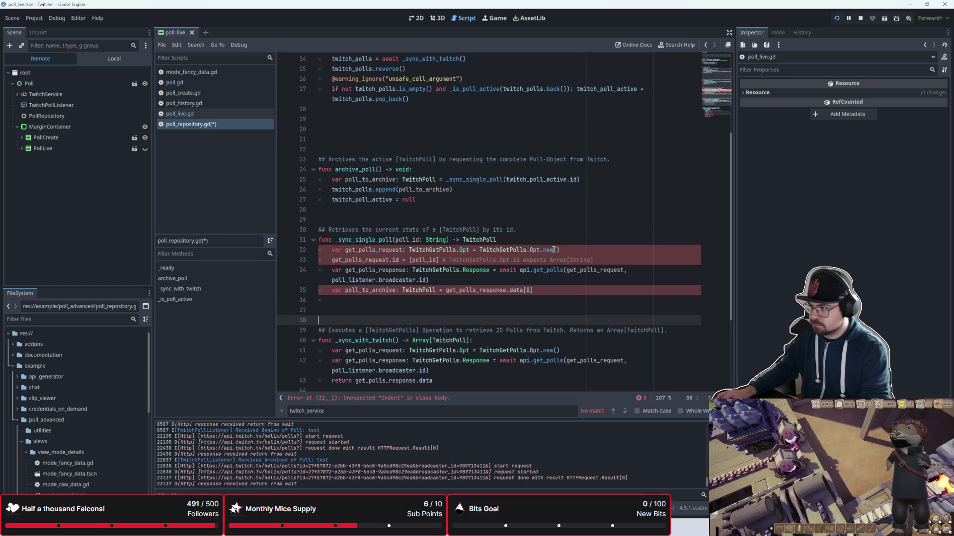
Fix the indentation of _sync_single_poll's body lines and complete its signature
left_click(323, 273)
left_click(346, 306)
mouse_move(539, 293)
left_mouse_down()
mouse_move(357, 272)
mouse_move(317, 250)
left_mouse_up()
key("shift+Tab")
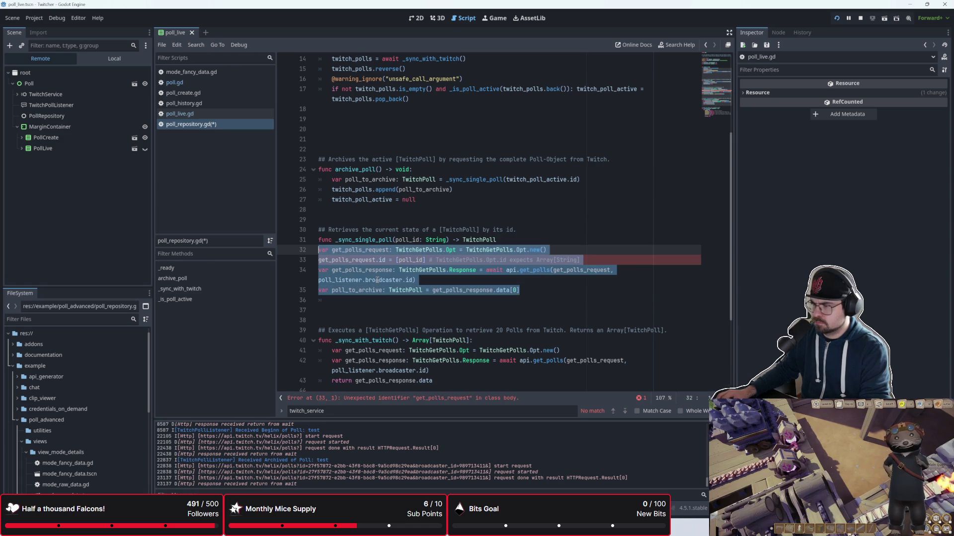
key("Tab")
left_click(412, 320)
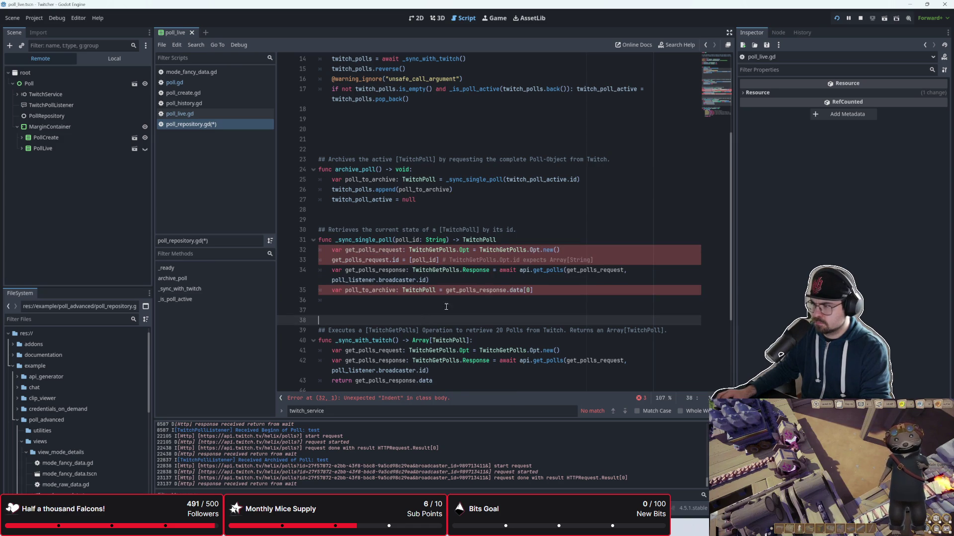
left_click(512, 239)
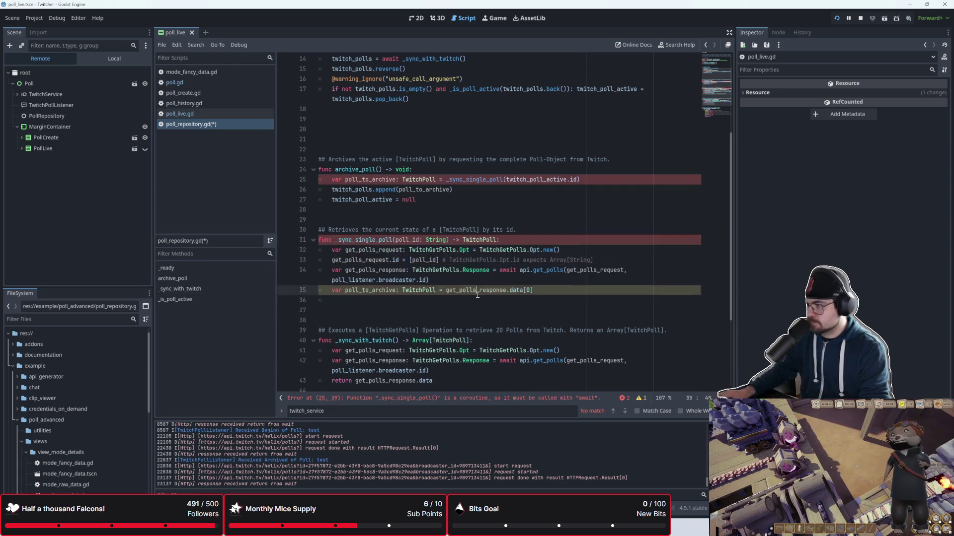
left_click(472, 322)
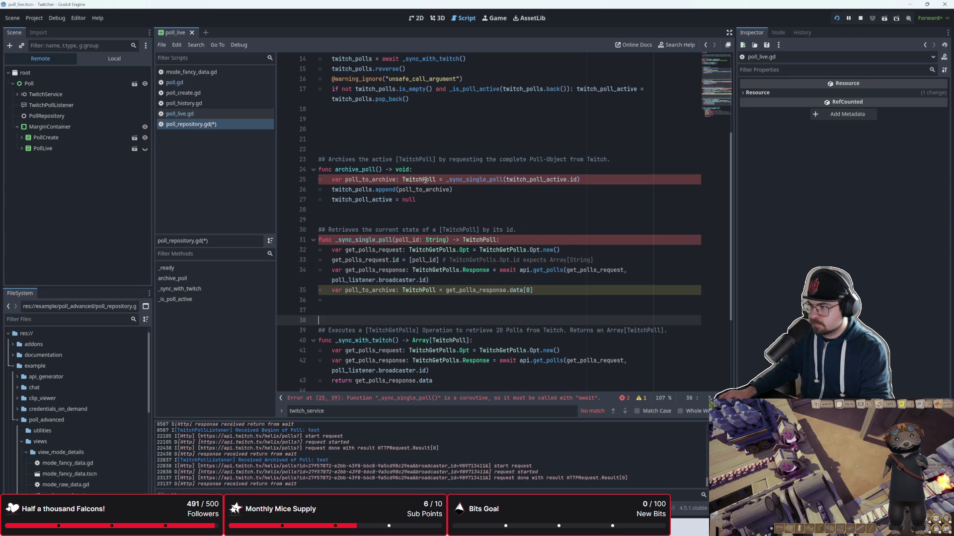
Make the function's last line return get_polls_response.data[0]
left_click(544, 297)
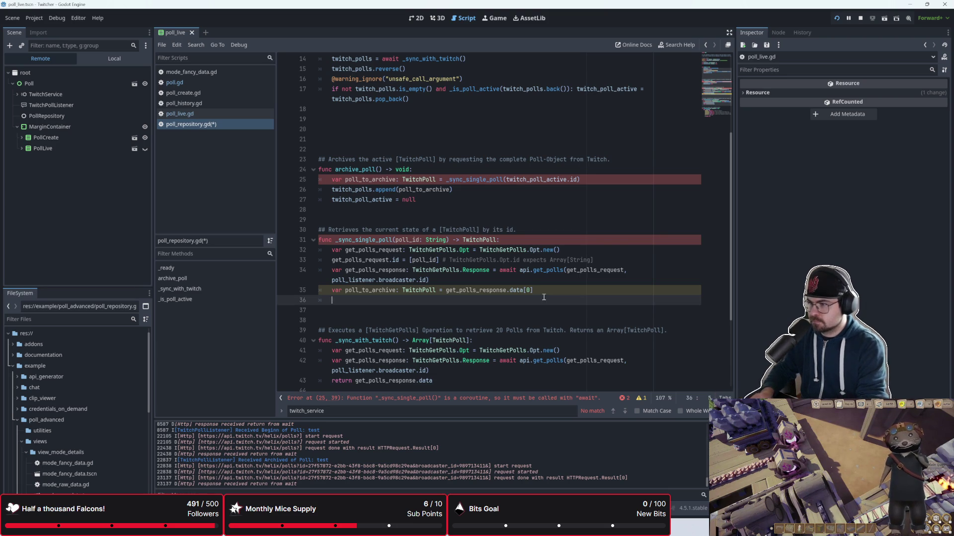
key("Up")
key("Delete")
key("Delete")
key("Delete")
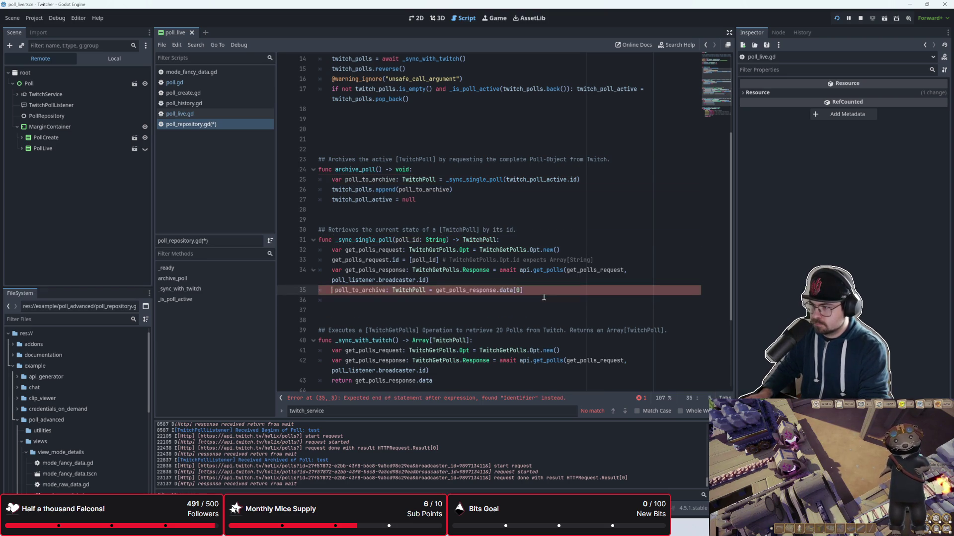
key("Delete")
key("Delete")
key("Delete")
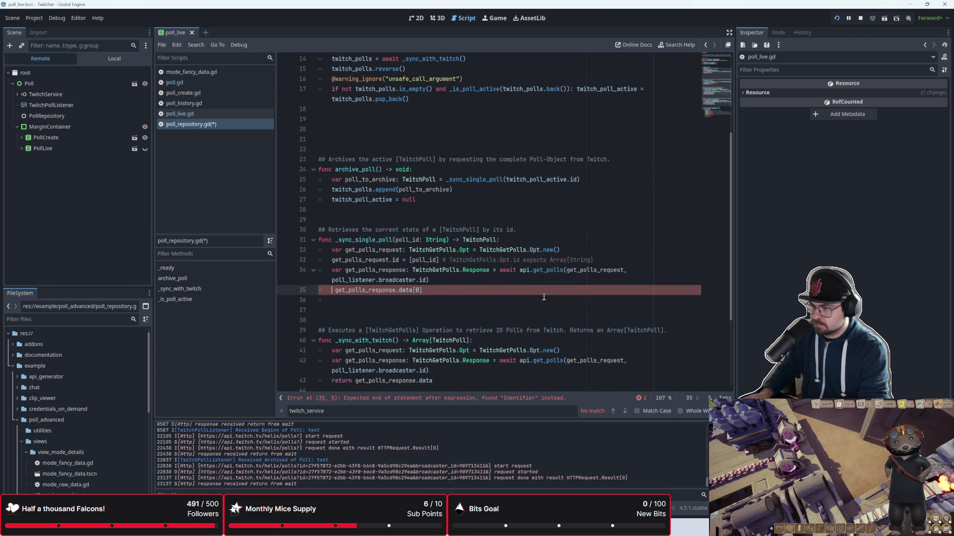
type("return")
key("Escape")
key("Down")
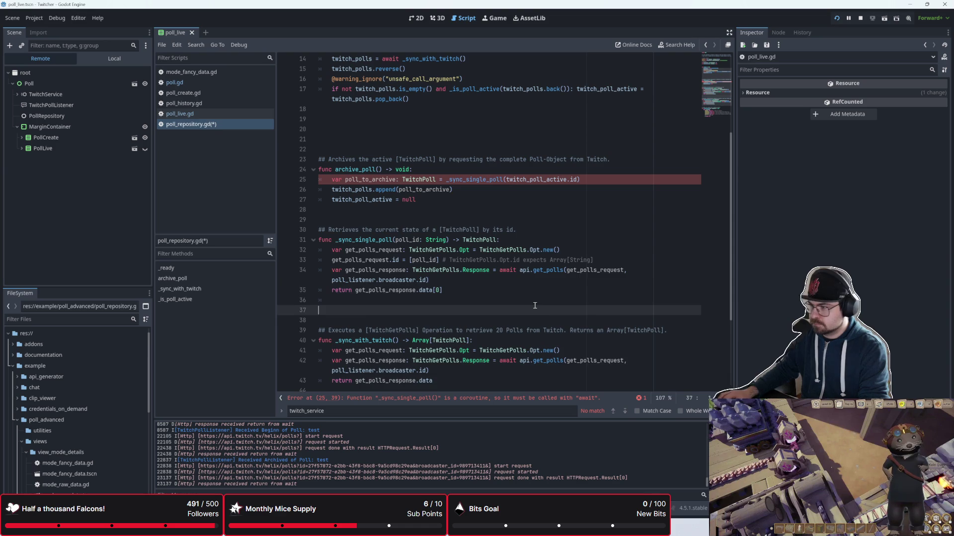
key("ctrl+shift+k")
Save poll_repository.gd
left_click(507, 221)
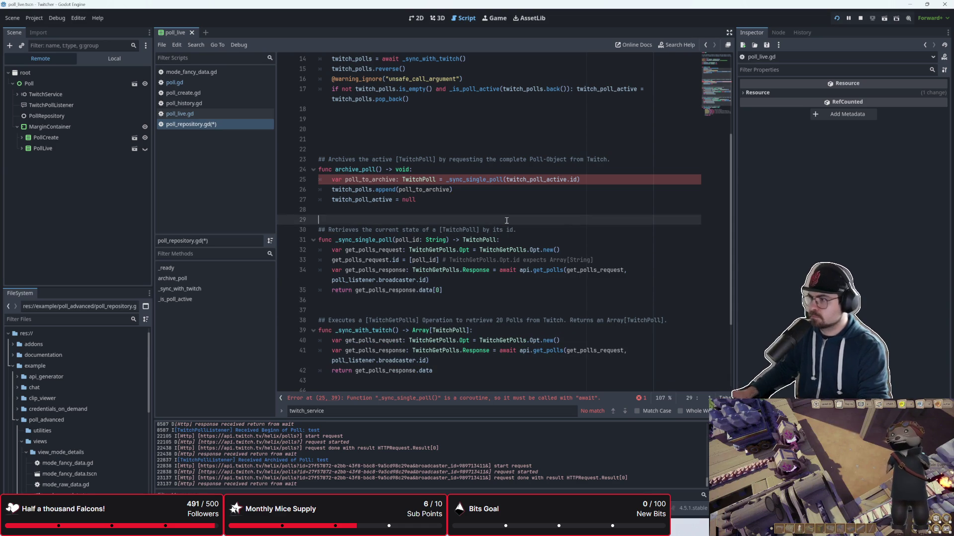
scroll(534, 213, "up", 1)
key("ctrl+s")
key("Up")
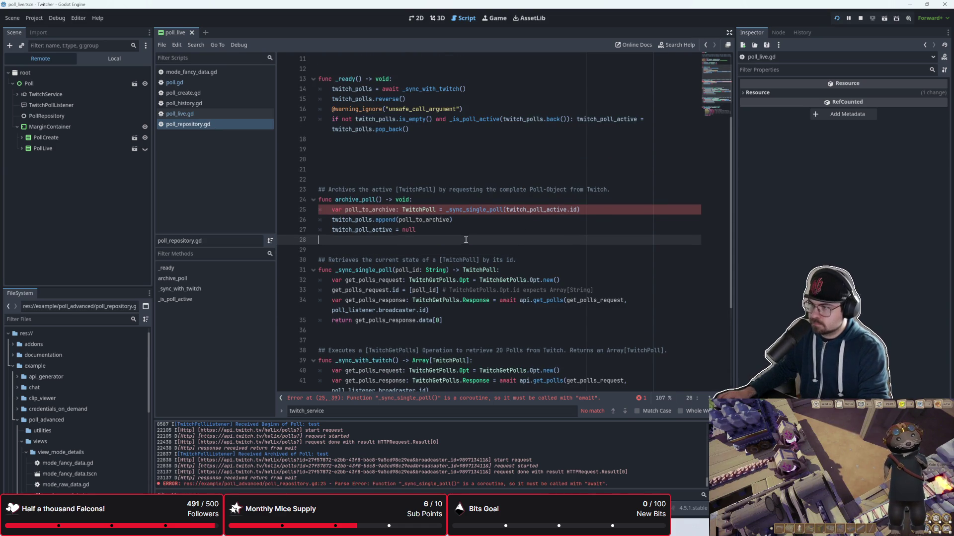
scroll(467, 243, "up", 2)
scroll(603, 226, "down", 1)
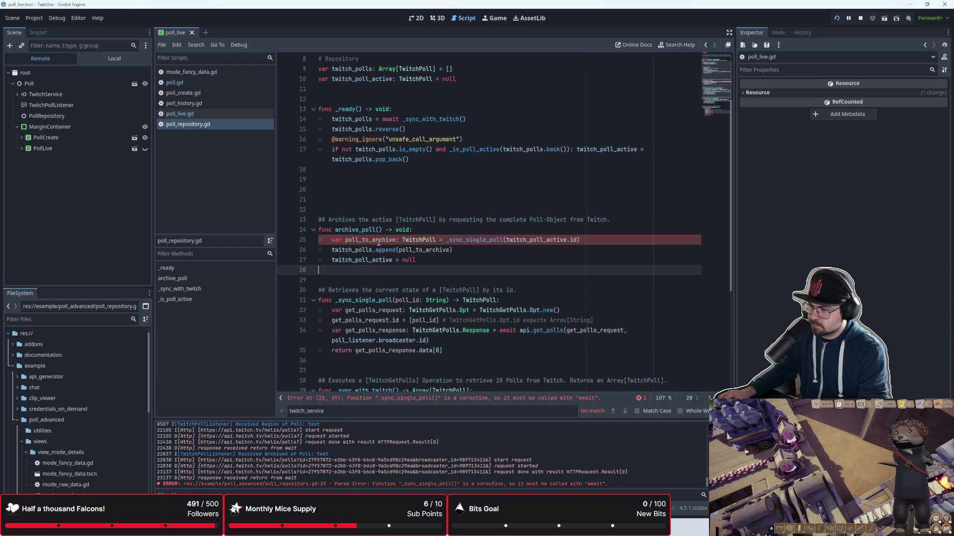
left_click(442, 240)
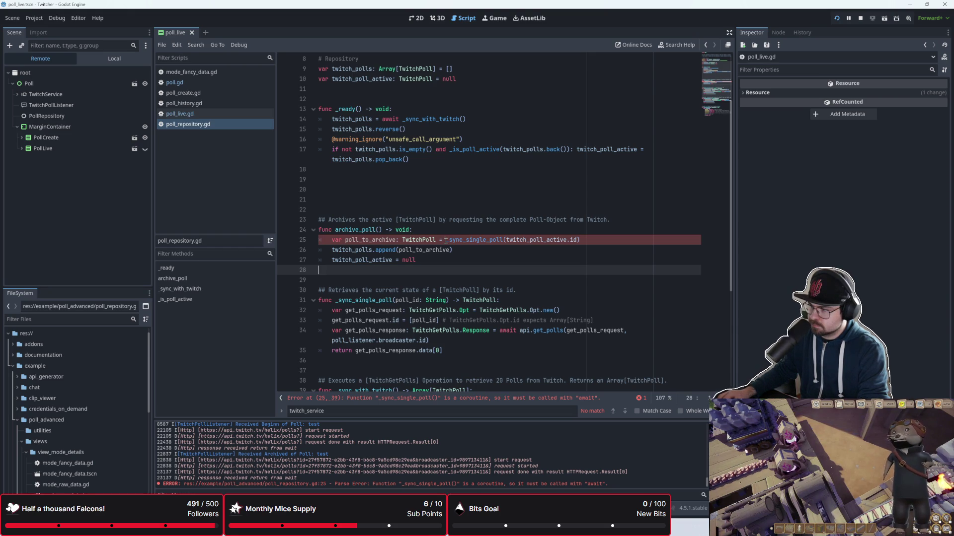
Add await before the _sync_single_poll call in archive_poll and save the script
type("await")
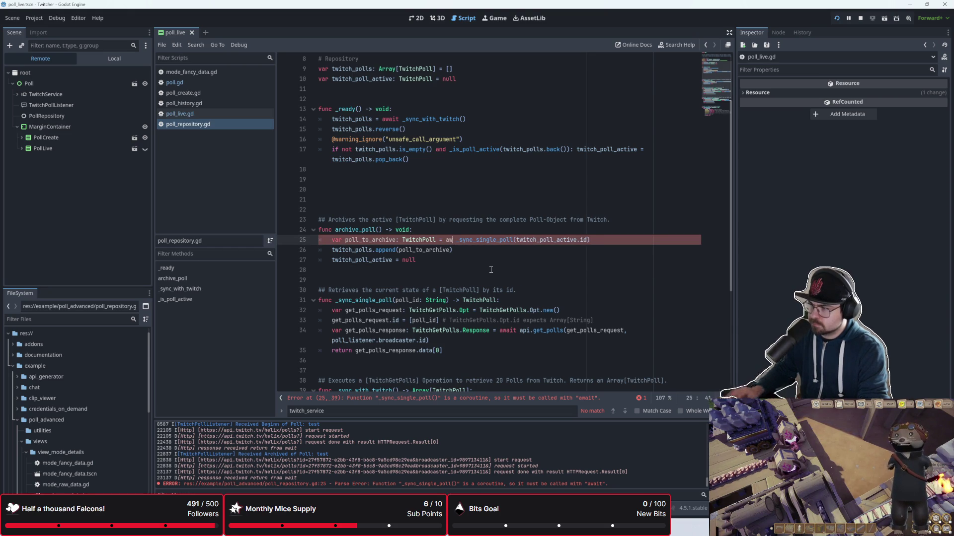
left_click(378, 278)
scroll(532, 312, "down", 1)
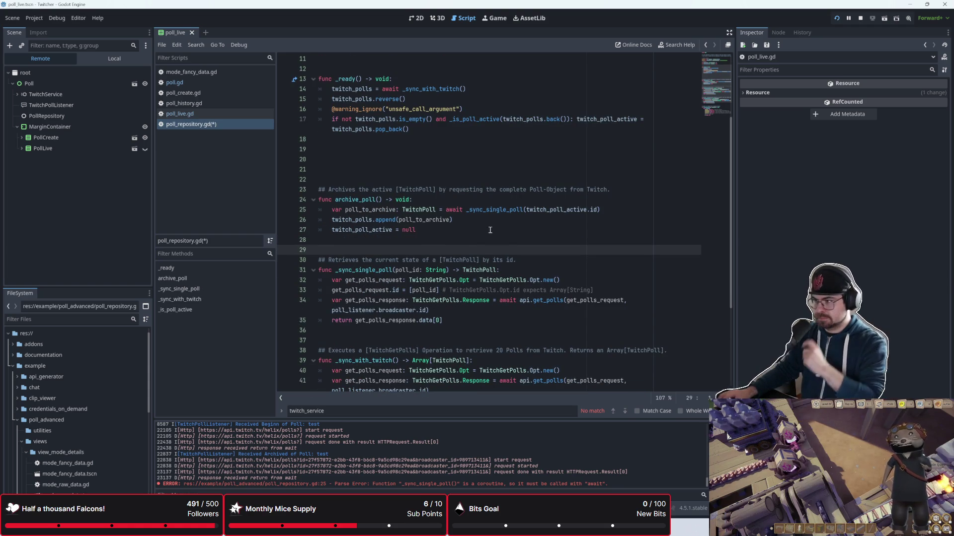
left_click(488, 239)
key("ctrl+s")
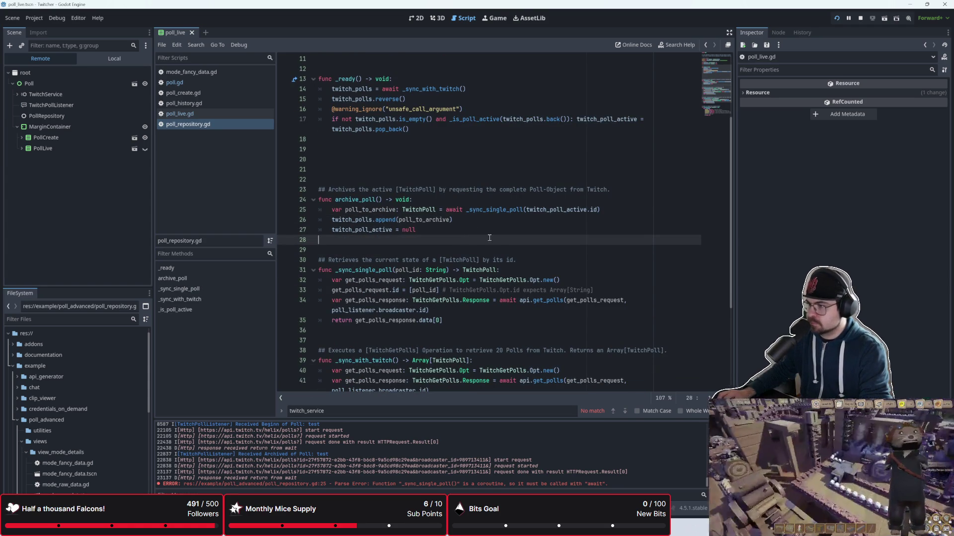
Delete the extra blank lines above the ## Archives section
scroll(491, 238, "up", 1)
left_click(437, 189)
scroll(486, 229, "up", 2)
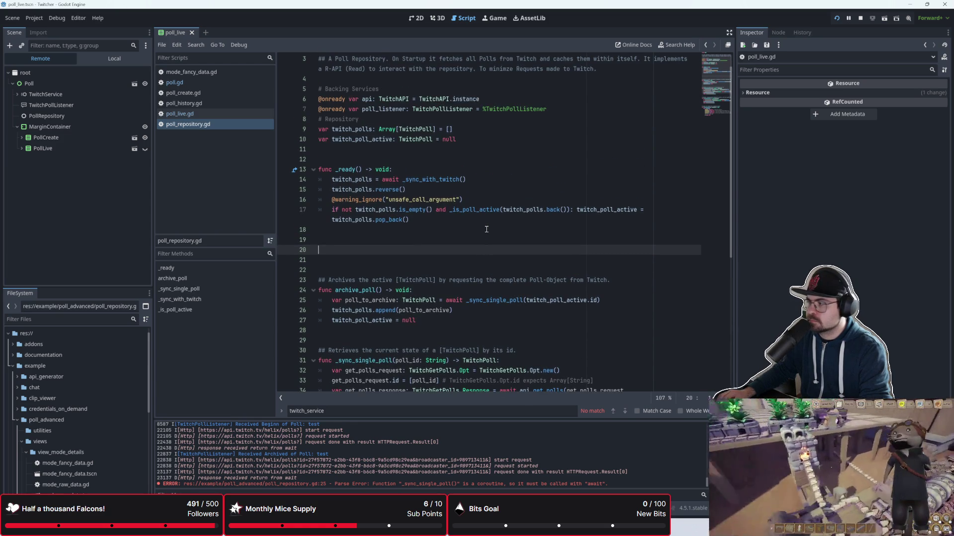
scroll(486, 229, "up", 1)
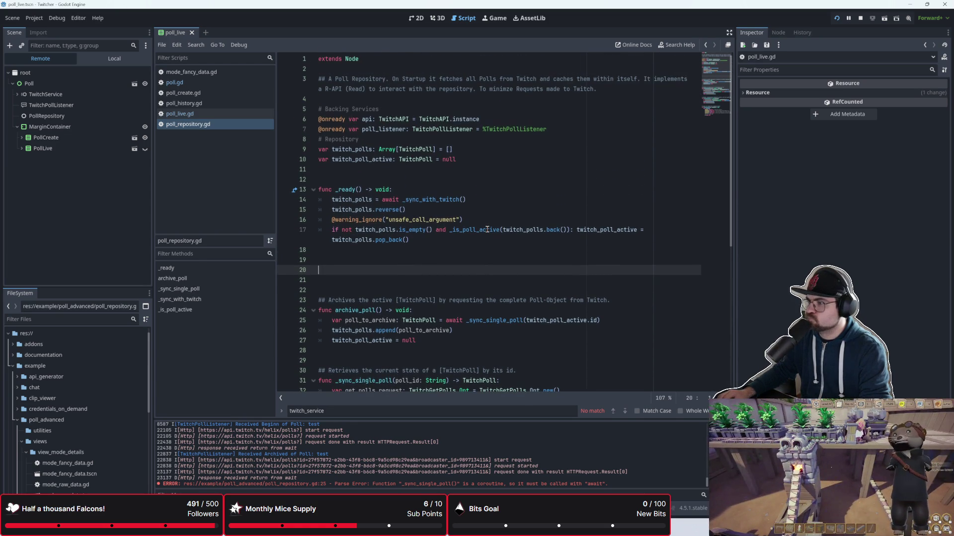
key("BackSpace")
key("BackSpace")
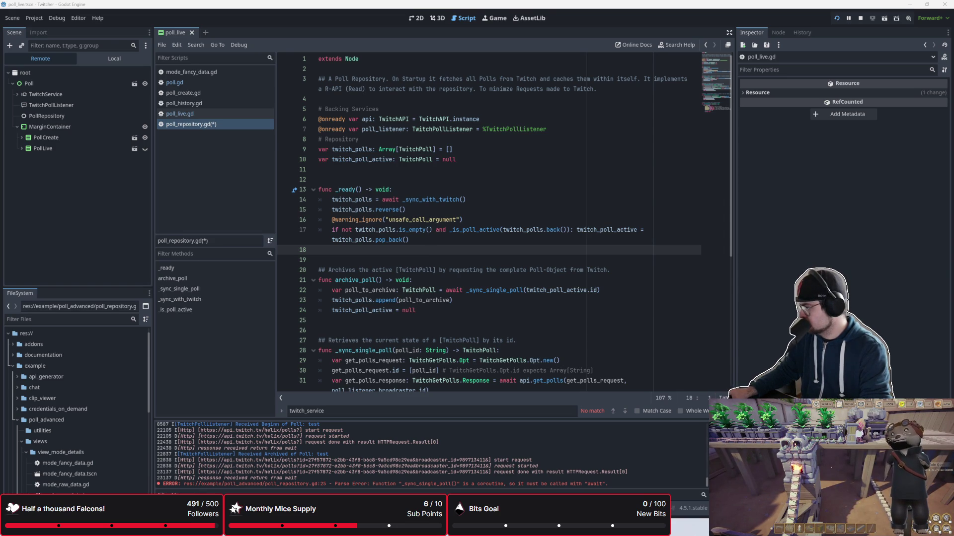
left_click(502, 319)
left_click(407, 252)
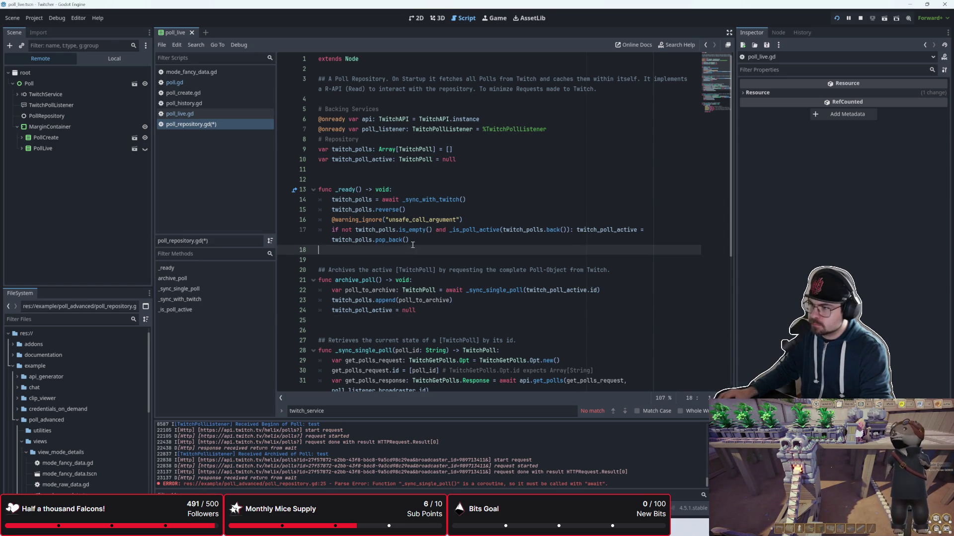
left_click(417, 242)
scroll(418, 242, "down", 5)
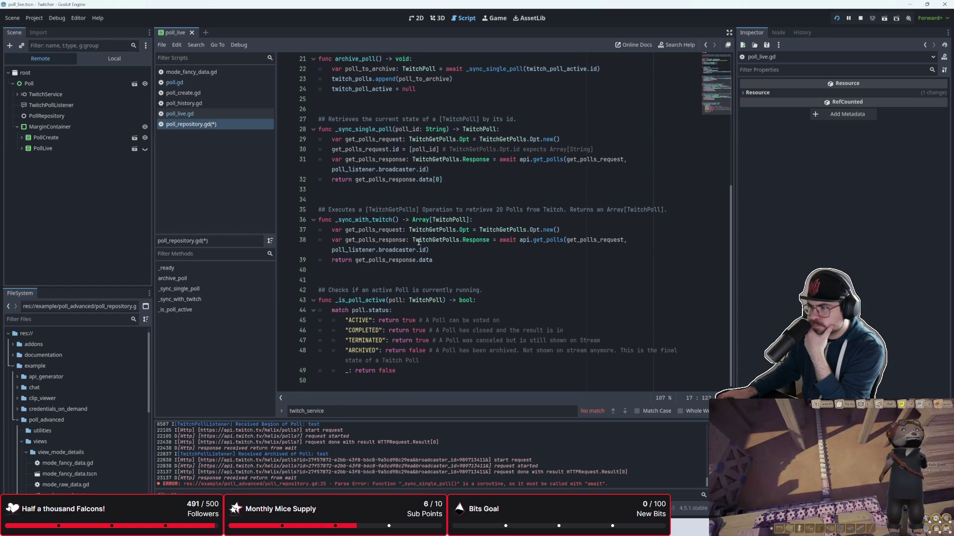
scroll(419, 242, "up", 3)
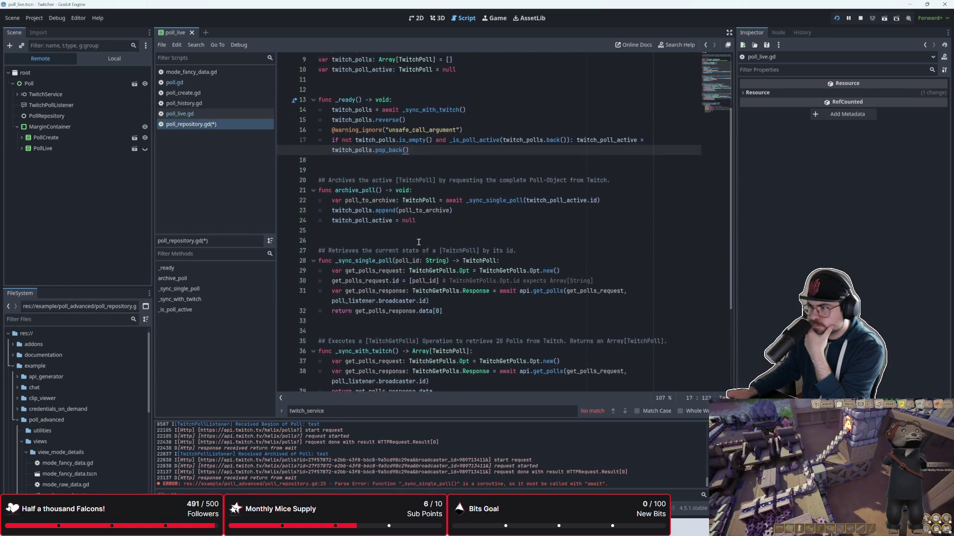
scroll(419, 242, "up", 3)
scroll(419, 242, "down", 7)
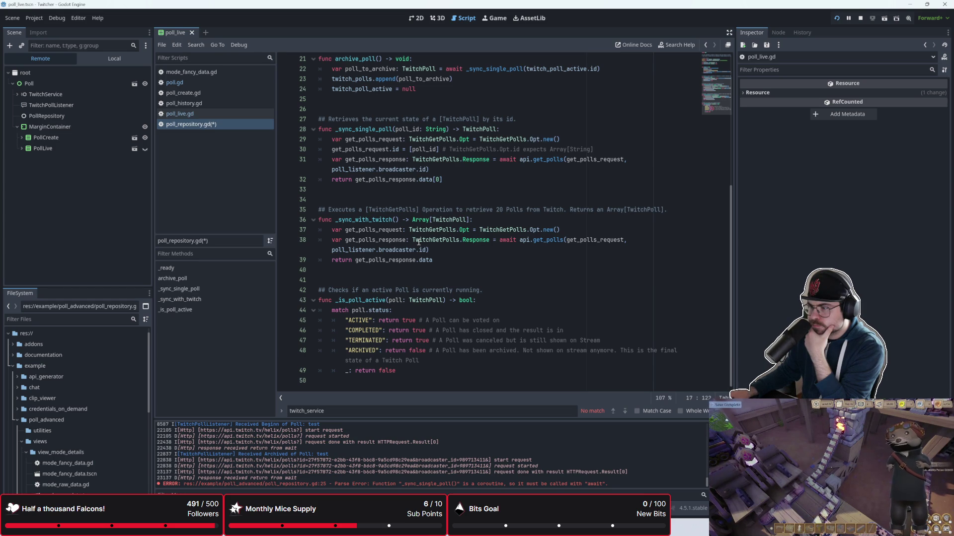
scroll(419, 242, "up", 7)
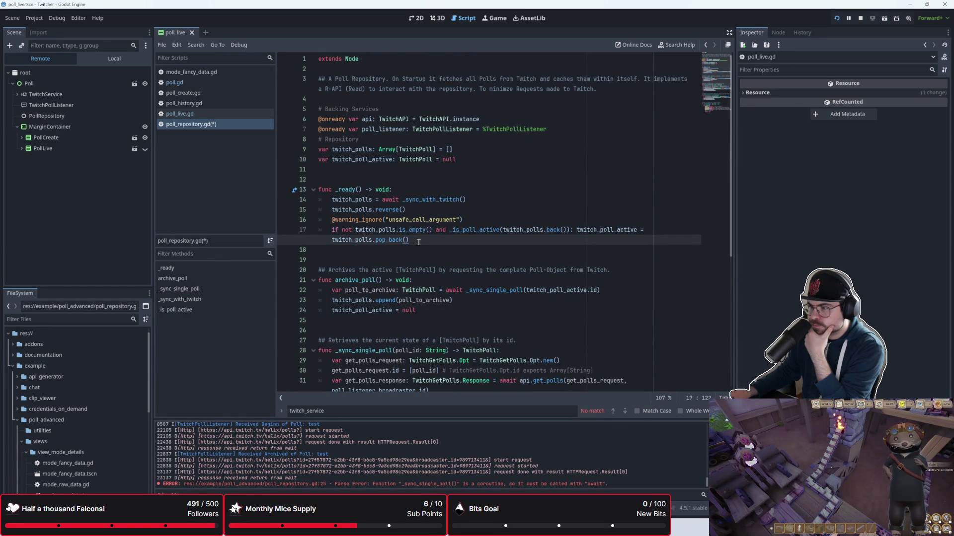
left_click(429, 270)
scroll(407, 185, "down", 1)
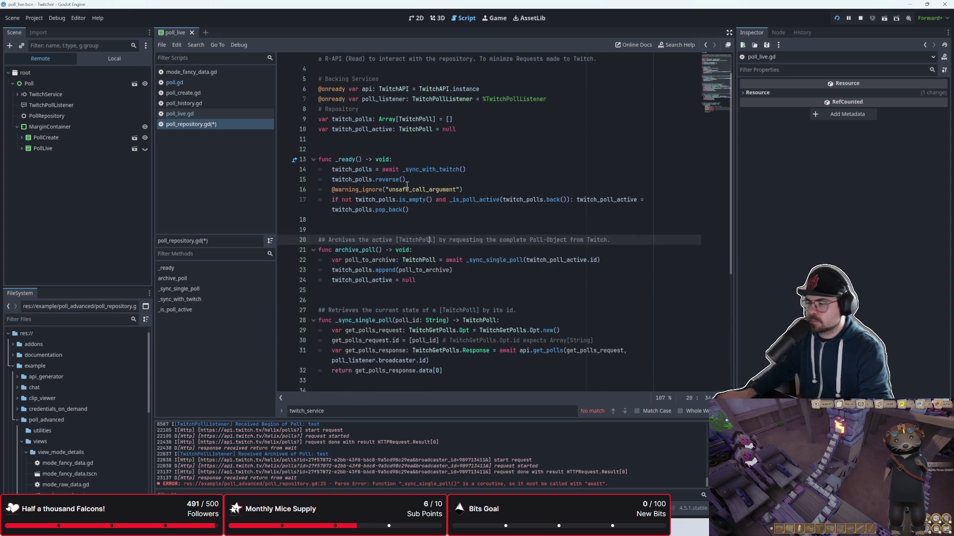
scroll(427, 234, "down", 2)
left_click(439, 240)
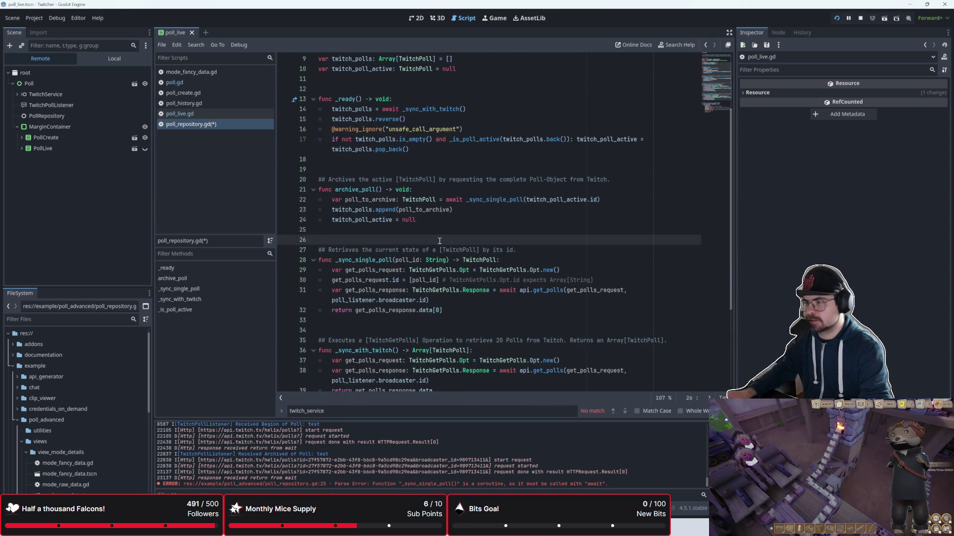
scroll(439, 240, "down", 3)
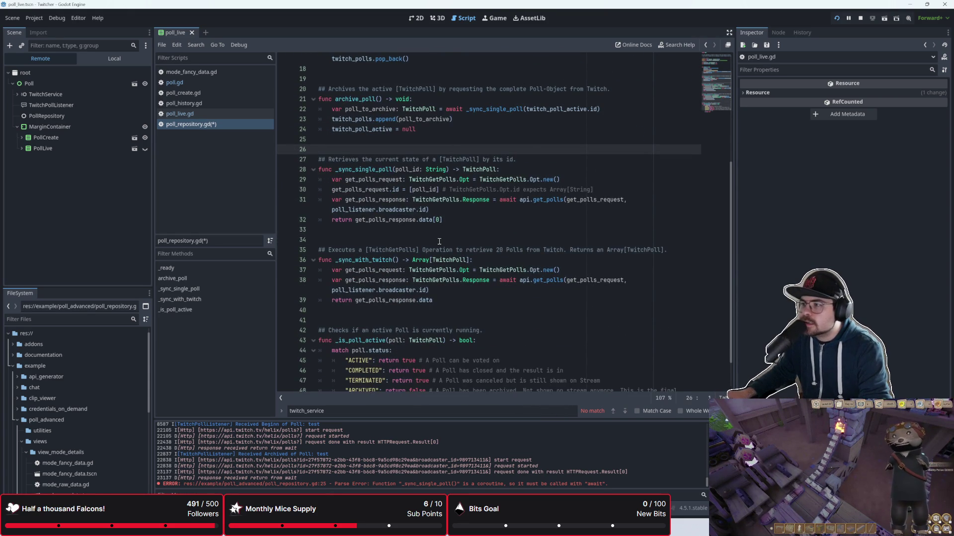
scroll(440, 241, "up", 2)
left_click(430, 191)
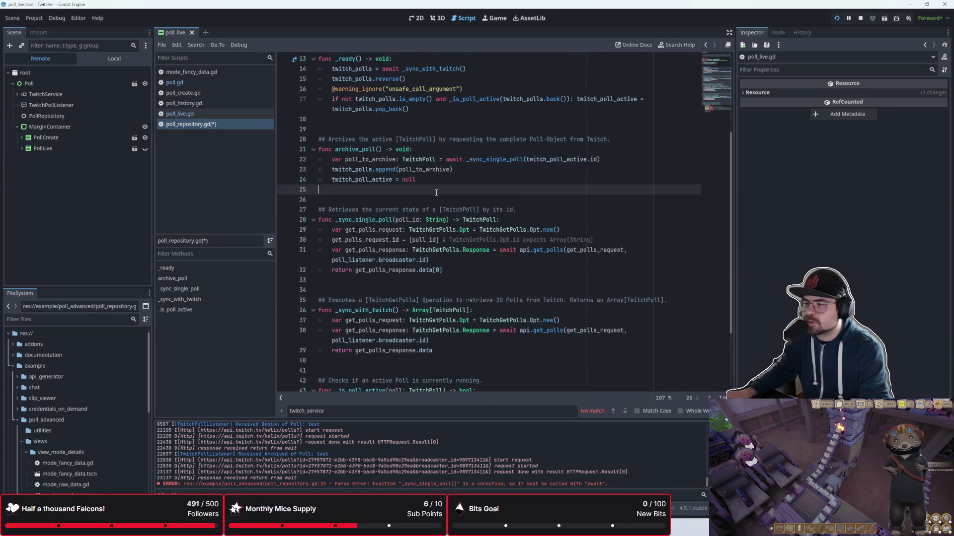
scroll(434, 194, "up", 2)
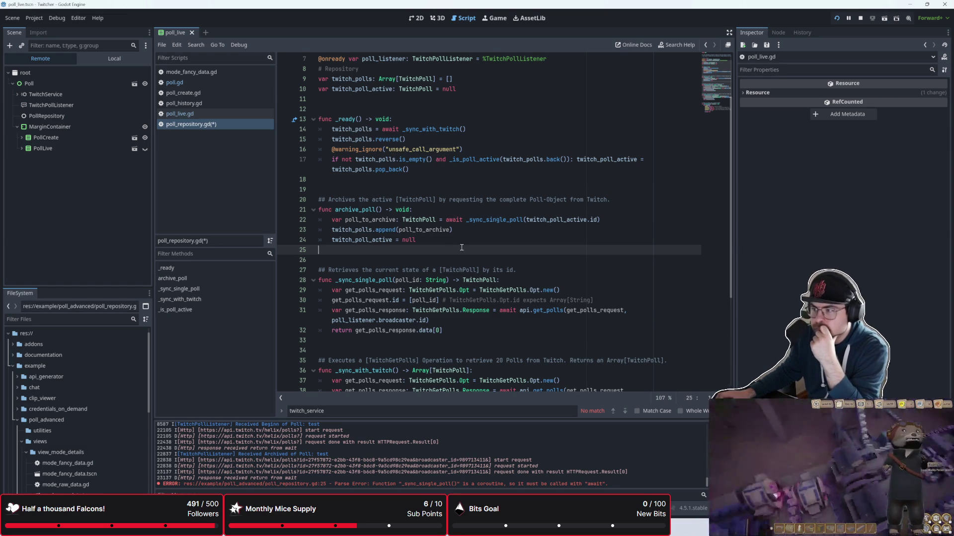
scroll(463, 246, "up", 1)
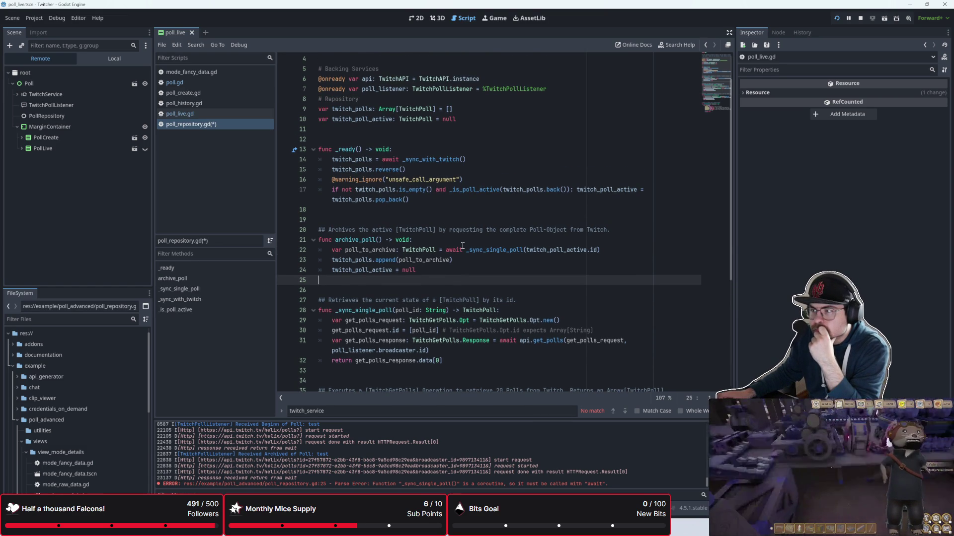
scroll(462, 246, "down", 1)
scroll(463, 246, "up", 2)
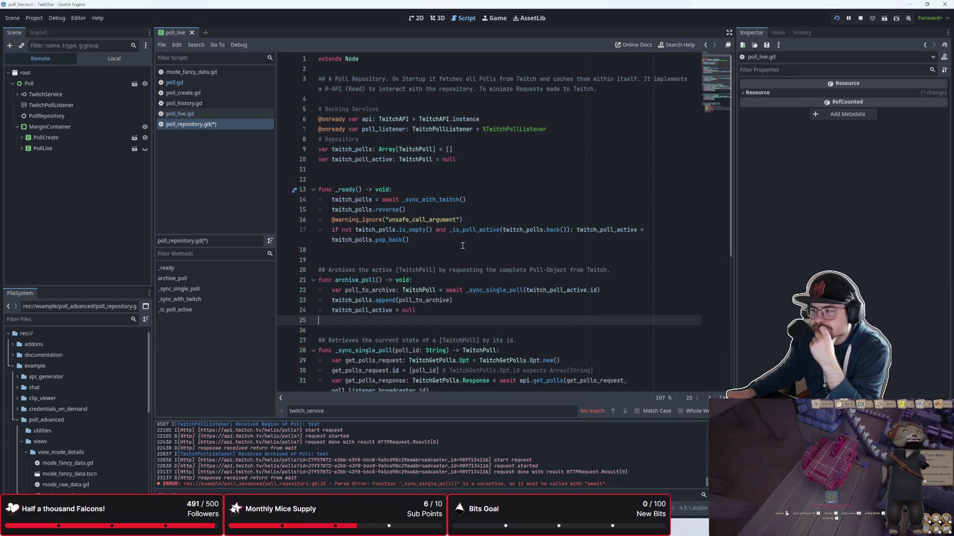
scroll(463, 245, "down", 5)
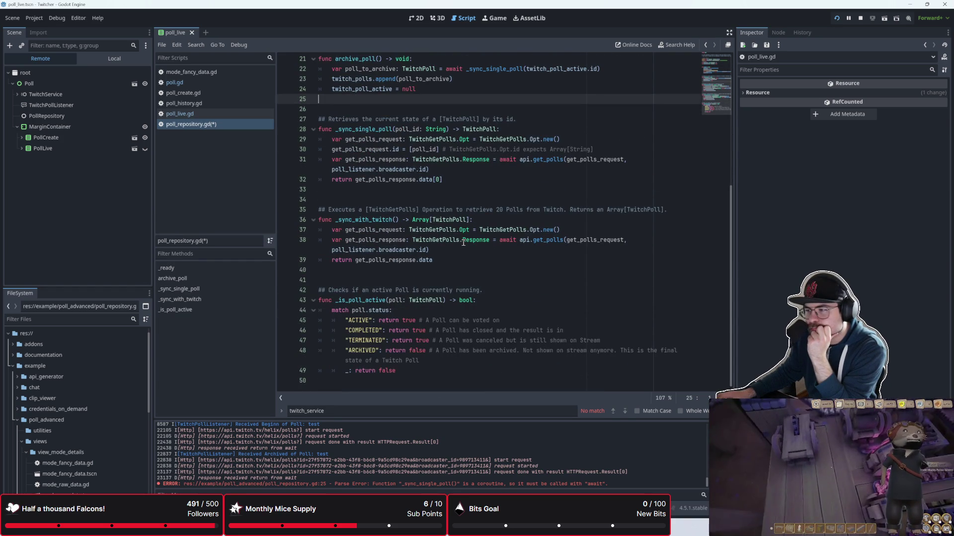
scroll(463, 243, "up", 5)
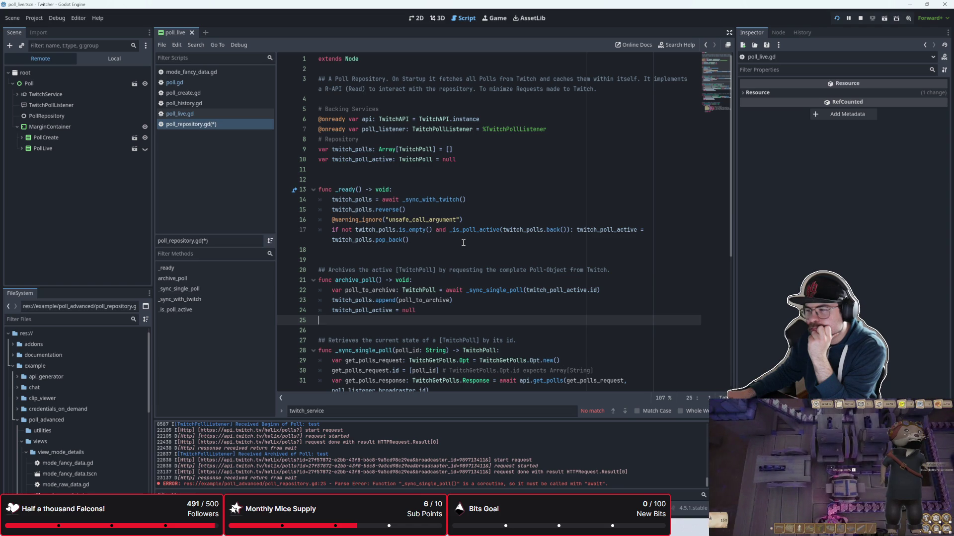
left_click(174, 82)
scroll(502, 236, "up", 10)
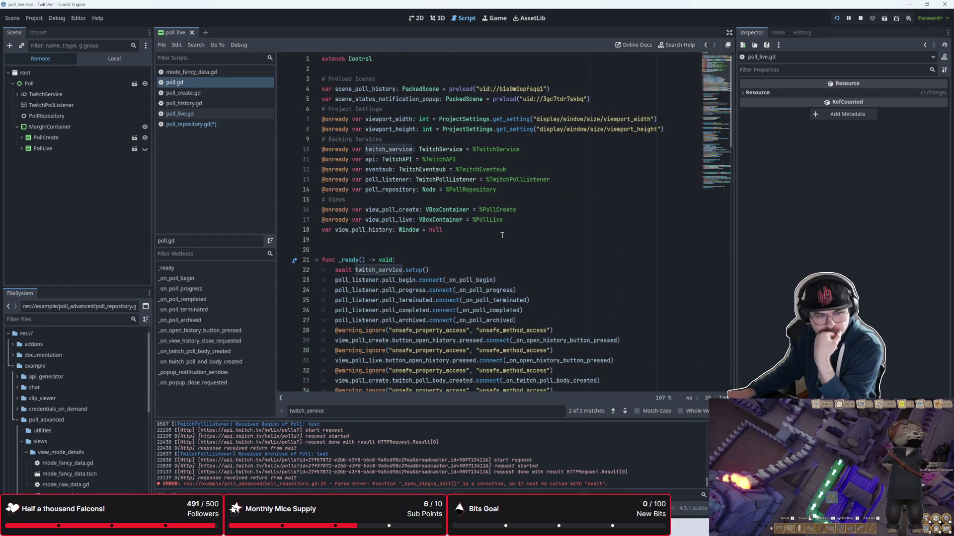
scroll(502, 236, "down", 5)
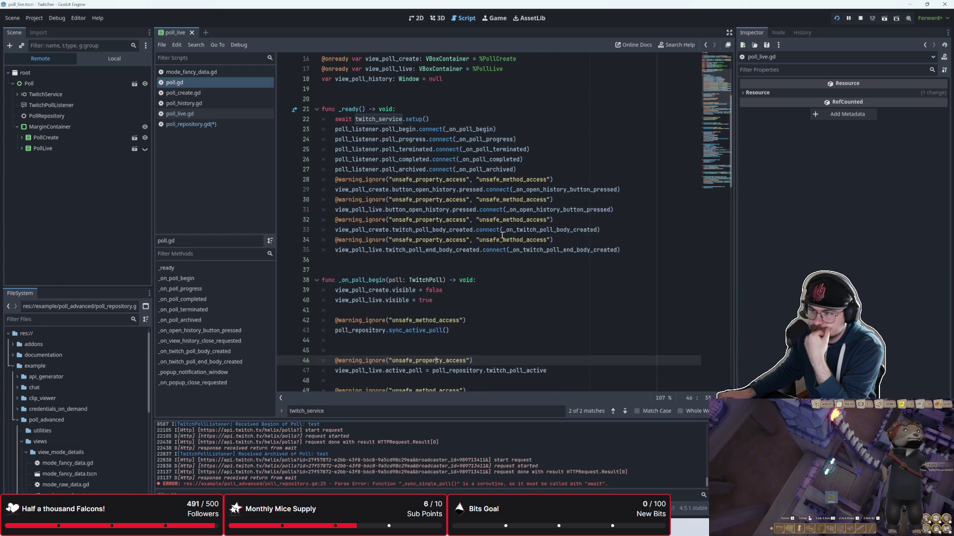
scroll(502, 236, "up", 5)
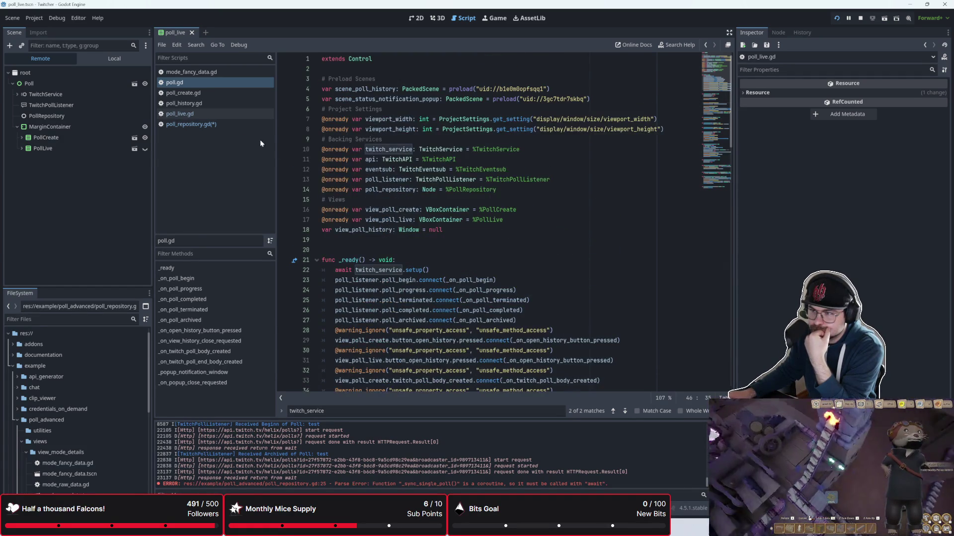
left_click(191, 124)
left_click(459, 239)
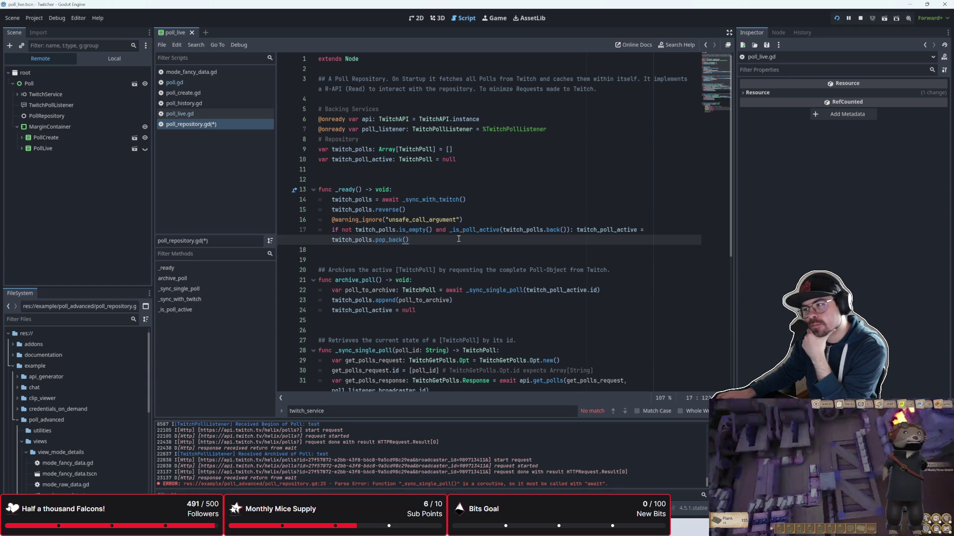
Switch from the script to the Twitch EventSub docs in Firefox
scroll(458, 239, "down", 7)
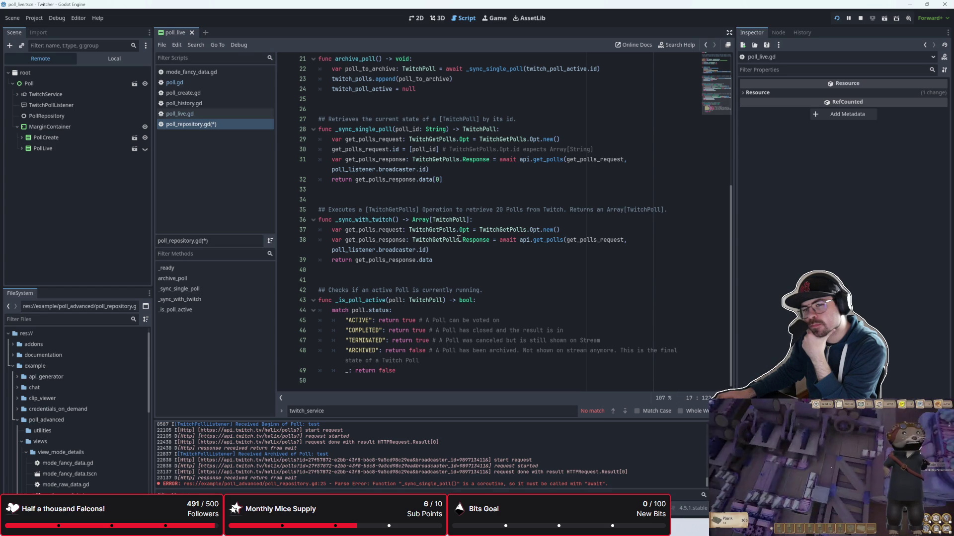
key("alt+Tab")
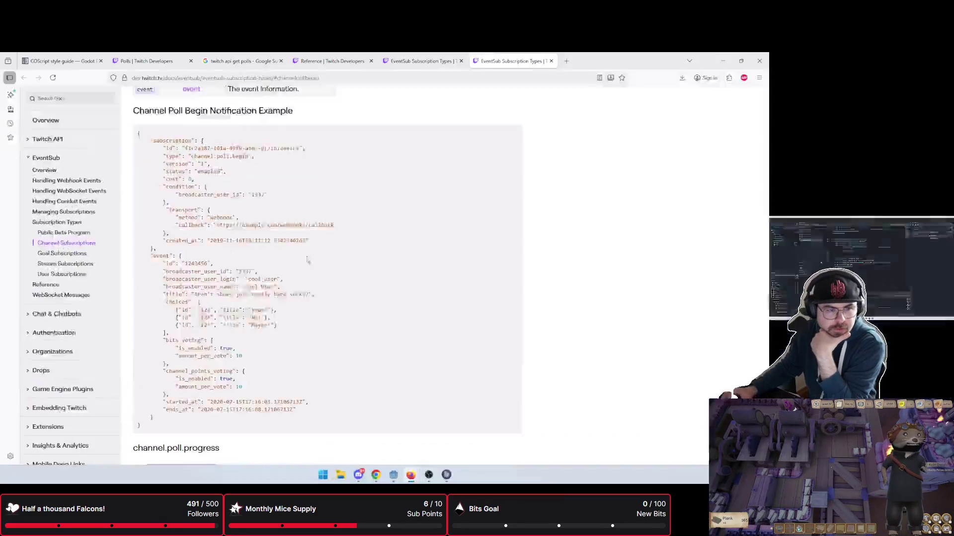
Scroll the EventSub docs past channel.poll.progress to the Channel Poll End notification example
scroll(233, 259, "up", 6)
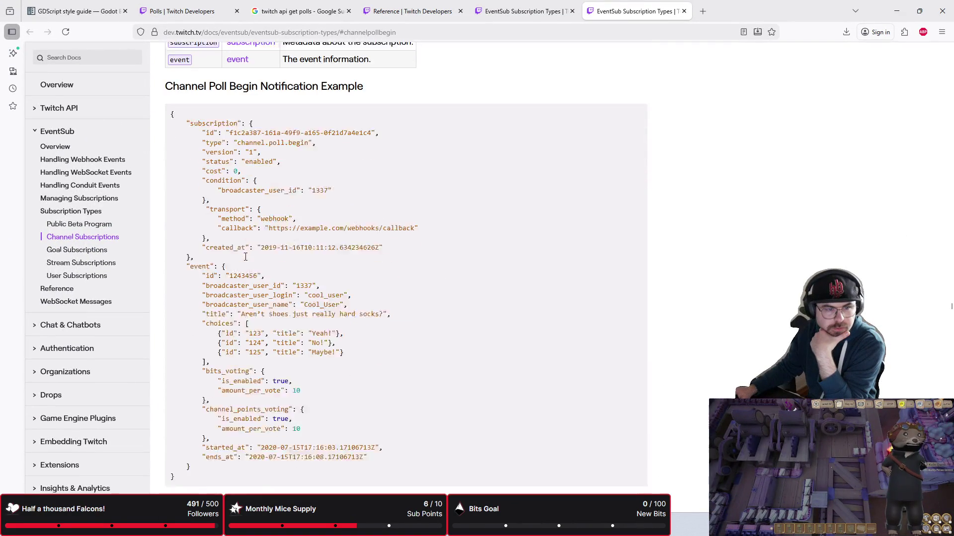
scroll(248, 258, "up", 3)
scroll(249, 257, "down", 8)
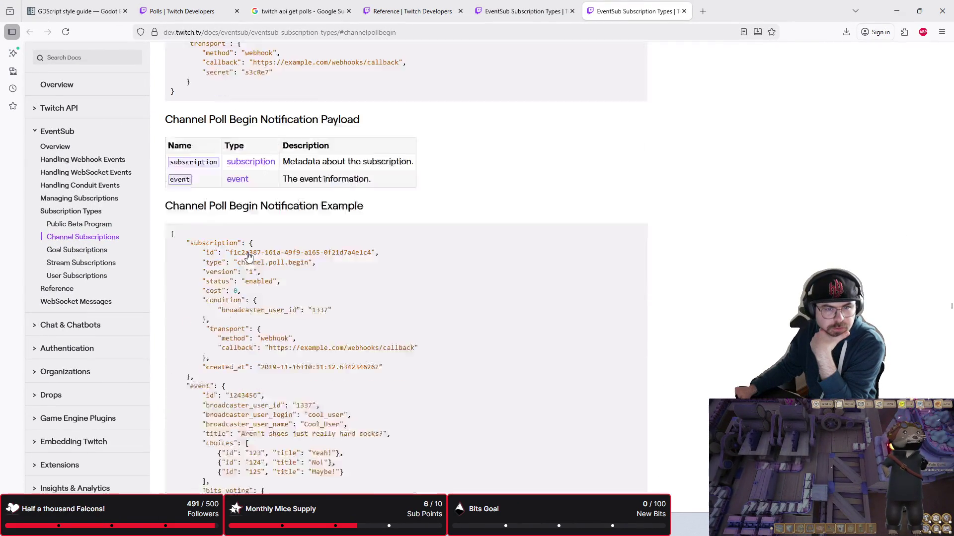
scroll(249, 256, "up", 6)
scroll(249, 256, "up", 3)
scroll(248, 256, "down", 15)
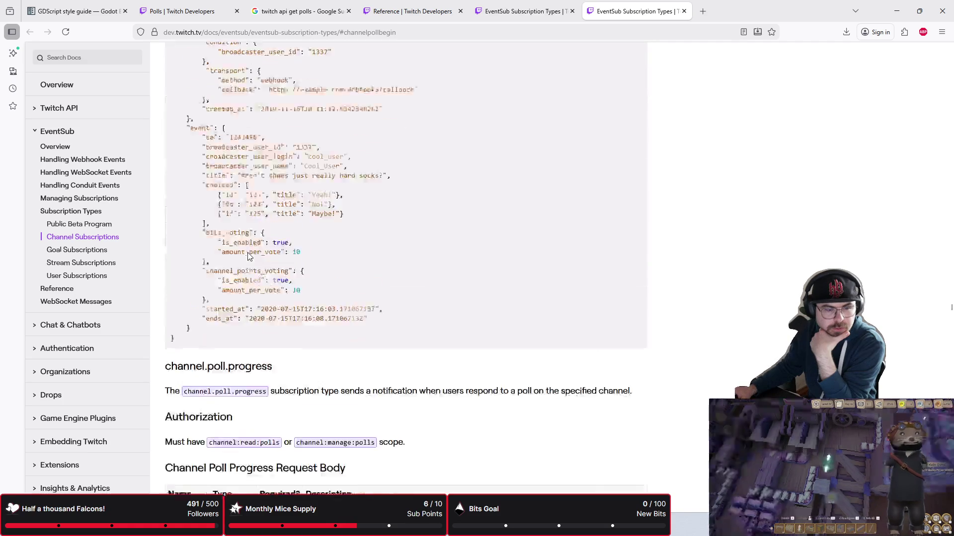
scroll(299, 272, "down", 1)
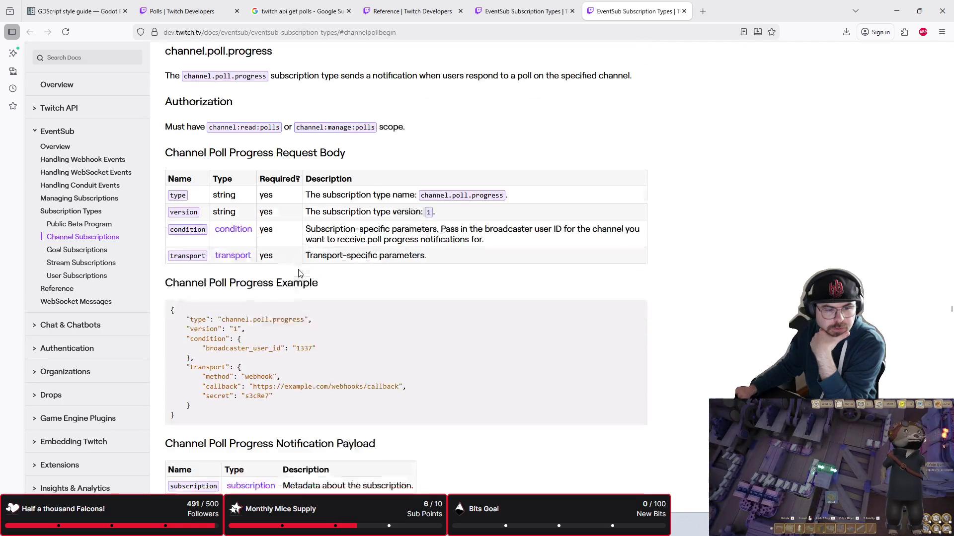
scroll(253, 369, "down", 10)
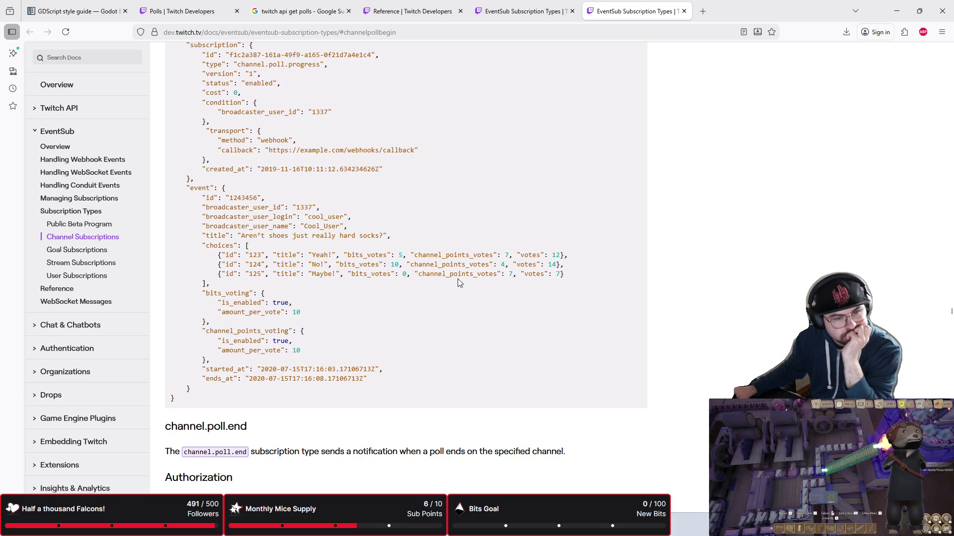
scroll(457, 282, "down", 8)
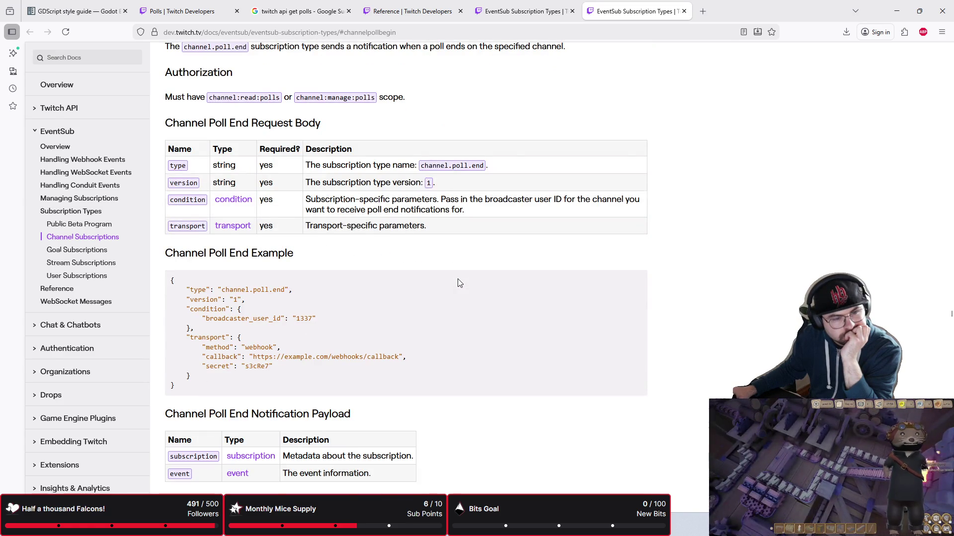
scroll(457, 282, "down", 10)
scroll(457, 283, "up", 1)
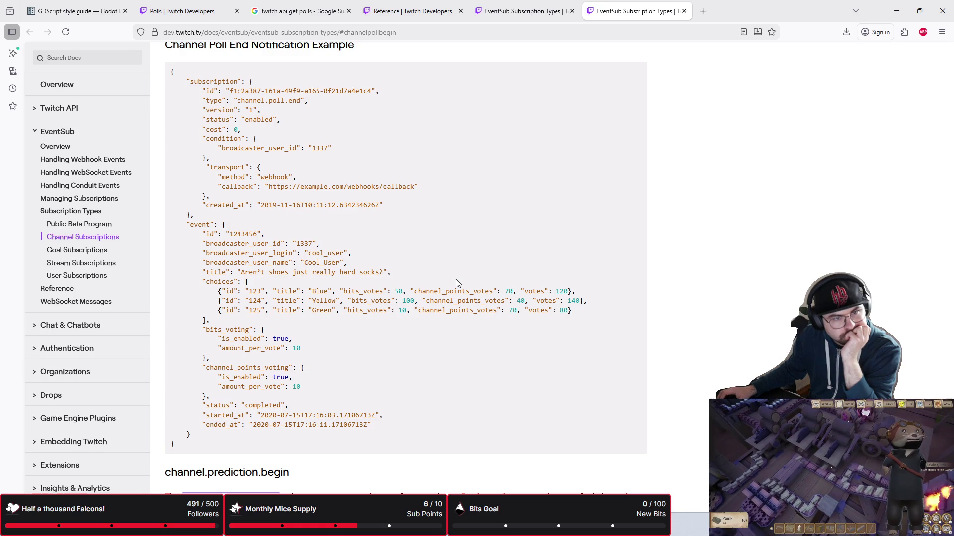
scroll(456, 283, "down", 4)
scroll(456, 283, "up", 5)
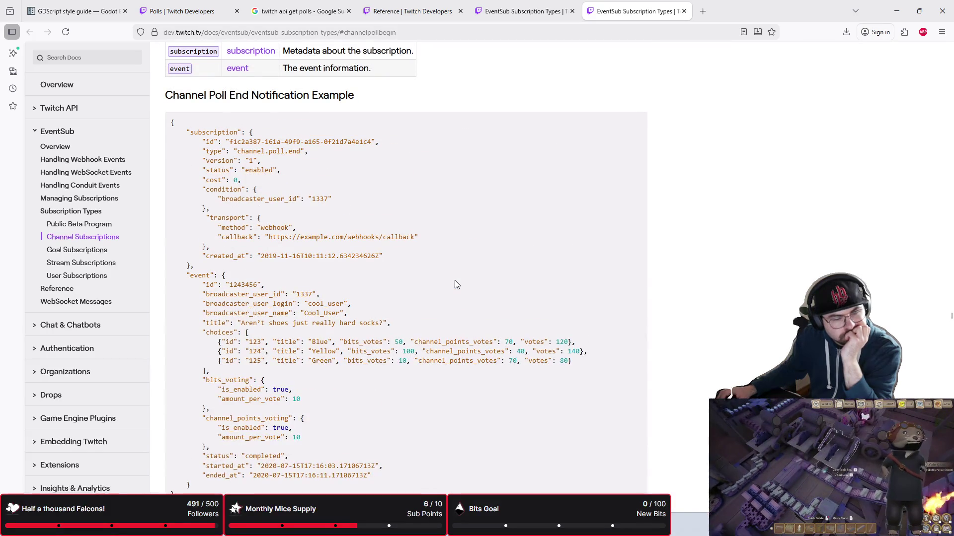
scroll(456, 284, "down", 1)
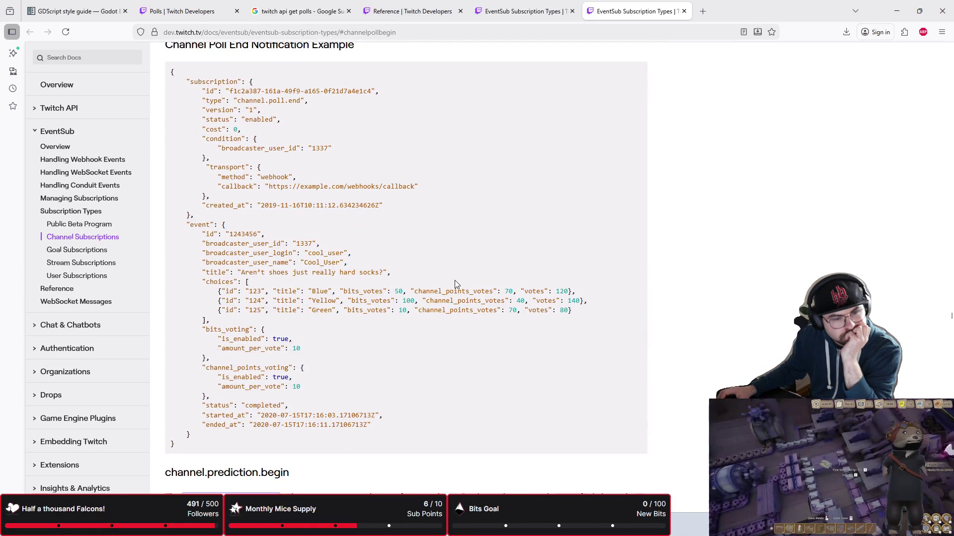
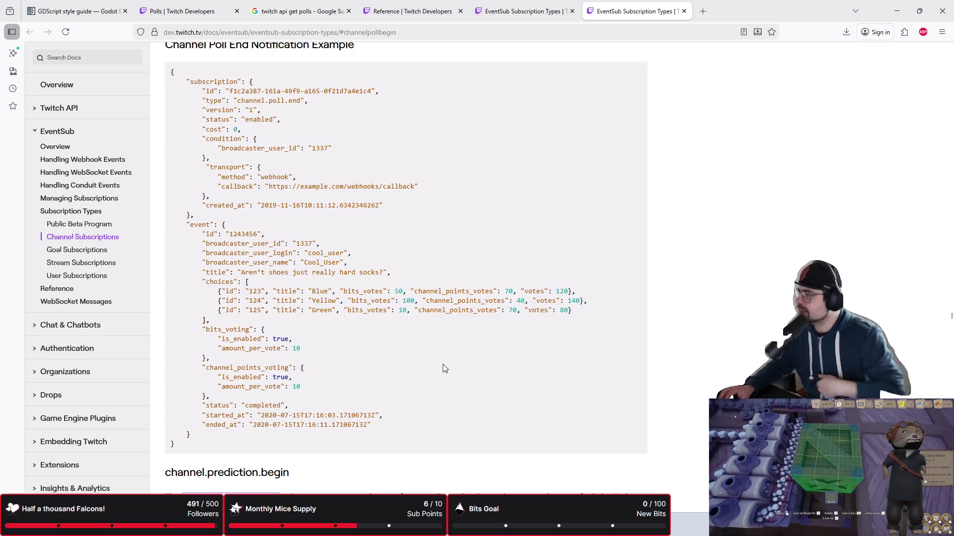
Read the Channel Poll End Notification Example JSON, then return to poll_repository.gd in Godot
scroll(395, 265, "up", 1)
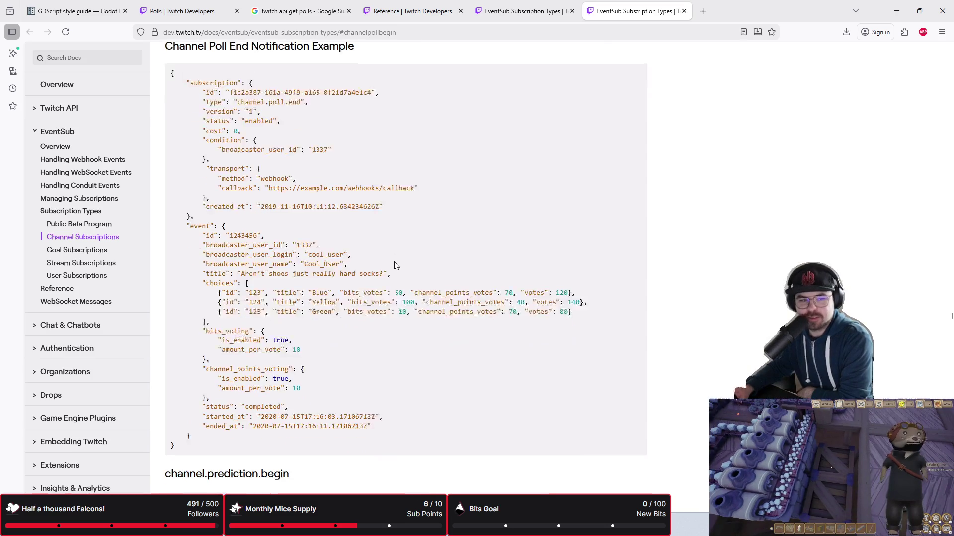
scroll(394, 262, "up", 1)
left_click_drag(176, 97, 343, 96)
left_click(342, 96)
scroll(392, 221, "up", 10)
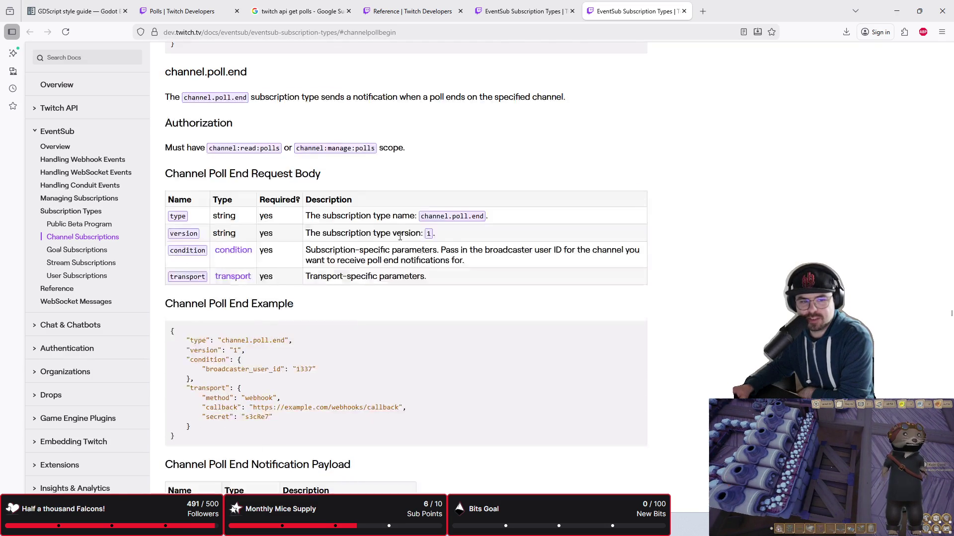
scroll(400, 236, "down", 11)
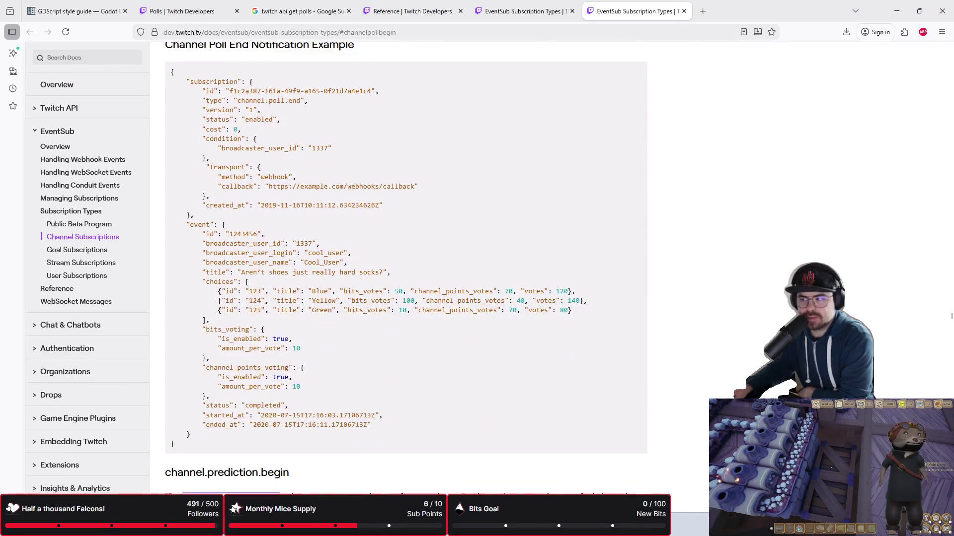
key("alt+Tab")
scroll(374, 343, "up", 8)
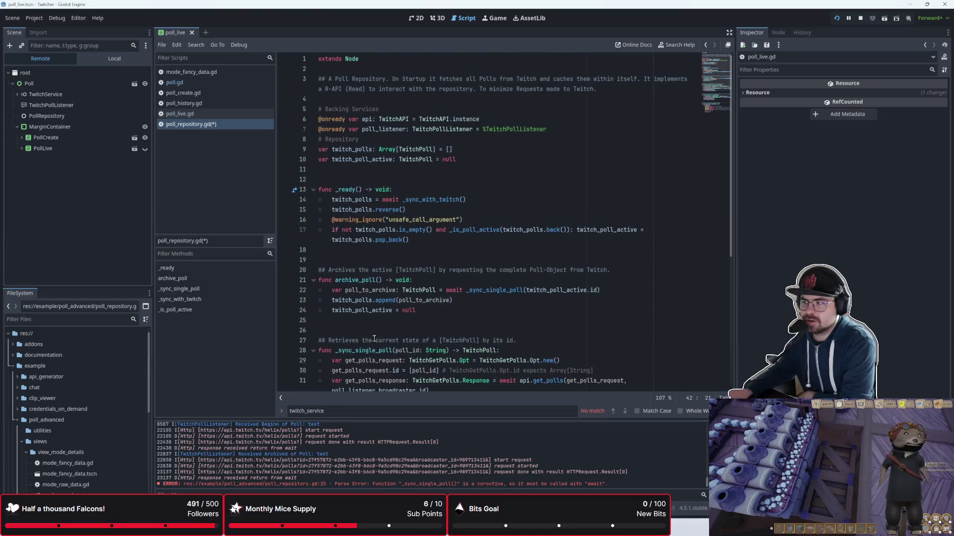
mouse_move(319, 78)
left_mouse_down()
mouse_move(517, 243)
mouse_move(512, 230)
mouse_move(528, 275)
mouse_move(516, 380)
left_mouse_up()
left_click(516, 380)
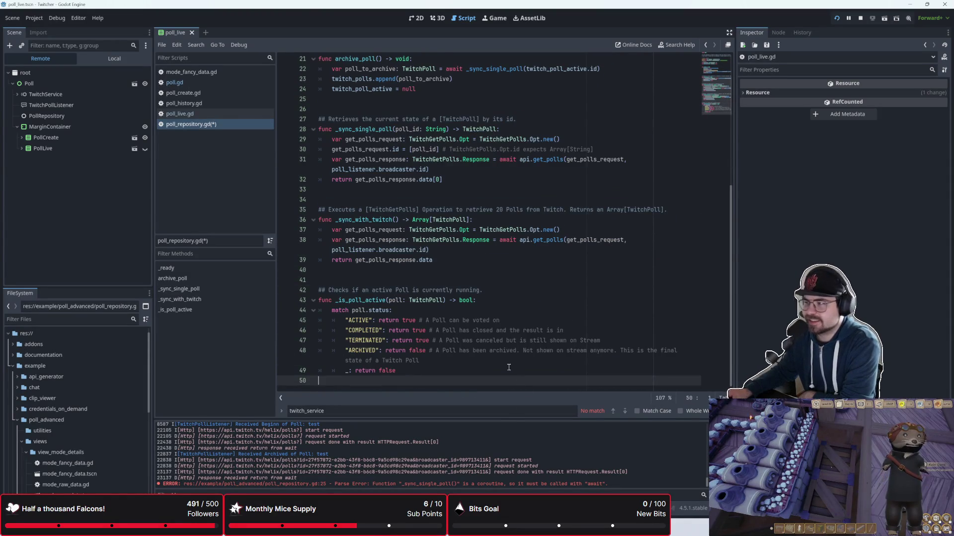
scroll(425, 232, "up", 7)
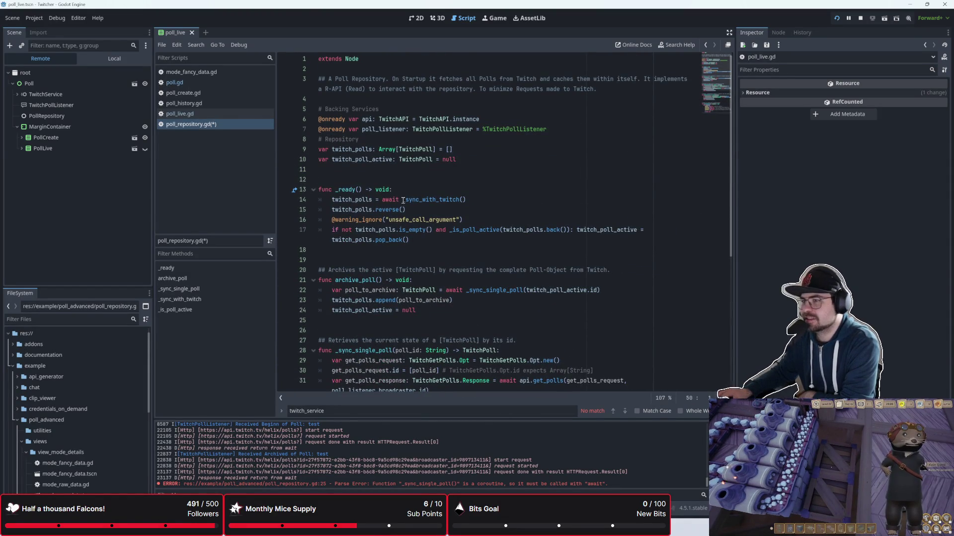
left_click(231, 116)
left_click(234, 84)
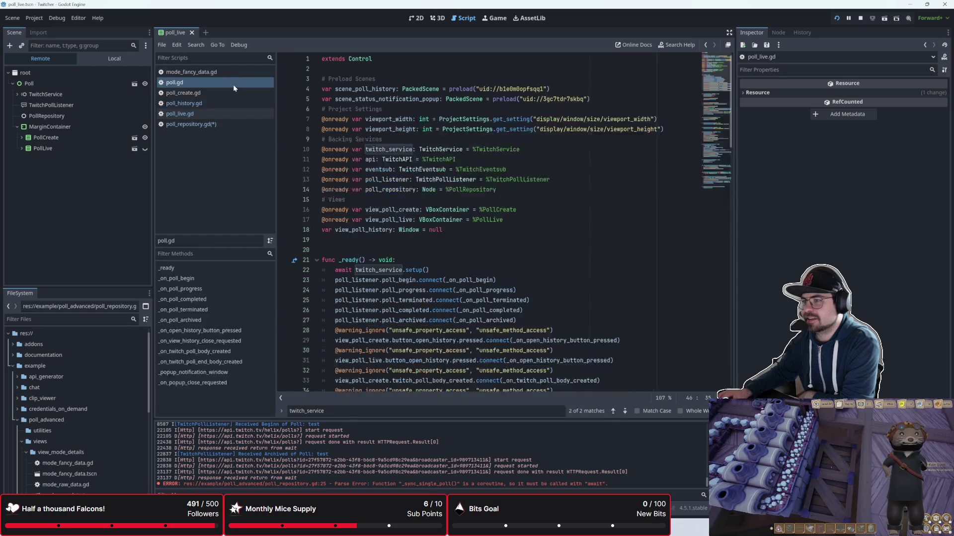
left_click(234, 72)
left_click(228, 91)
left_click(228, 103)
left_click(226, 114)
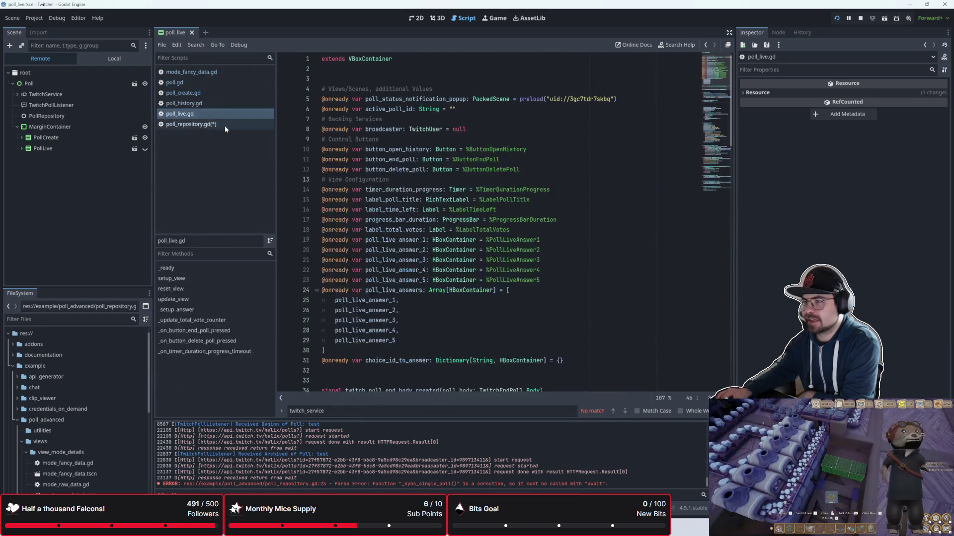
left_click(225, 124)
scroll(396, 301, "down", 7)
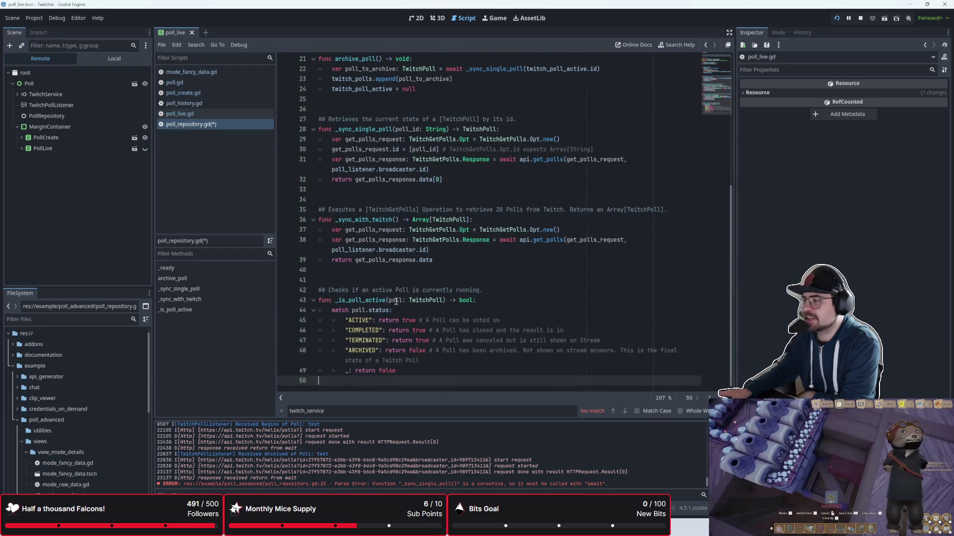
scroll(396, 301, "up", 7)
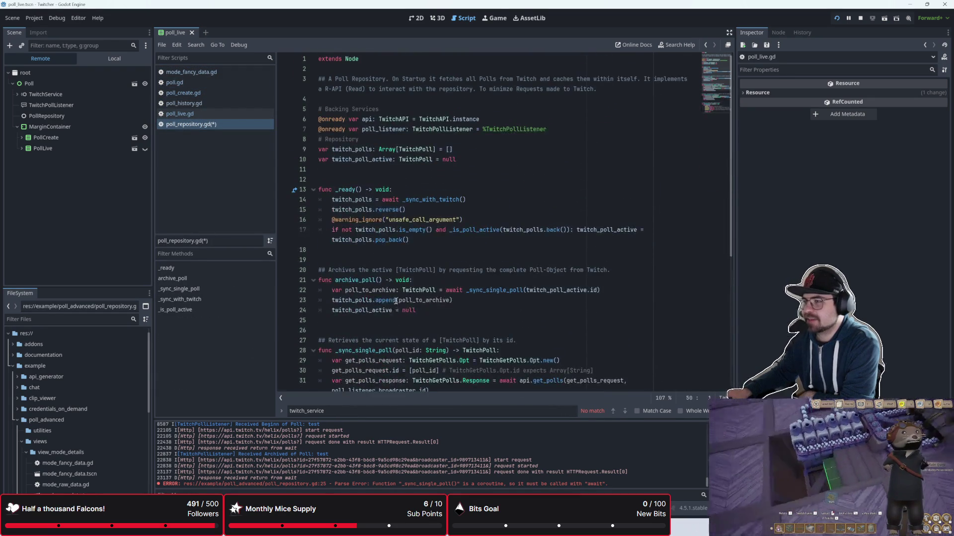
left_click(182, 92)
left_click(182, 103)
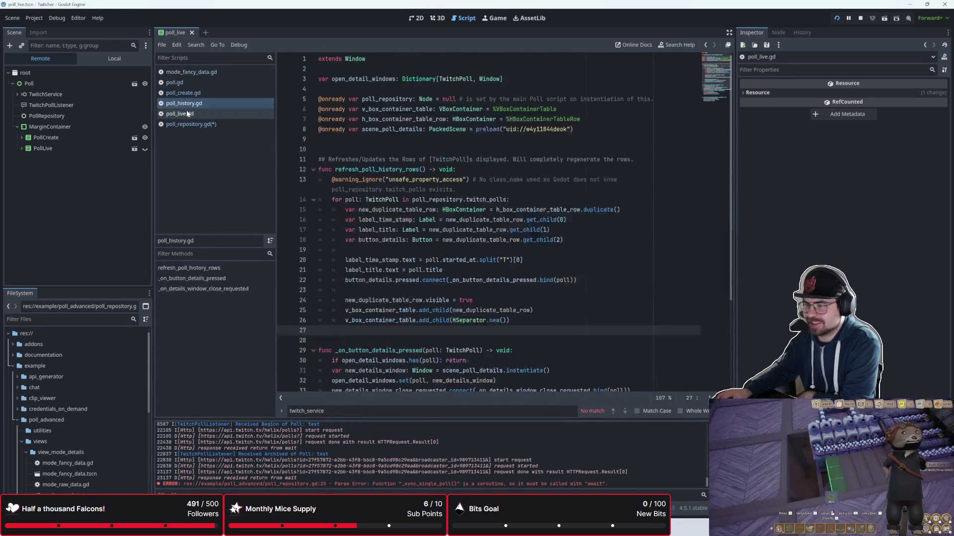
left_click(182, 113)
left_click(182, 124)
scroll(382, 227, "down", 3)
scroll(382, 227, "up", 3)
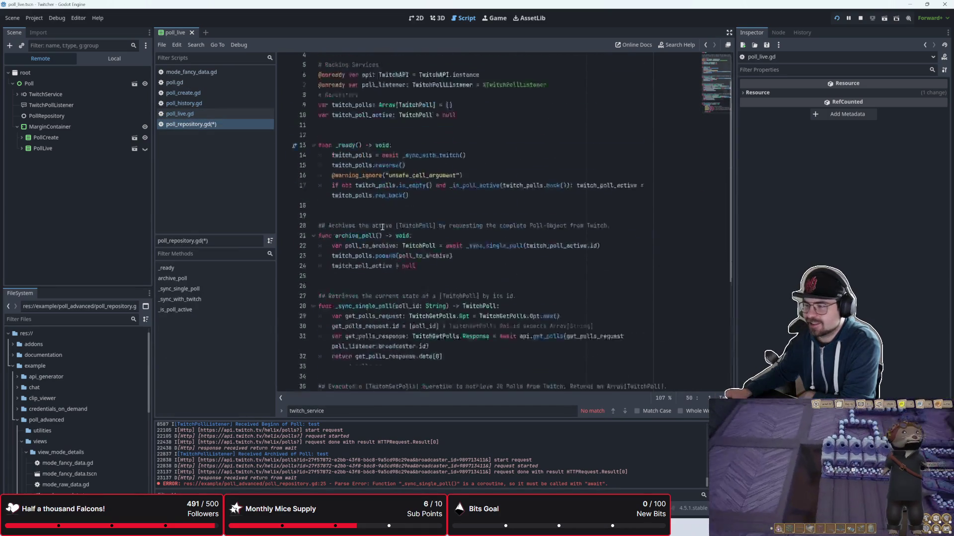
left_click(204, 113)
left_click(205, 103)
left_click(182, 93)
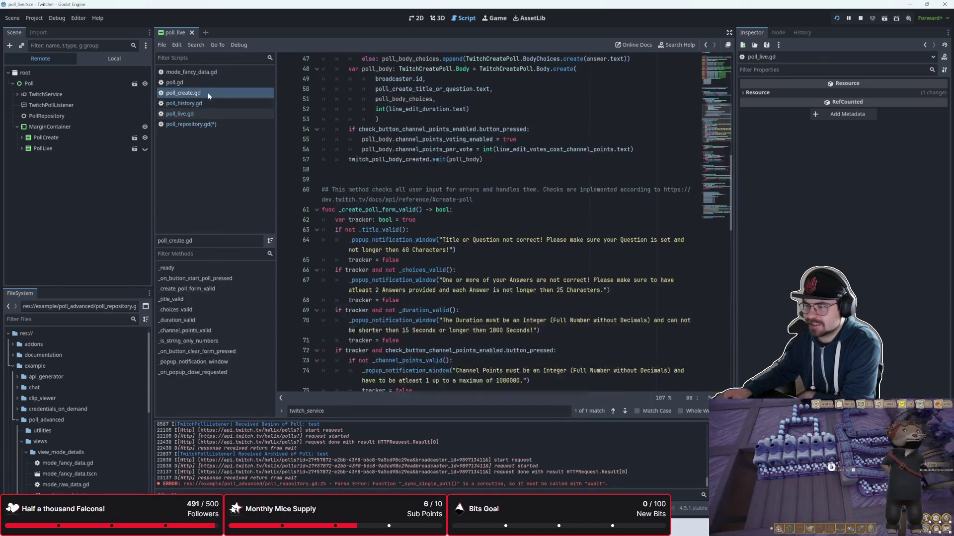
scroll(412, 207, "up", 15)
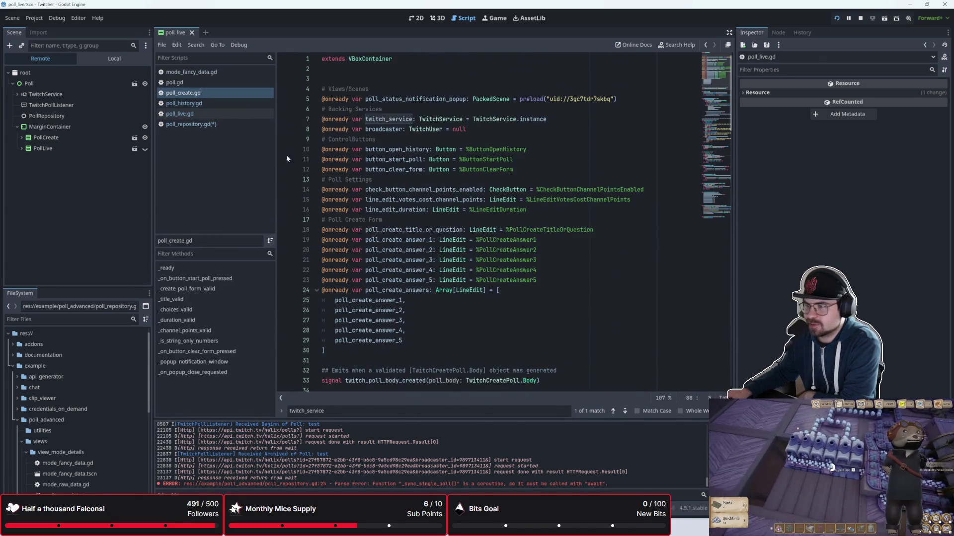
left_click(221, 114)
left_click(229, 124)
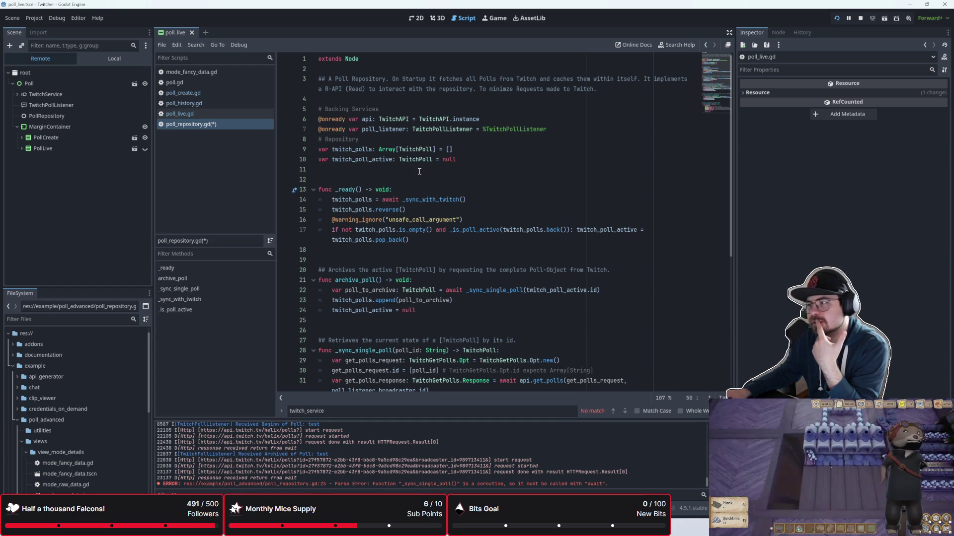
scroll(420, 171, "down", 7)
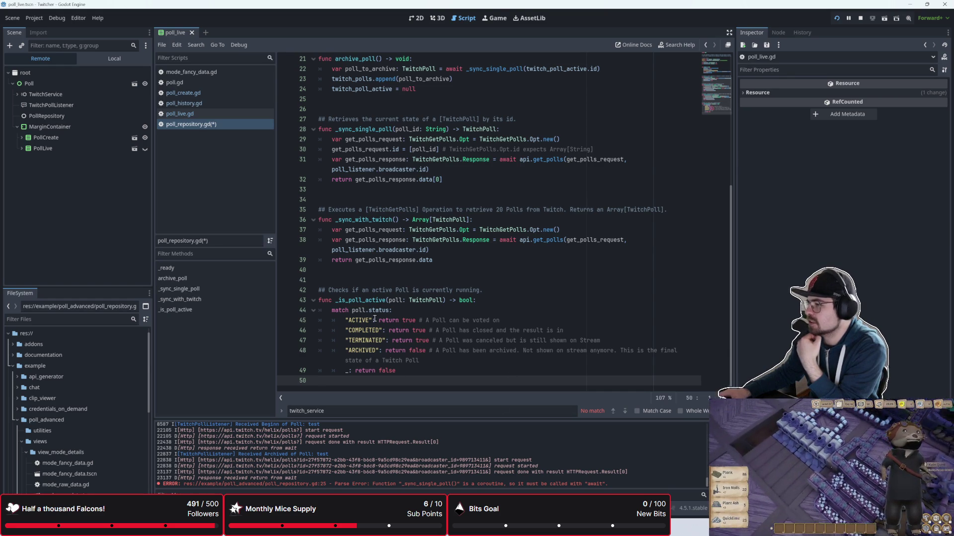
scroll(523, 346, "up", 10)
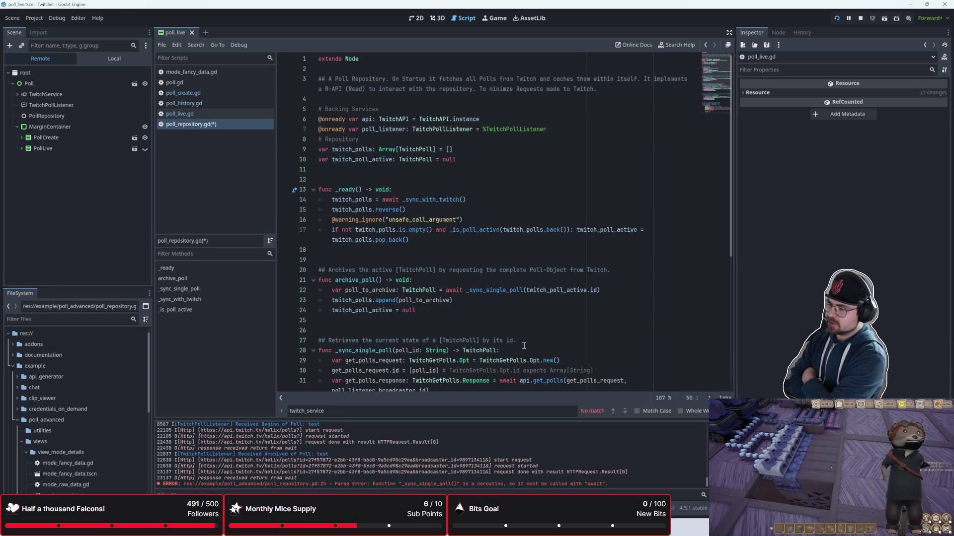
Compare the EventSub subscription types table with the poll-end example page, then return to Godot
key("alt+Tab")
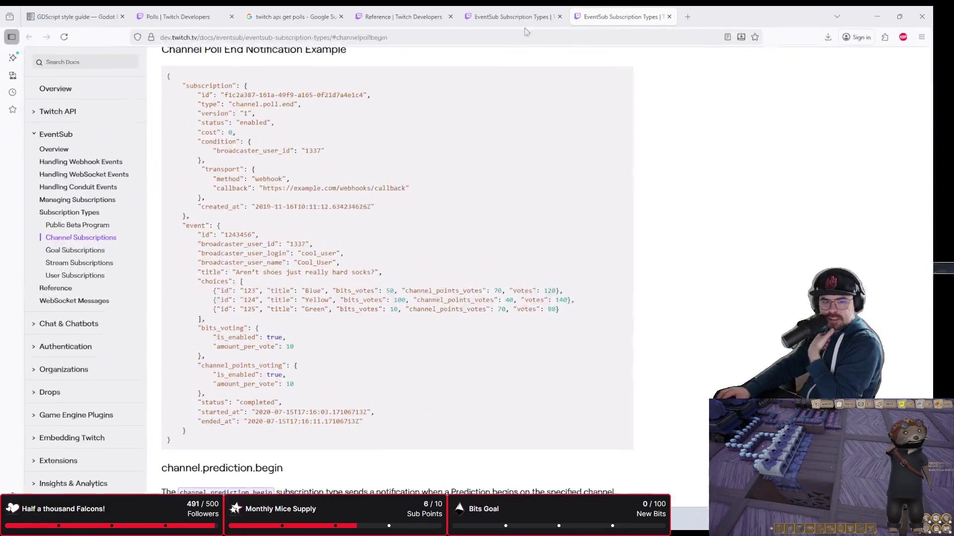
left_click(532, 20)
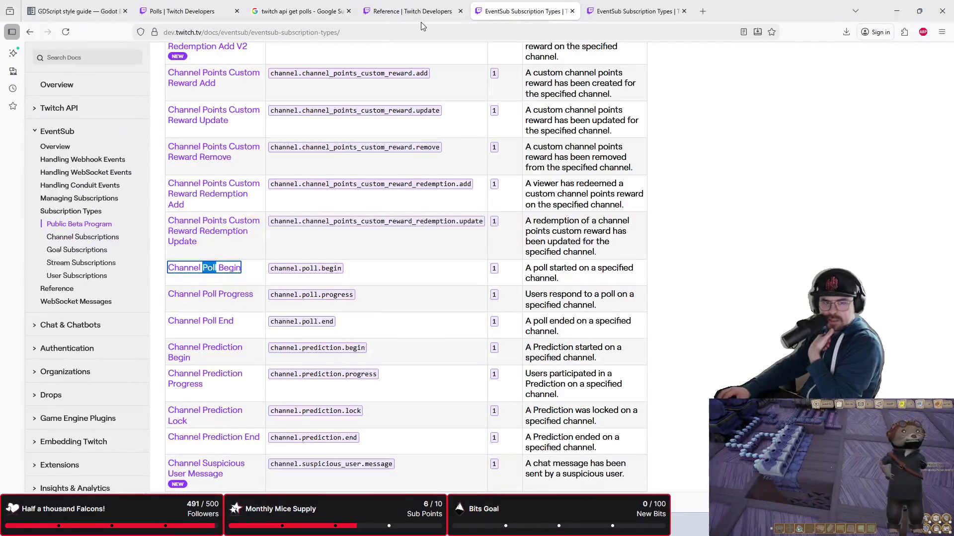
left_click(597, 18)
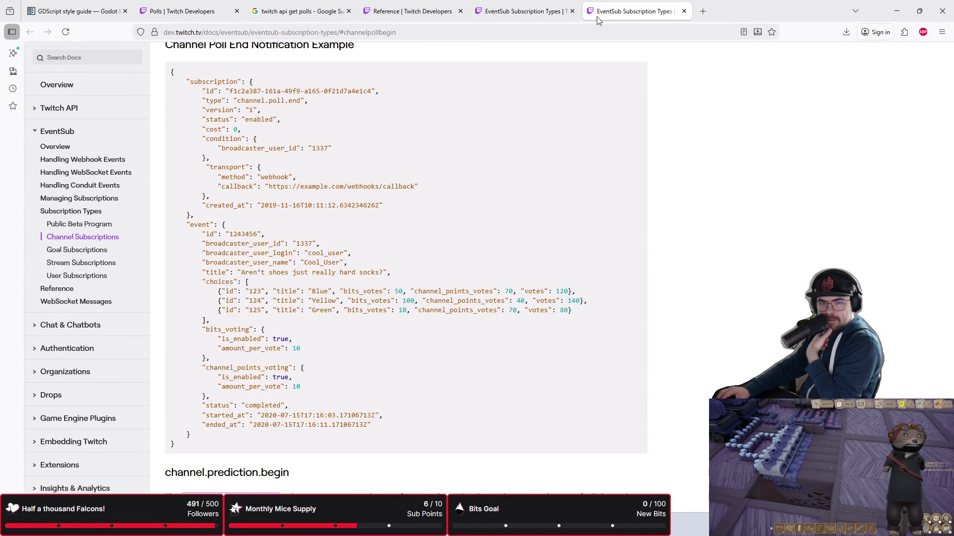
left_click(536, 15)
left_click(621, 17)
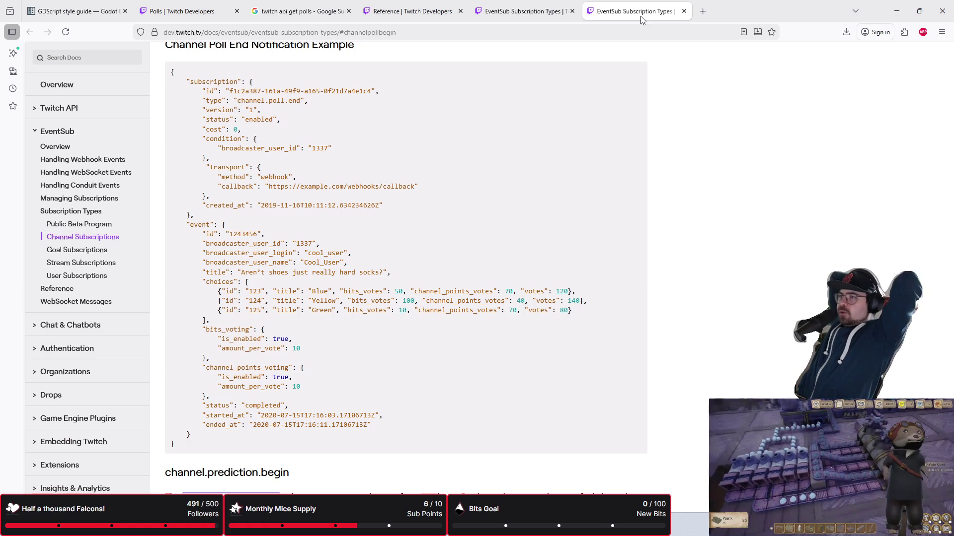
key("alt+Tab")
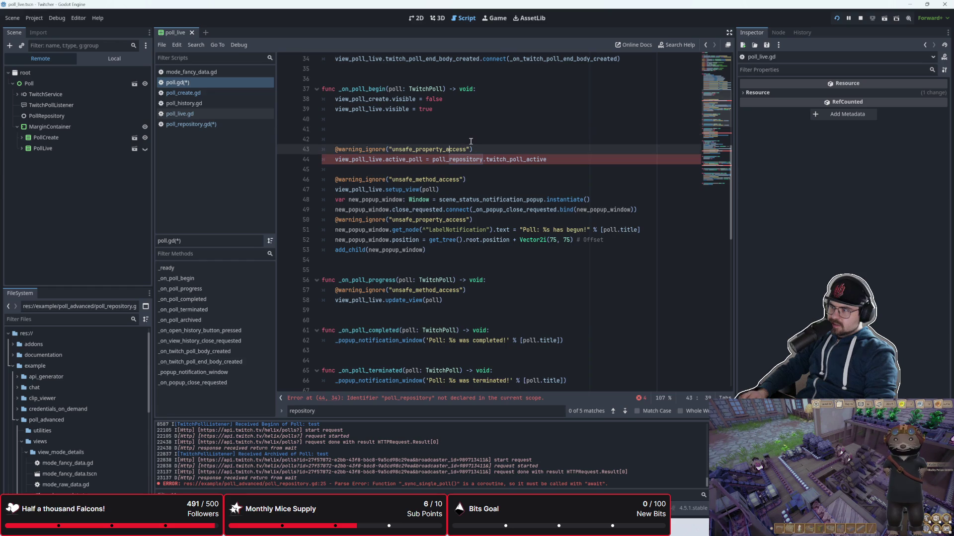
Delete the poll_repository.archive_poll() call and its leftover warning-suppression line
scroll(469, 149, "down", 2)
scroll(468, 149, "down", 4)
left_click(469, 250)
key("ctrl+shift+k")
key("Up")
key("ctrl+shift+k")
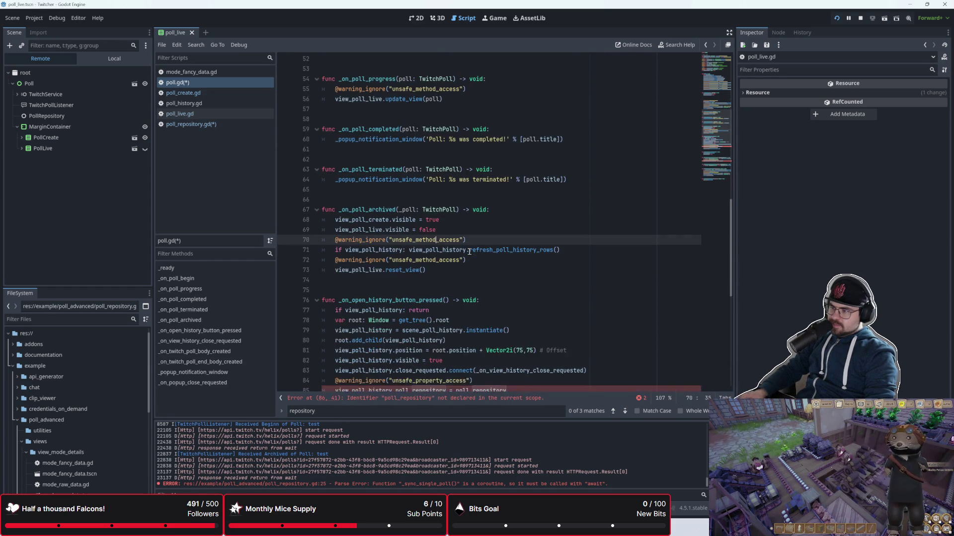
Delete the history window's poll_repository assignment and its warning-suppression line
scroll(464, 278, "down", 3)
left_click(472, 301)
key("ctrl+shift+k")
key("Up")
key("ctrl+shift+k")
Delete the twitch_poll_active assignment taken from the response
scroll(473, 301, "down", 7)
scroll(474, 301, "up", 1)
left_click(477, 230)
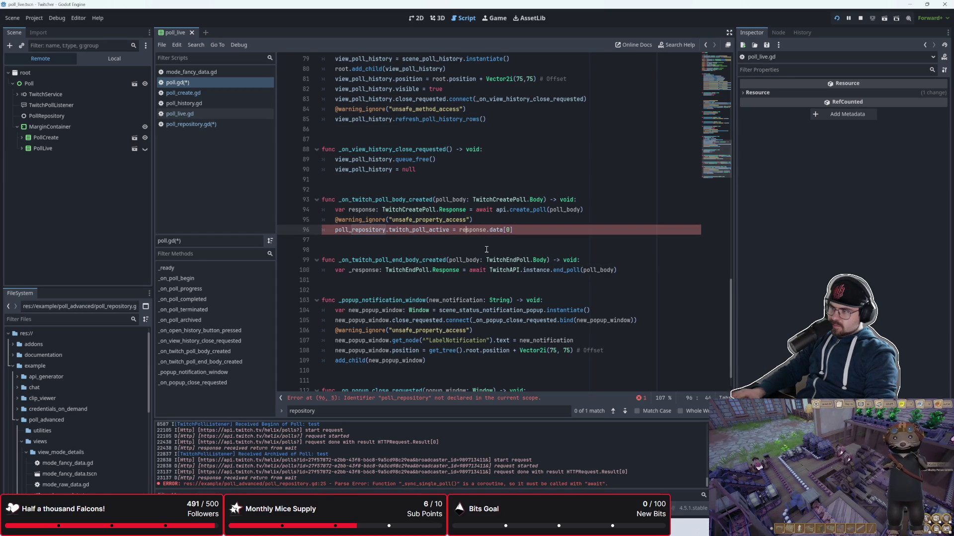
key("ctrl+shift+k")
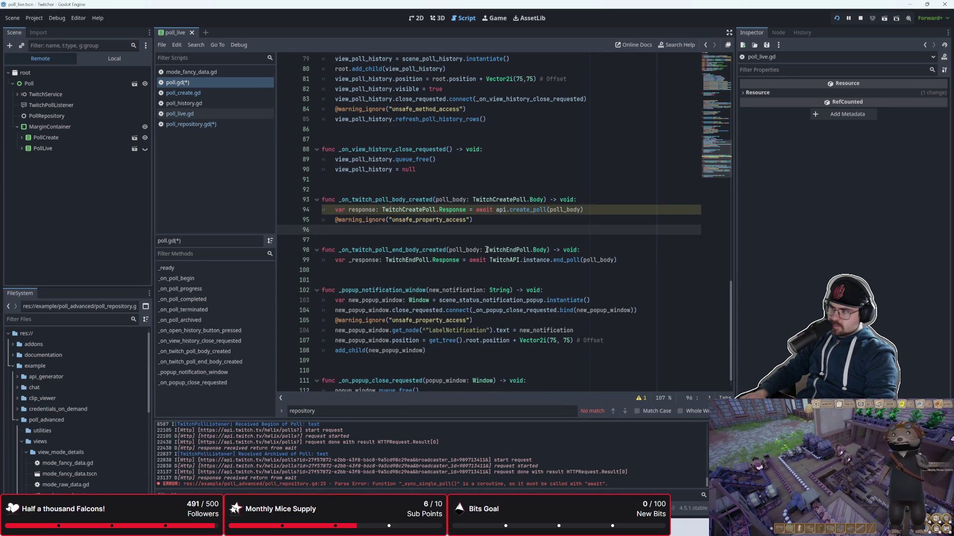
key("Up")
scroll(447, 245, "up", 1)
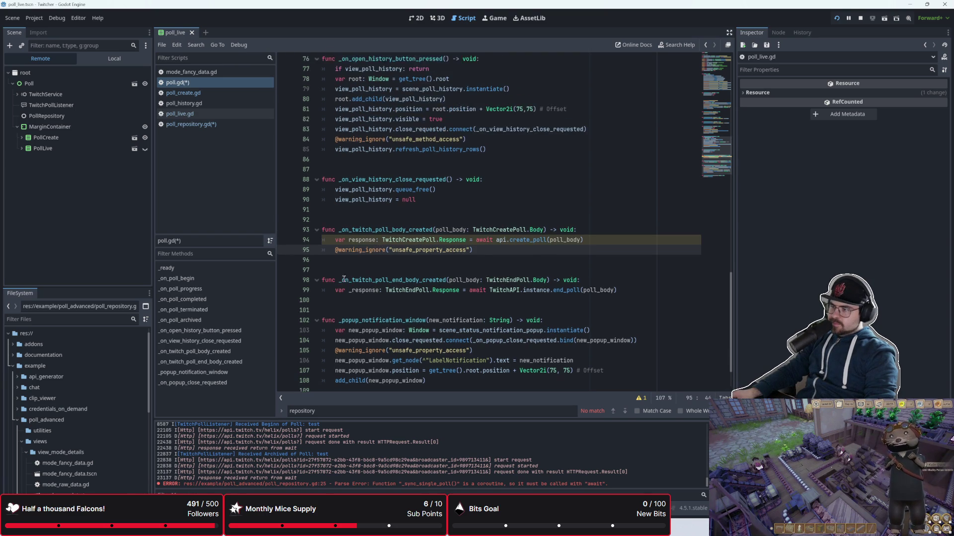
Remove the unused response/await assignment on create_poll and the warning-ignore line below it
left_click(335, 238)
mouse_move(336, 238)
left_mouse_down()
mouse_move(392, 231)
mouse_move(496, 240)
left_mouse_up()
key("BackSpace")
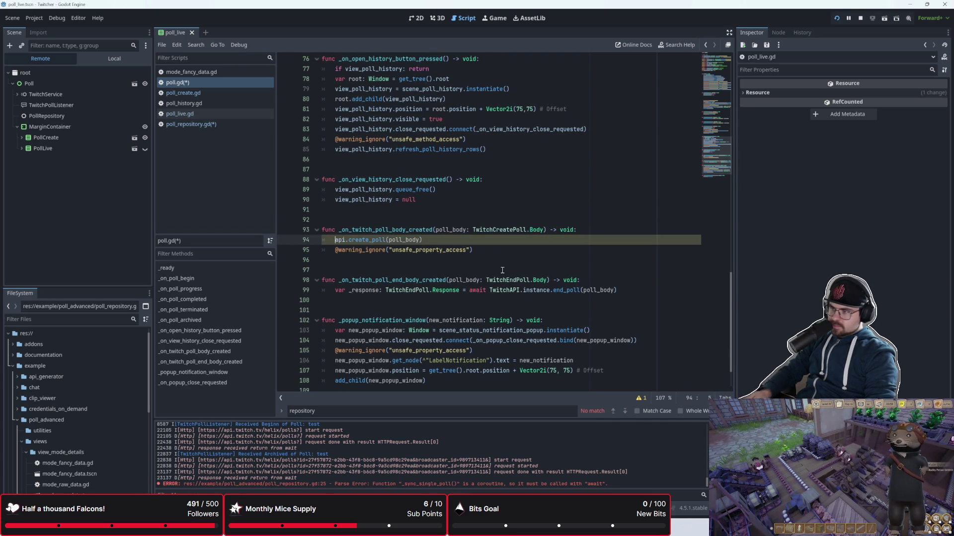
key("Down")
key("ctrl+shift+k")
key("Down")
key("Down")
key("Down")
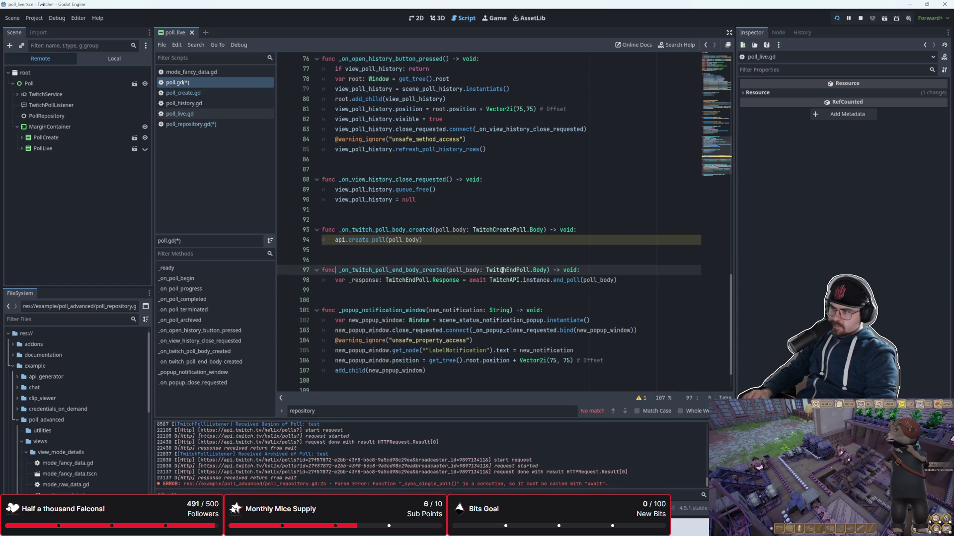
key("Home")
key("Delete")
key("Delete")
key("Delete")
key("Delete")
key("Delete")
key("Delete")
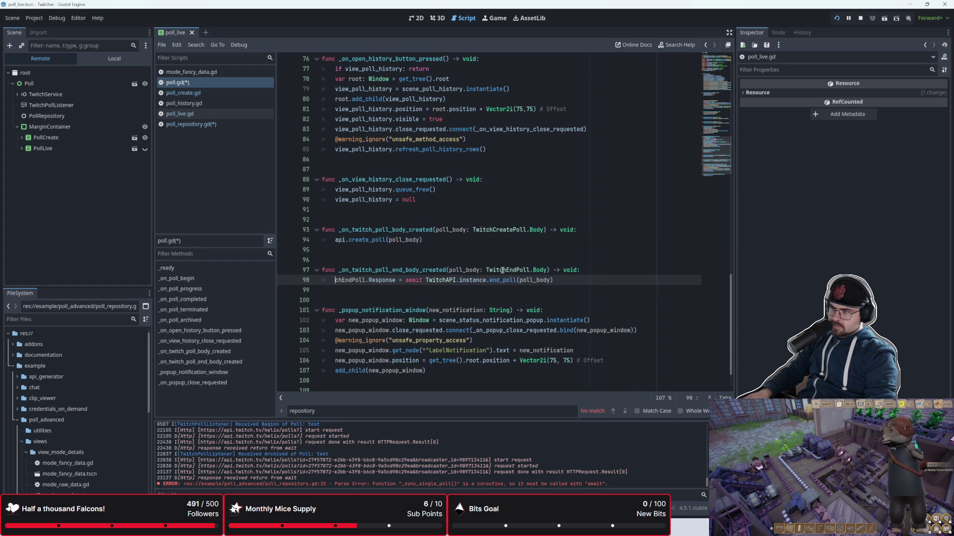
key("Delete")
key("Delete")
key("Delete")
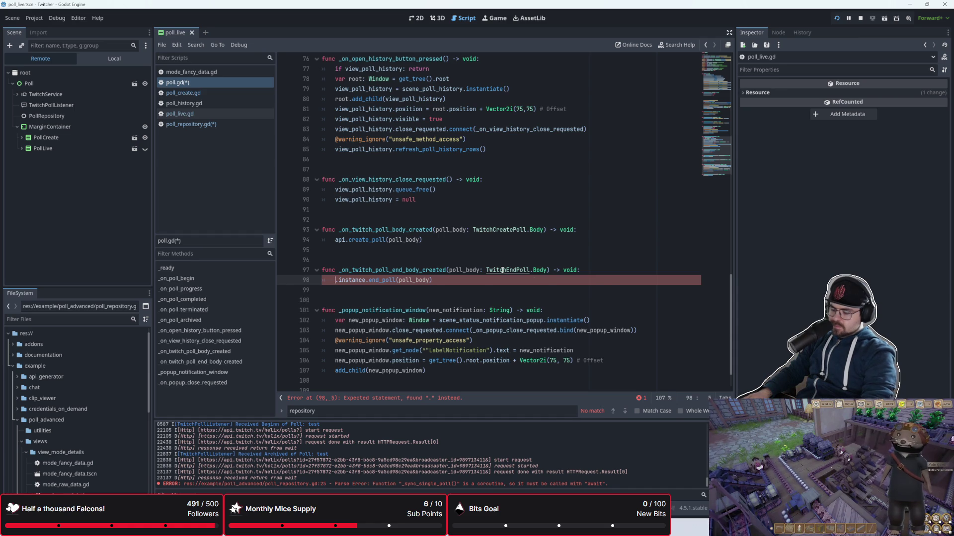
key("ctrl+z")
key("ctrl+z")
key("ctrl+z")
key("ctrl+z")
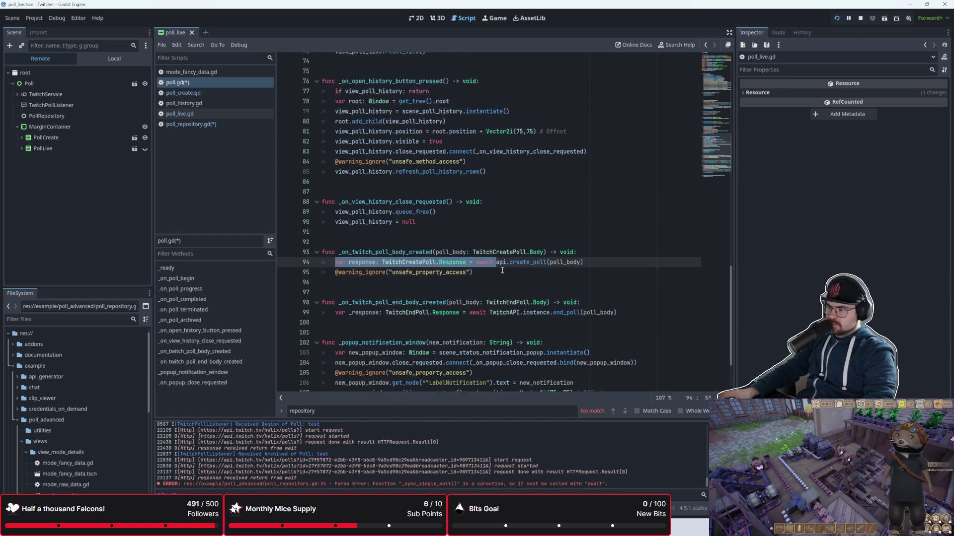
After checking where api is declared, drop the remaining response assignment and warning-ignore line
scroll(502, 270, "up", 20)
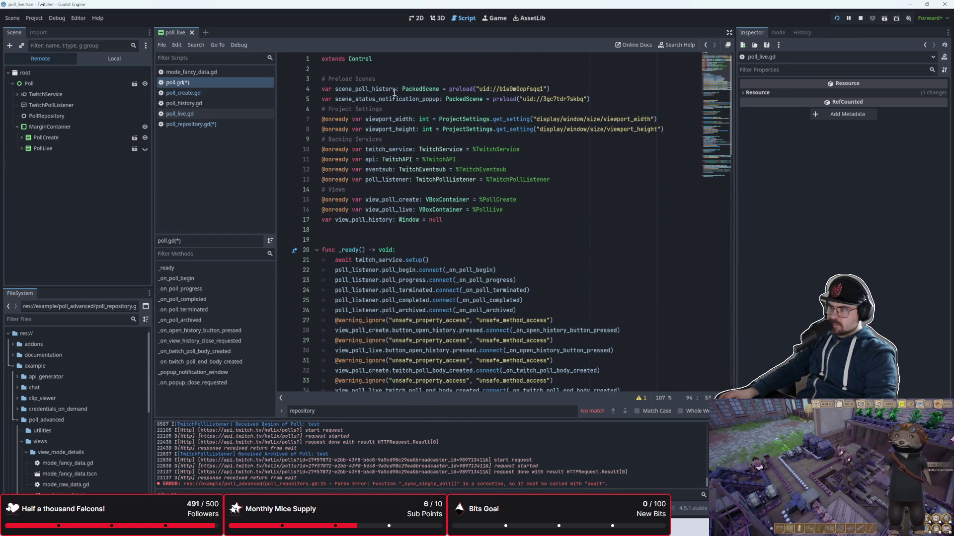
left_click(375, 159)
scroll(430, 254, "down", 10)
scroll(430, 254, "down", 13)
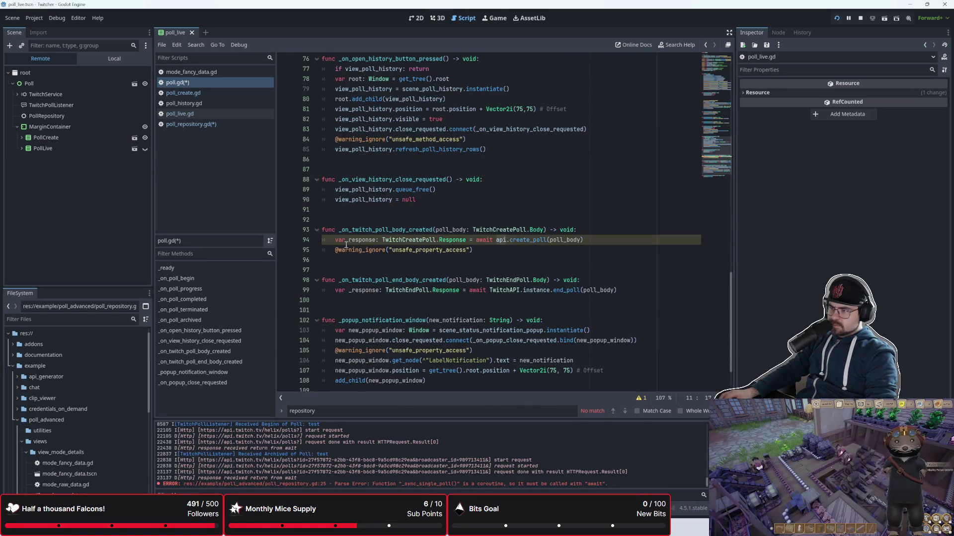
left_click(337, 240)
left_click_drag(337, 240, 495, 240)
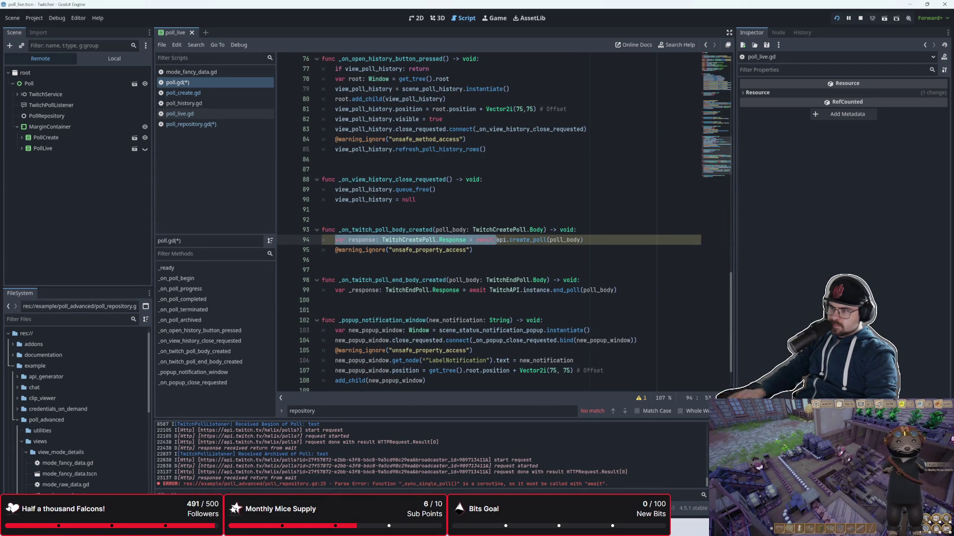
key("BackSpace")
key("Down")
key("ctrl+shift+k")
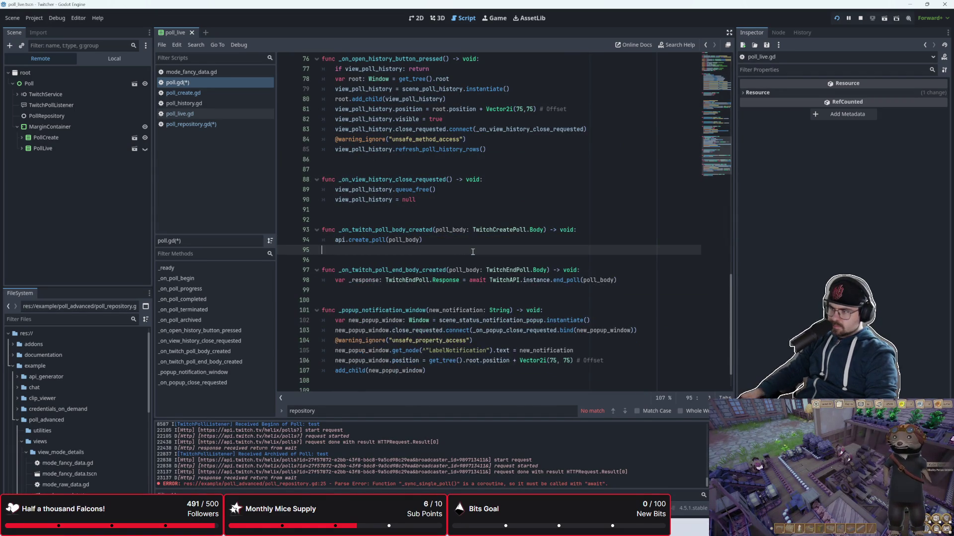
Make the end handler call api.end_poll instead of TwitchAPI.instance, and save poll.gd
left_click_drag(334, 280, 545, 280)
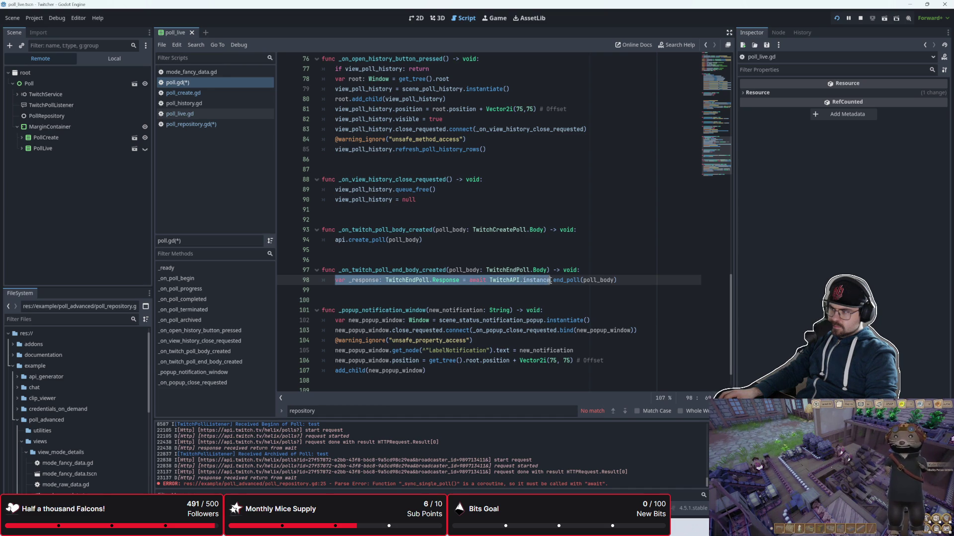
type("@warning_ignore(\"unsafe_property_access\")")
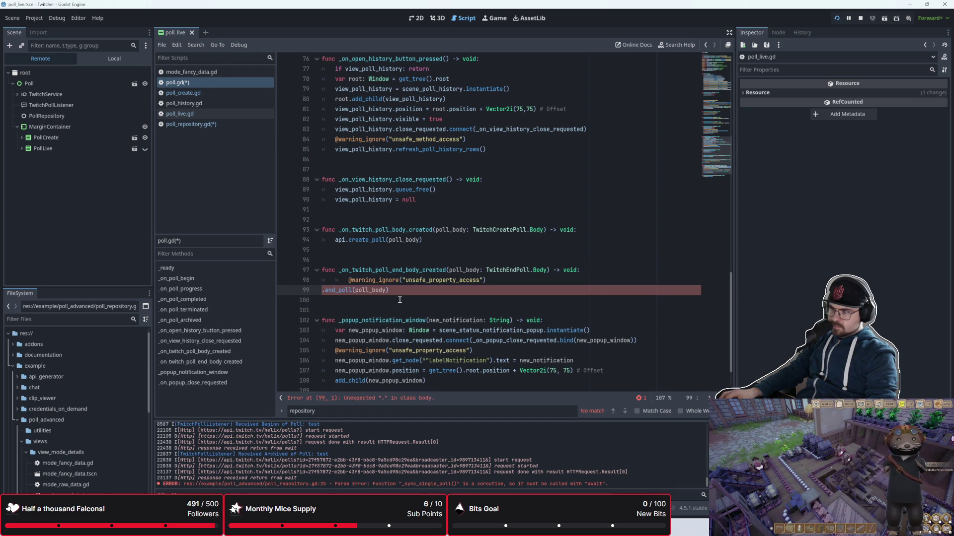
key("ctrl+z")
type("api")
key("Escape")
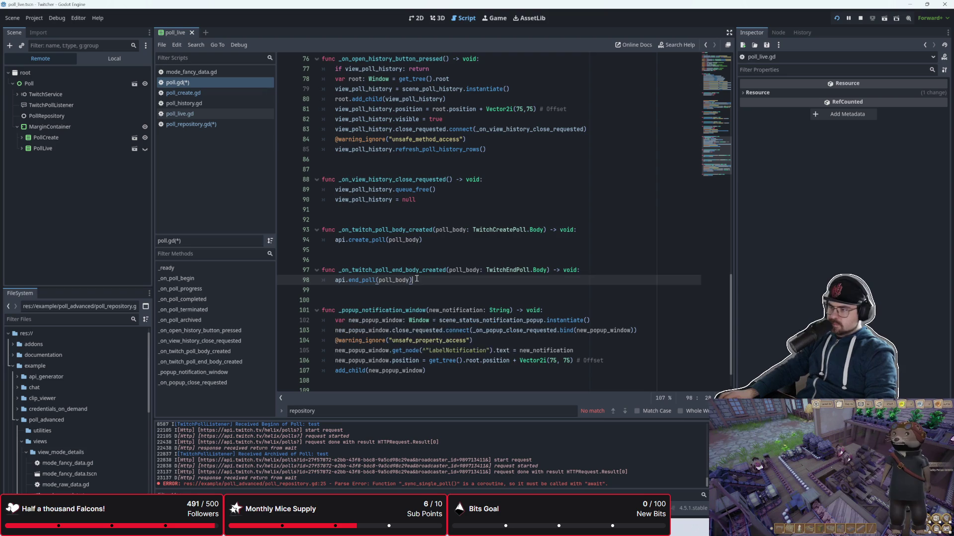
left_click(366, 261)
scroll(366, 264, "down", 1)
key("ctrl+s")
Trim the extra blank lines around the poll handlers and save again
scroll(366, 264, "down", 1)
left_click(379, 260)
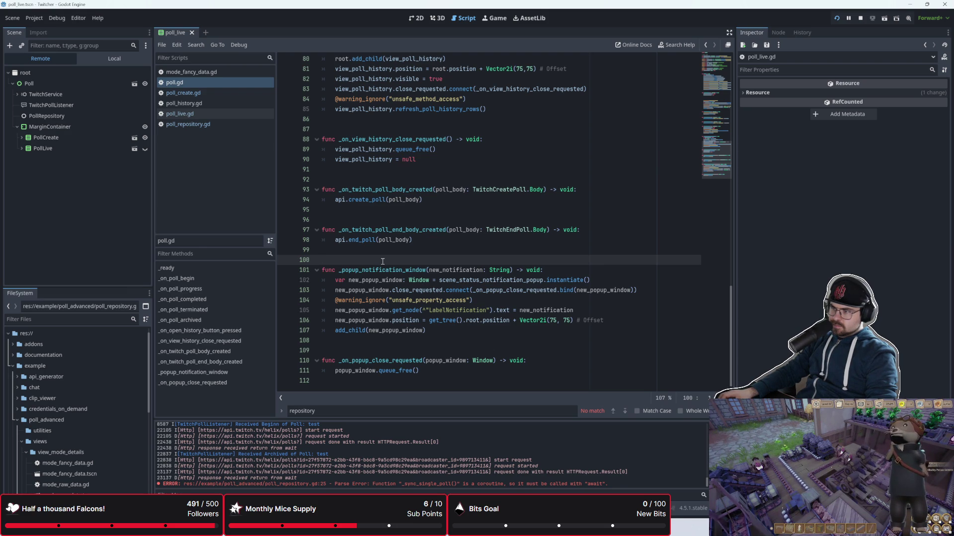
key("Return")
key("Return")
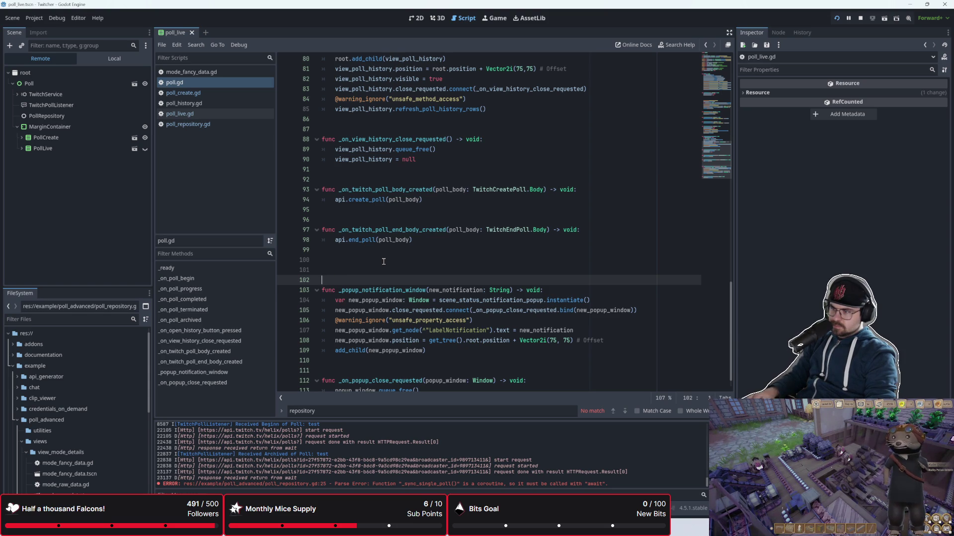
key("BackSpace")
key("Delete")
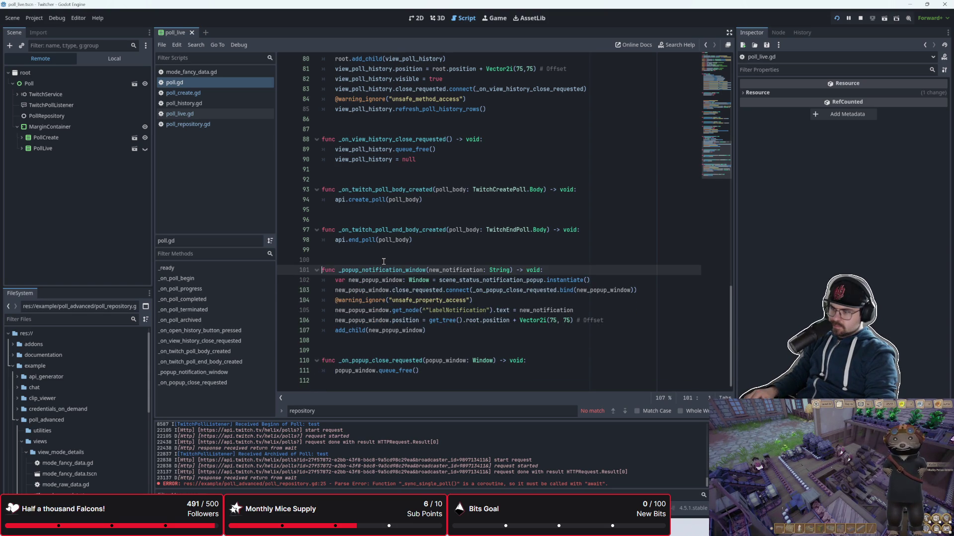
left_click(385, 261)
left_click(389, 269)
key("ctrl+s")
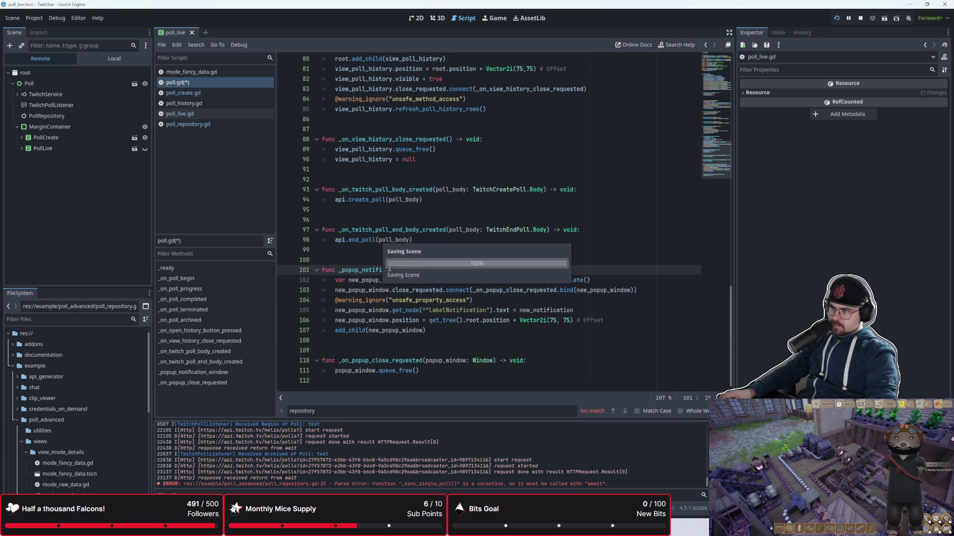
scroll(390, 269, "up", 2)
left_click(385, 280)
scroll(385, 281, "up", 1)
left_click(391, 269)
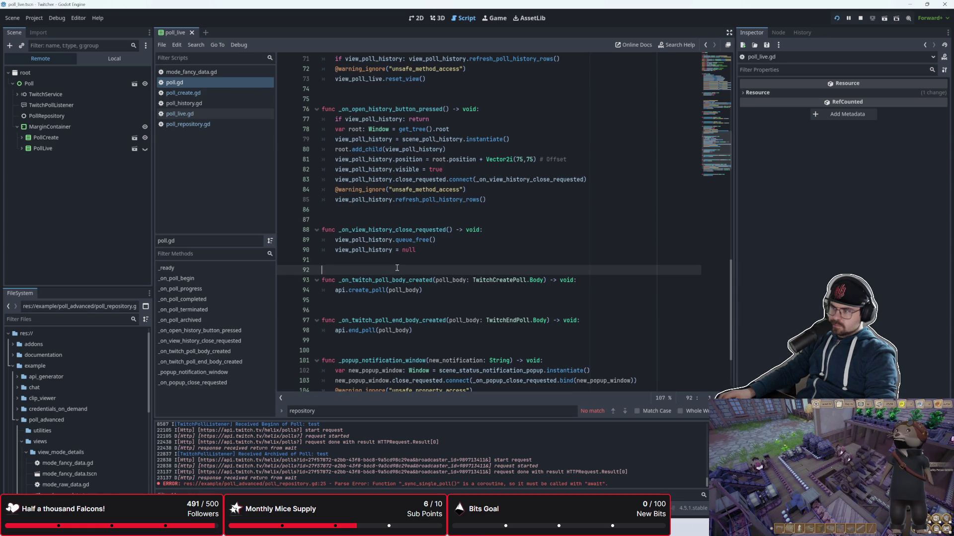
left_click(398, 261)
scroll(398, 261, "up", 1)
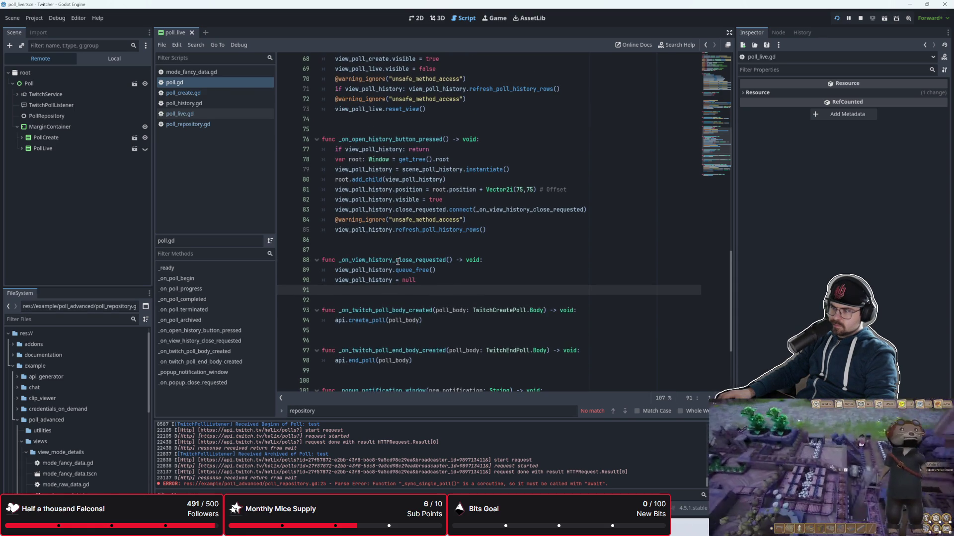
Review the history close handler, including queue_free and clearing view_poll_history
left_click(440, 270)
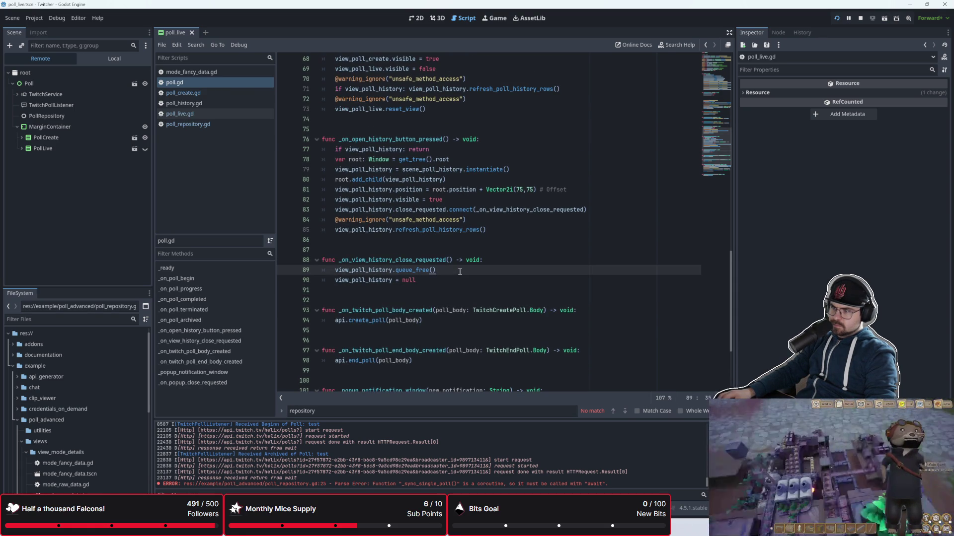
left_click(458, 287)
left_click(458, 281)
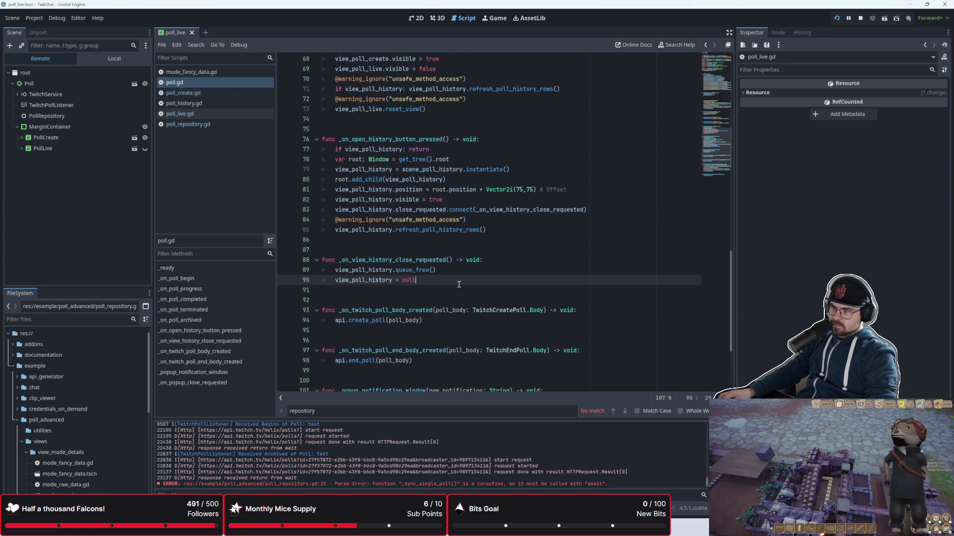
left_click(452, 297)
left_click(456, 281)
scroll(459, 282, "up", 20)
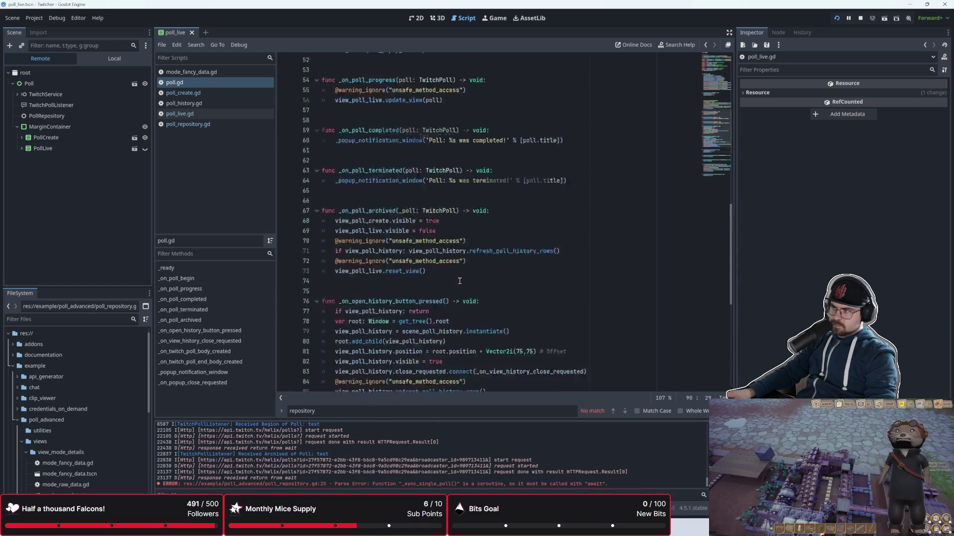
scroll(460, 281, "down", 20)
scroll(460, 281, "up", 3)
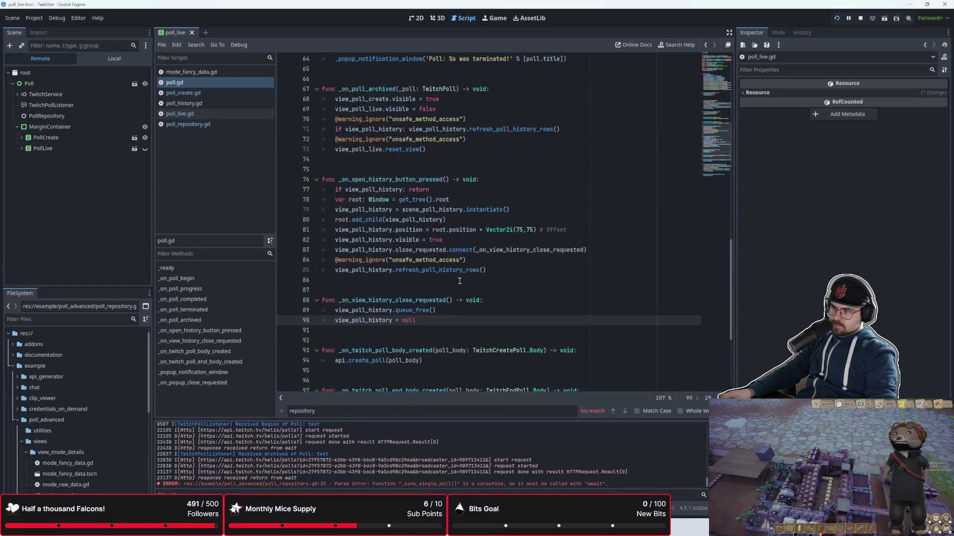
Review how the history window is instantiated, added, positioned, connected and refreshed
left_click(484, 291)
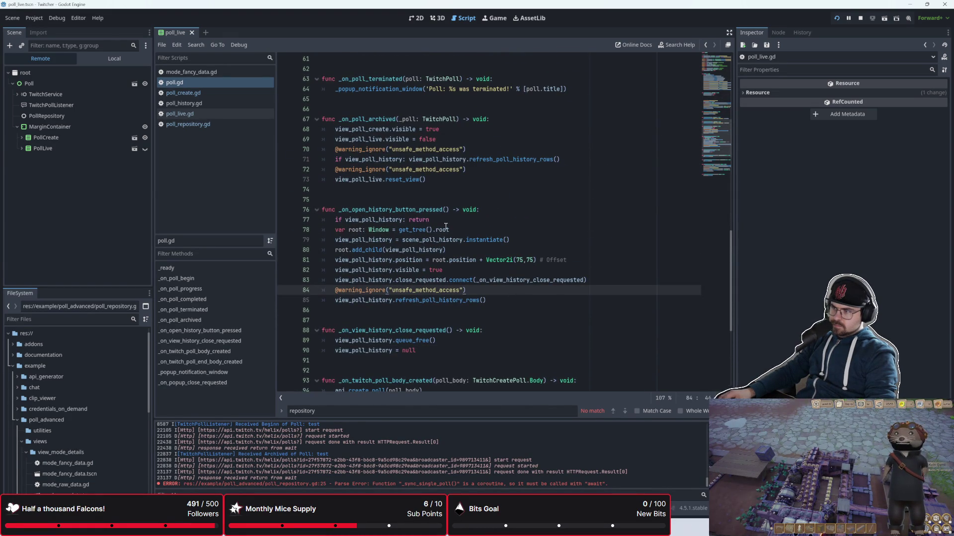
left_click(437, 227)
left_click(540, 239)
left_click(526, 251)
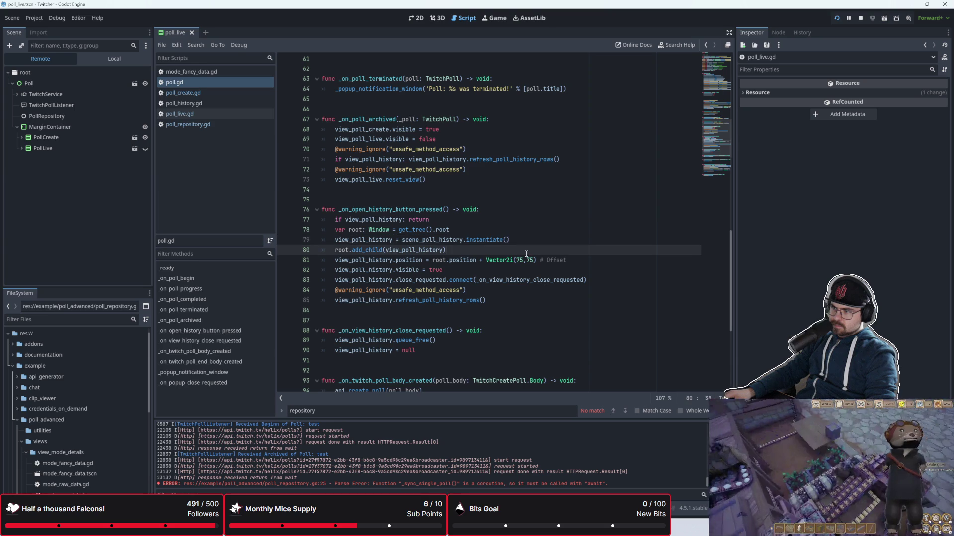
left_click(522, 271)
left_click(500, 291)
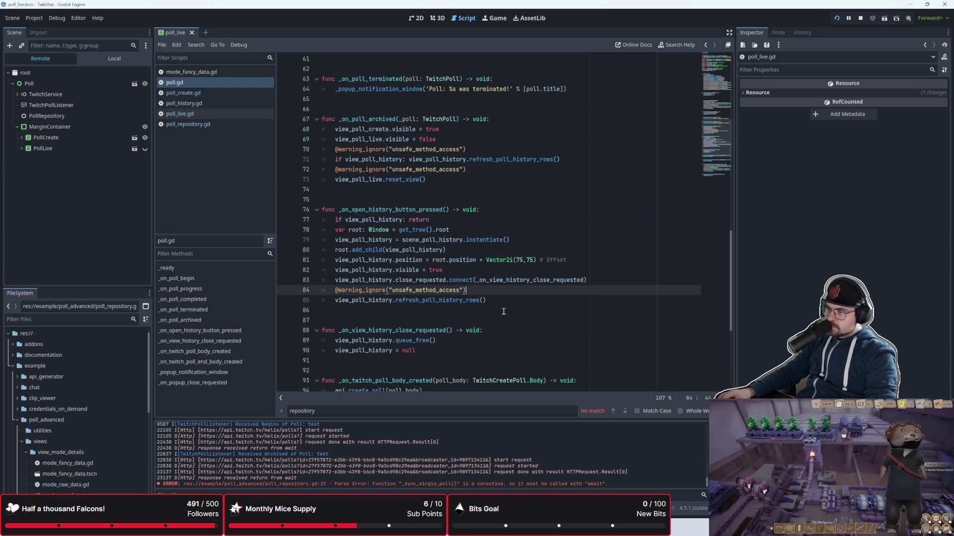
left_click(506, 260)
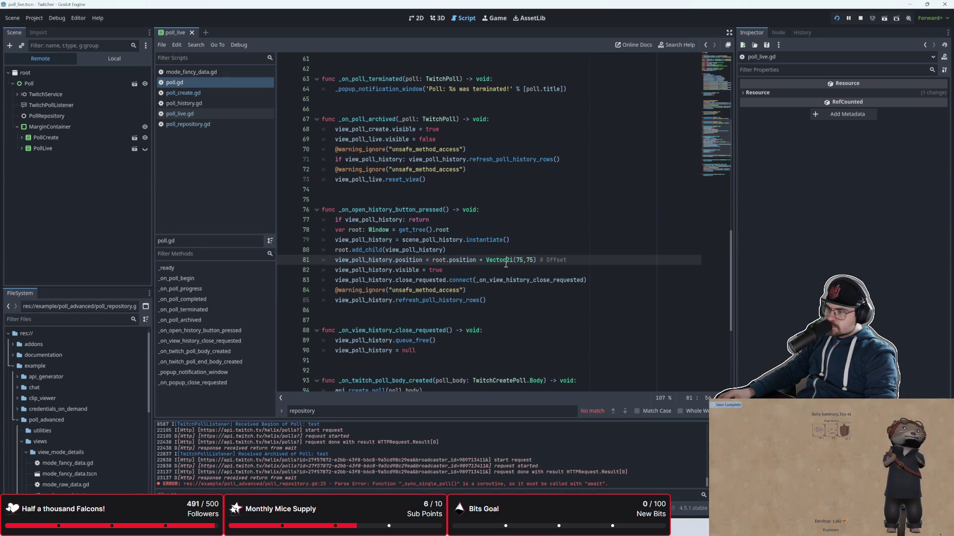
left_click(508, 296)
left_click(510, 282)
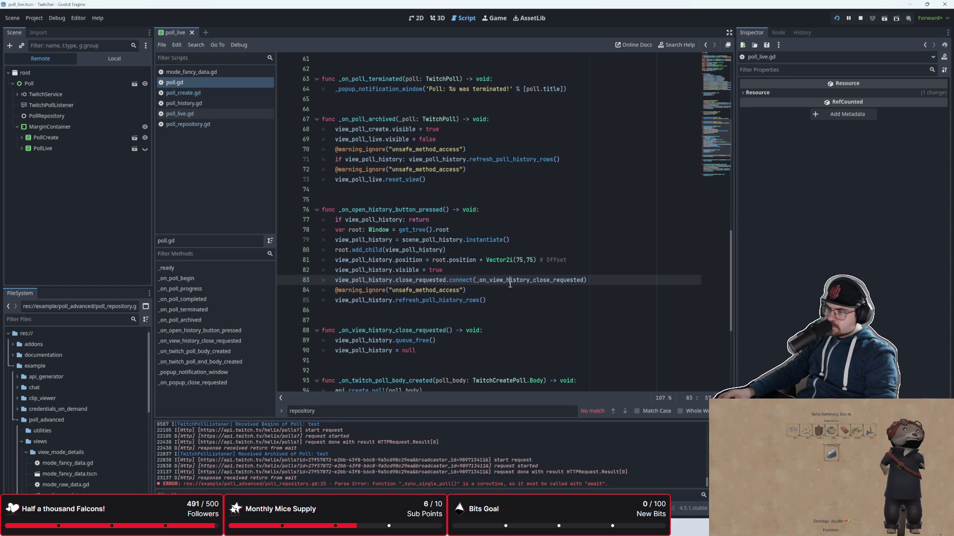
left_click(509, 289)
Comment out the view_poll_history.visible = true line with Ctrl+K
left_click(516, 269)
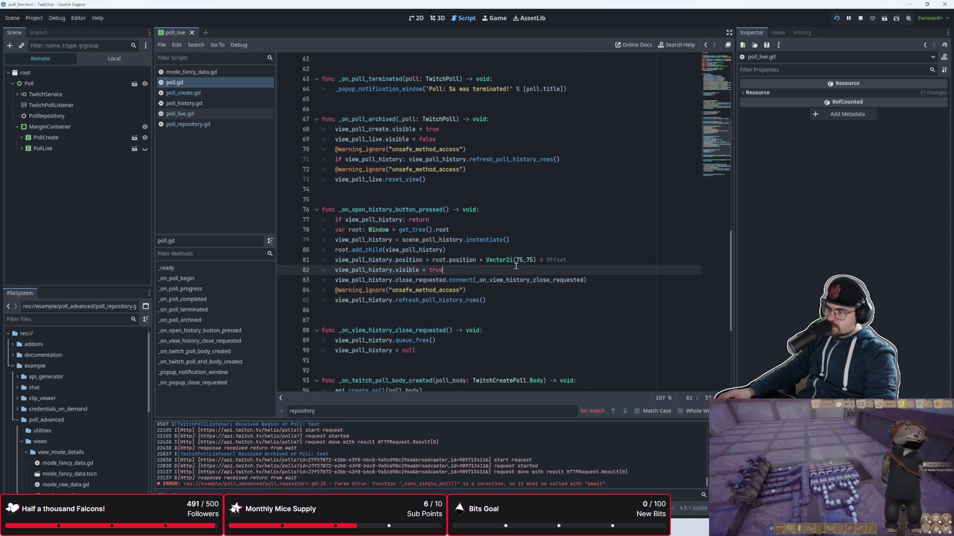
type("@warning_ignore(\"unsafe_property_access\")")
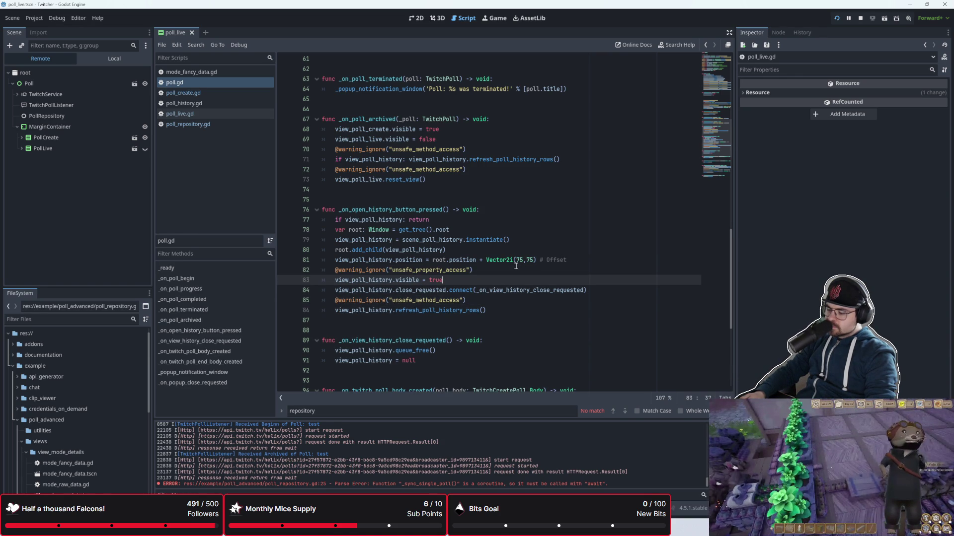
key("ctrl+z")
key("ctrl+k")
left_click(503, 312)
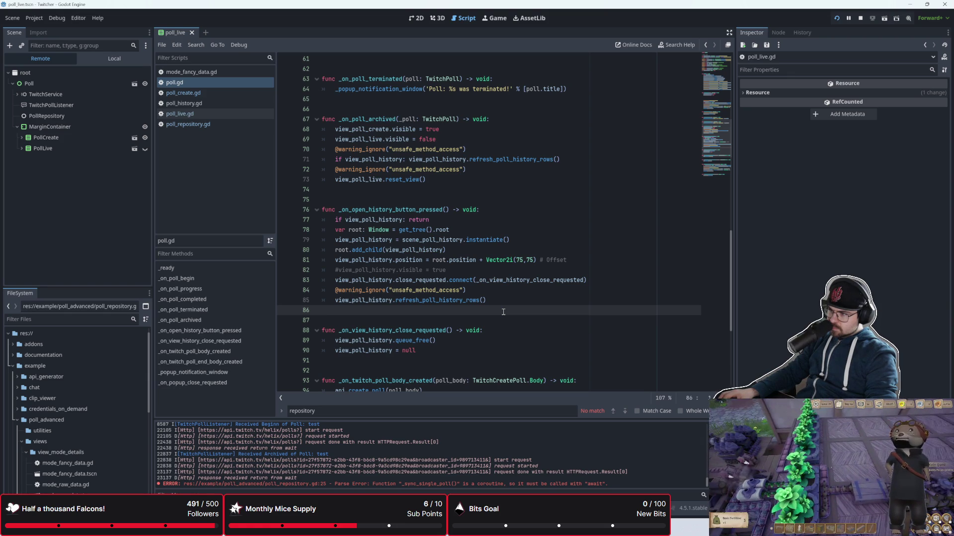
key("Up")
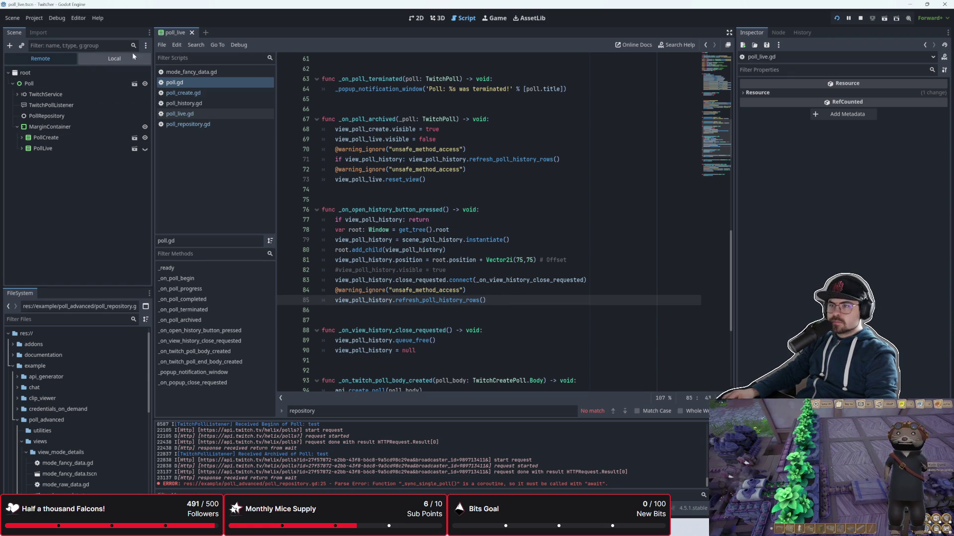
In poll_history.gd, delete the poll_repository declaration line
left_click(186, 103)
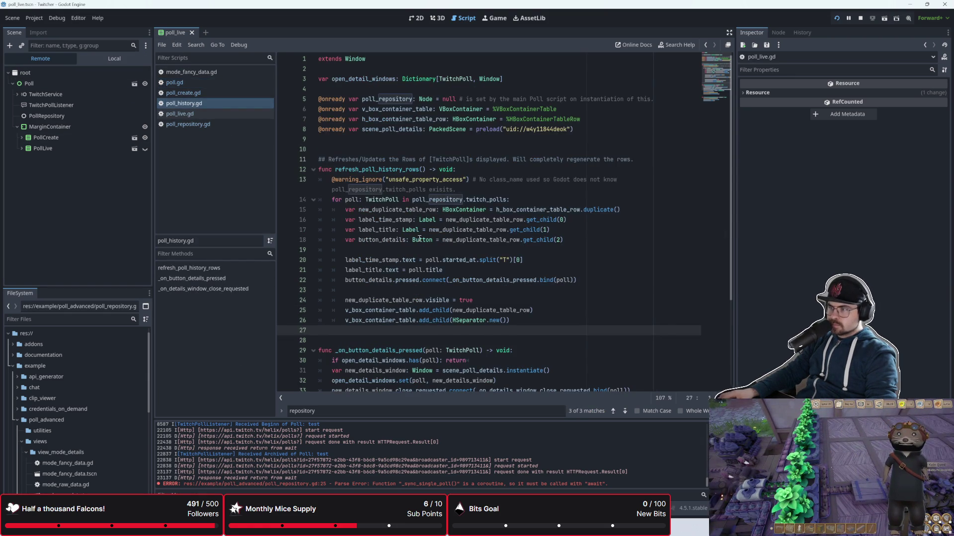
scroll(420, 239, "down", 2)
scroll(457, 220, "up", 2)
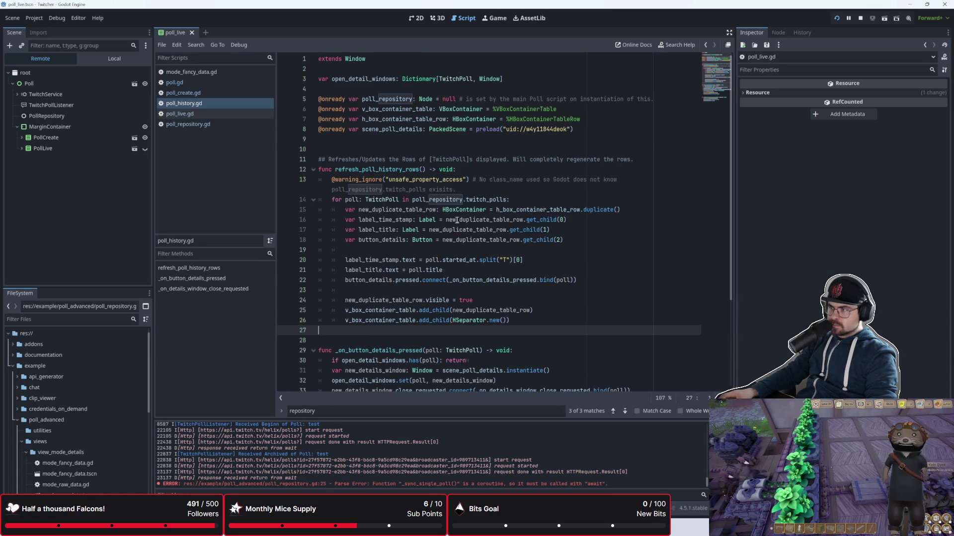
left_click(413, 134)
key("Up")
key("Up")
key("Up")
key("ctrl+shift+k")
key("Down")
key("Down")
key("Down")
scroll(420, 247, "down", 3)
scroll(421, 247, "up", 3)
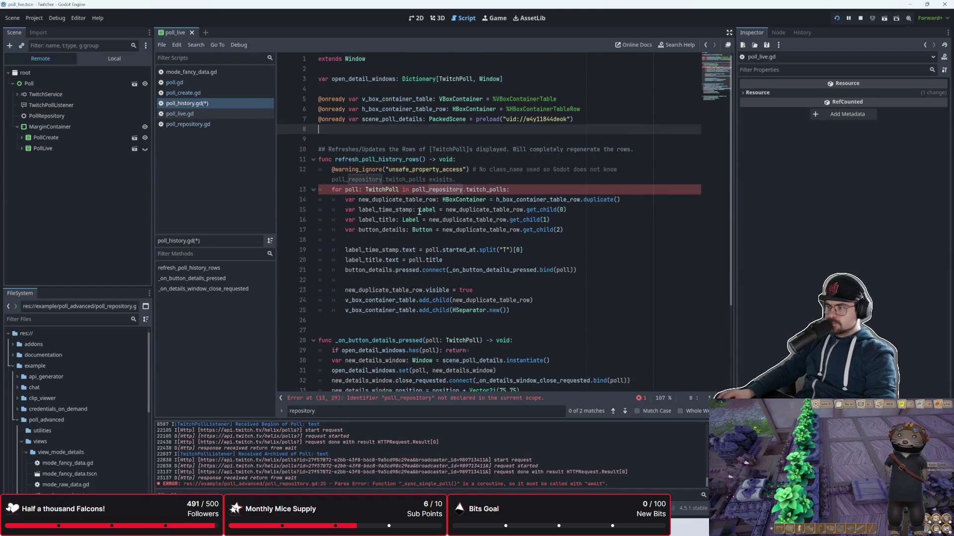
Tidy the blank lines above the refresh function and save poll_history.gd
left_click(482, 158)
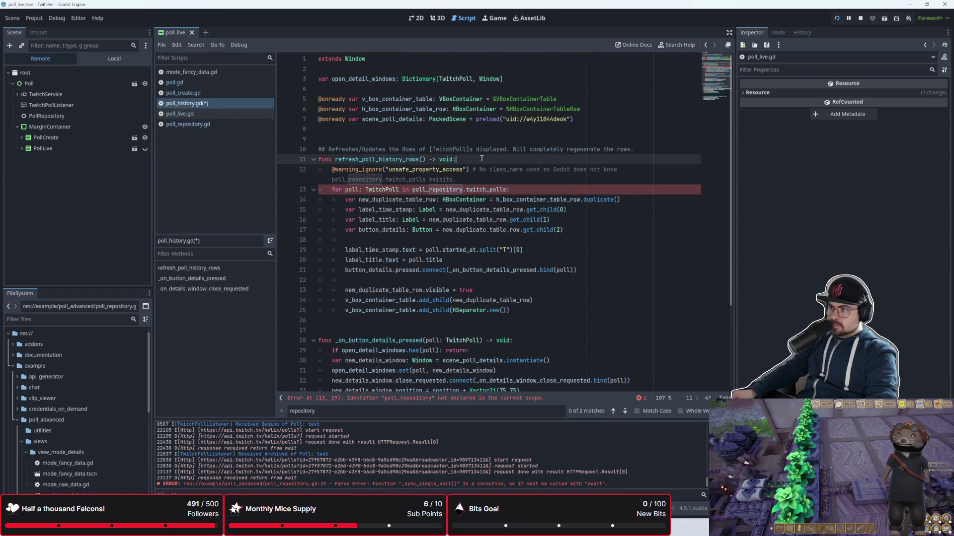
left_click(426, 137)
key("Return")
key("Return")
key("Return")
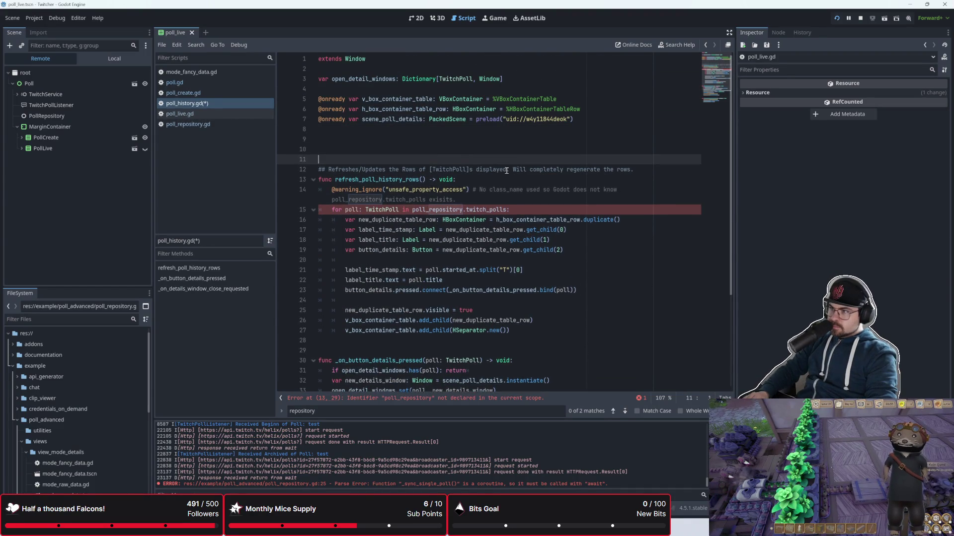
key("Up")
key("Up")
key("Up")
key("Delete")
key("Delete")
key("Delete")
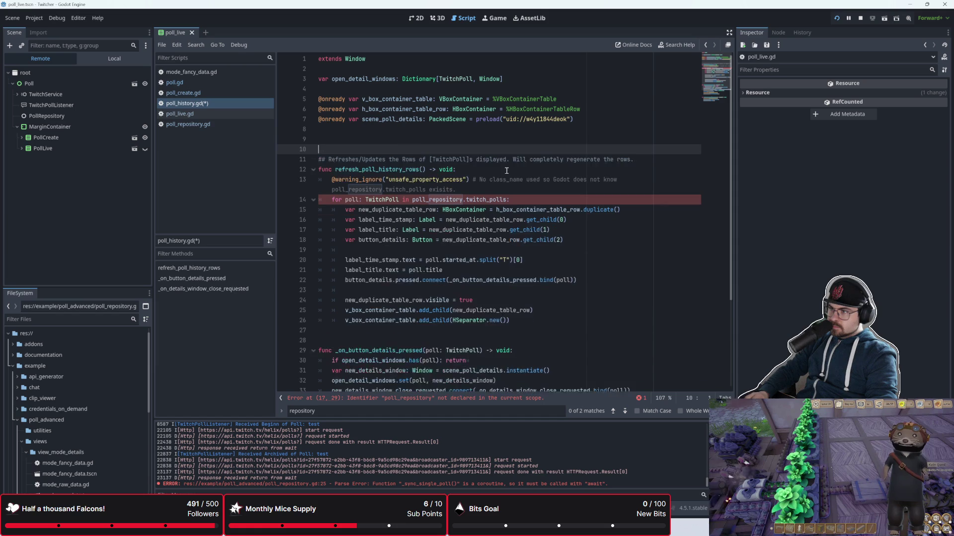
key("ctrl+s")
Open poll_history.tscn from the FileSystem dock
scroll(66, 408, "down", 5)
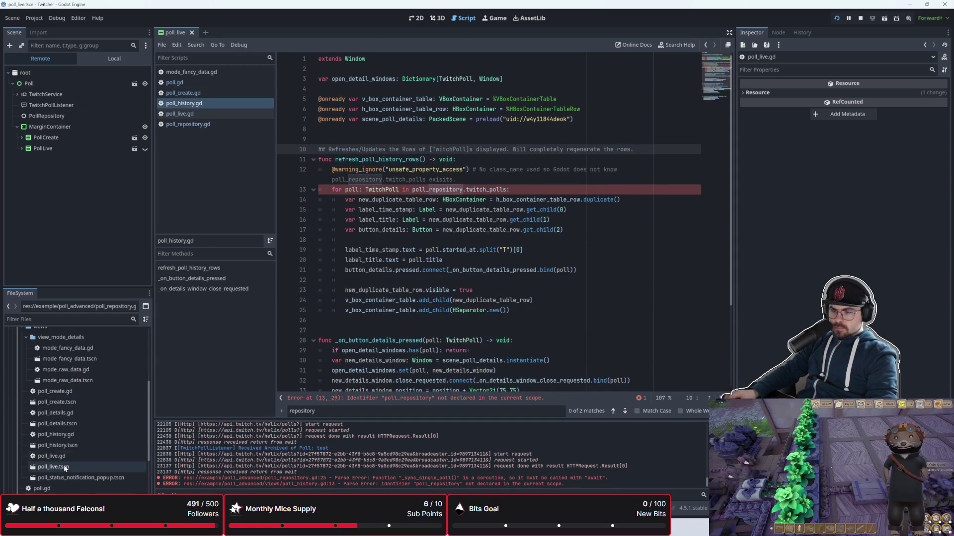
scroll(71, 423, "down", 2)
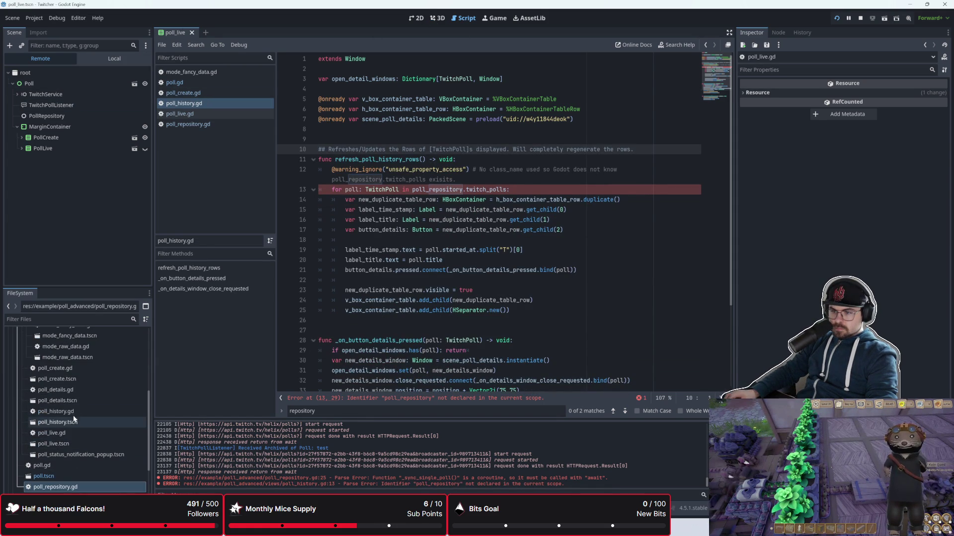
double_click(75, 422)
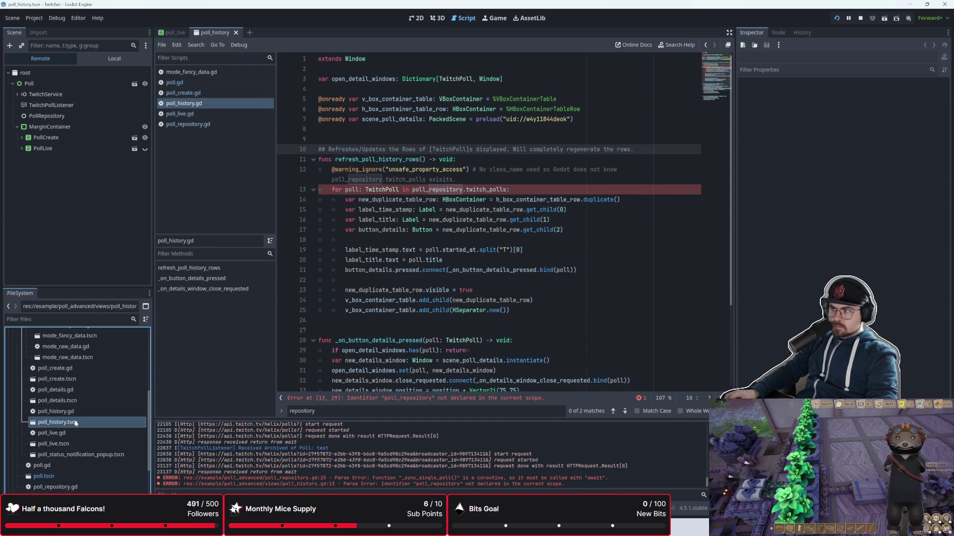
left_click(223, 106)
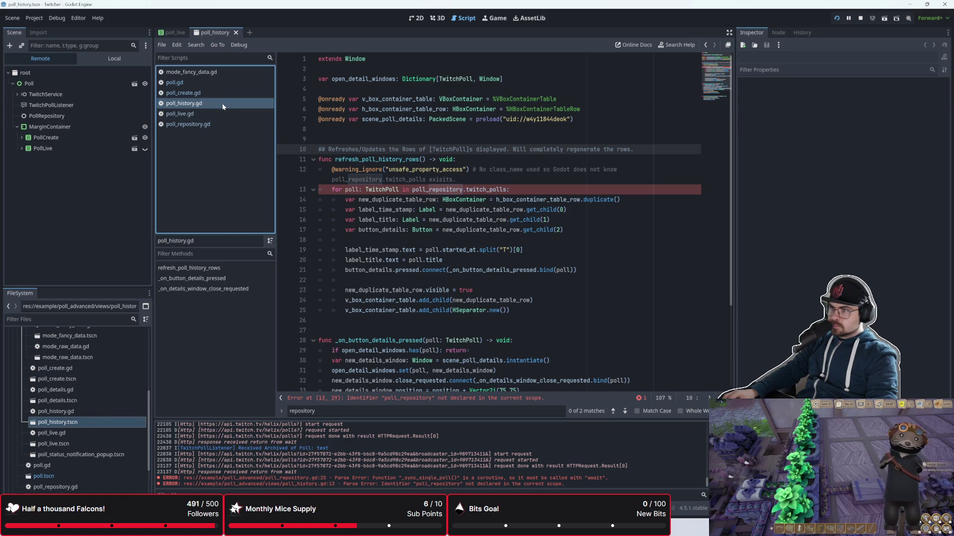
Show the Poll History window in the 2D view and switch the Scene dock to Local
left_click(70, 423)
left_click(411, 20)
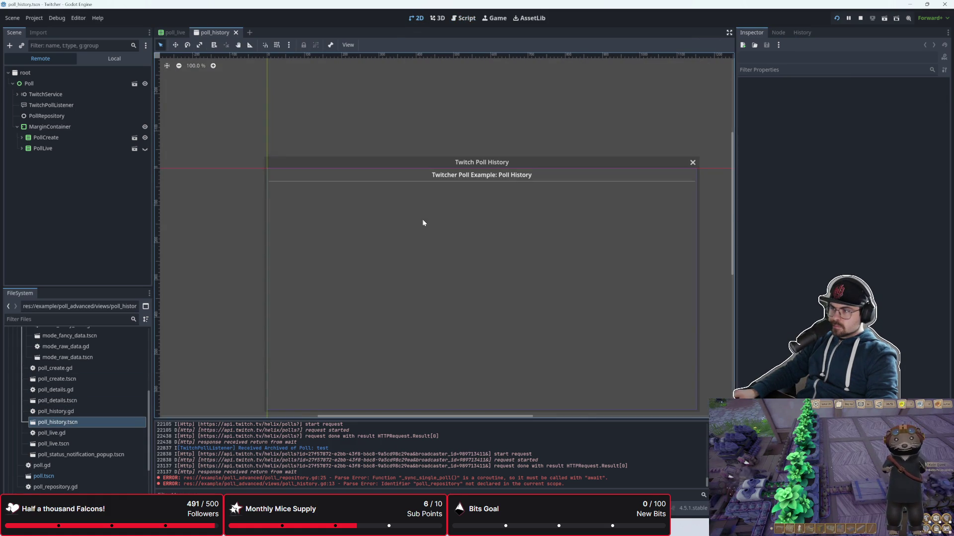
mouse_move(479, 140)
left_mouse_down()
mouse_move(436, 74)
mouse_move(437, 94)
left_mouse_up()
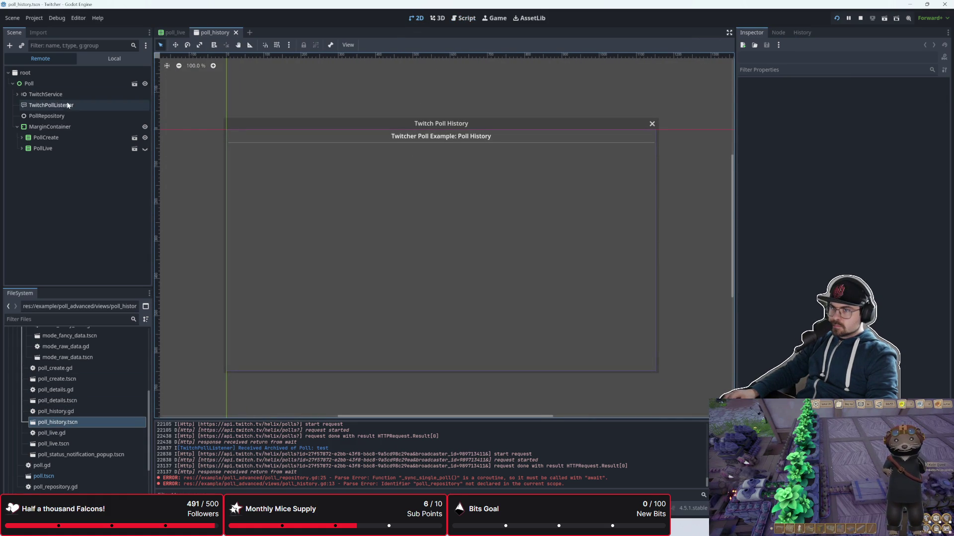
left_click(112, 59)
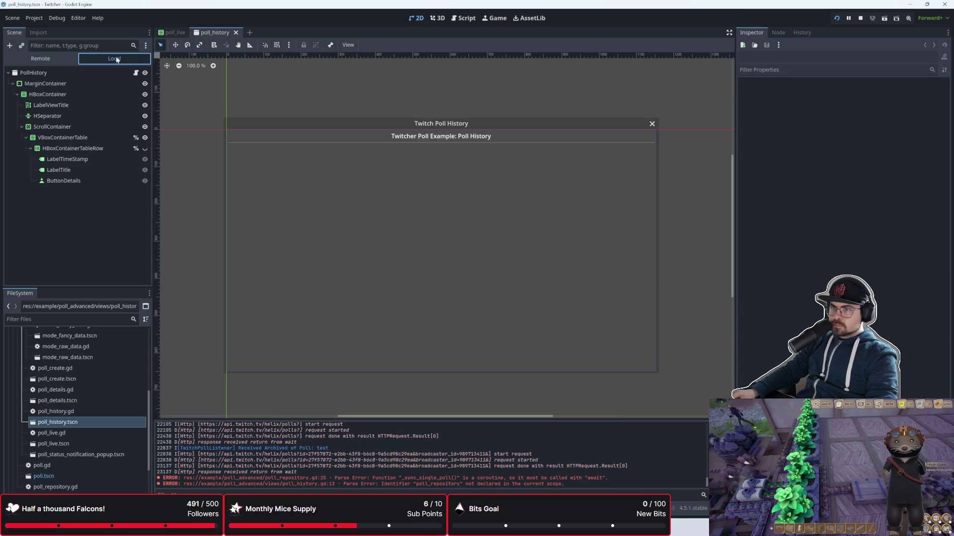
Inspect LabelTitle, LabelTimeStamp, HSeparator, LabelViewTitle, ScrollContainer and the header HBoxContainer
left_click(70, 160)
left_click(72, 171)
left_click(70, 160)
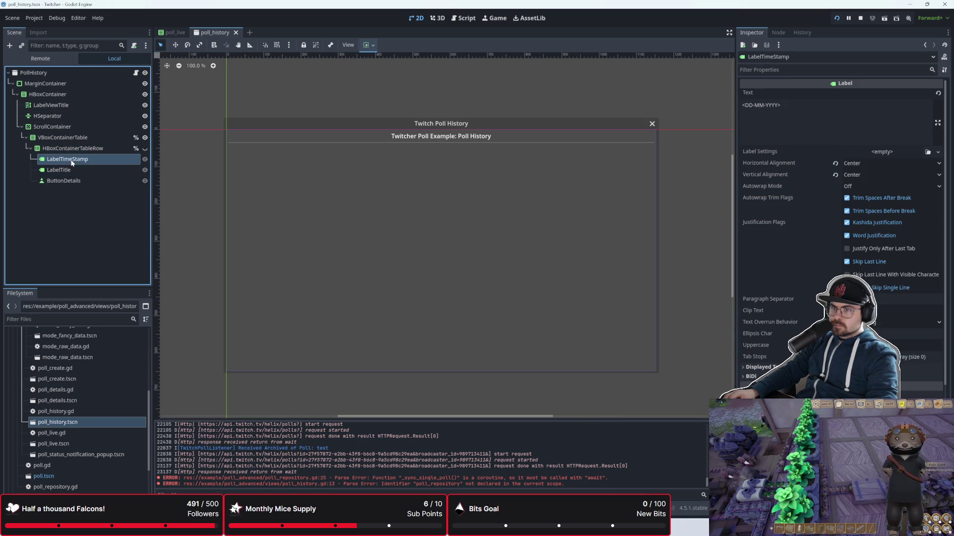
left_click(71, 115)
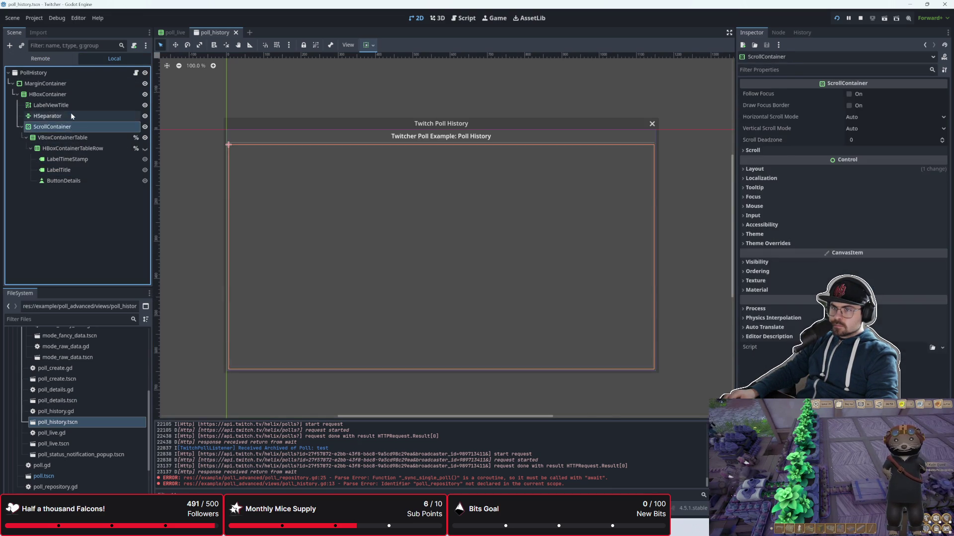
left_click(72, 105)
left_click(73, 127)
left_click(73, 115)
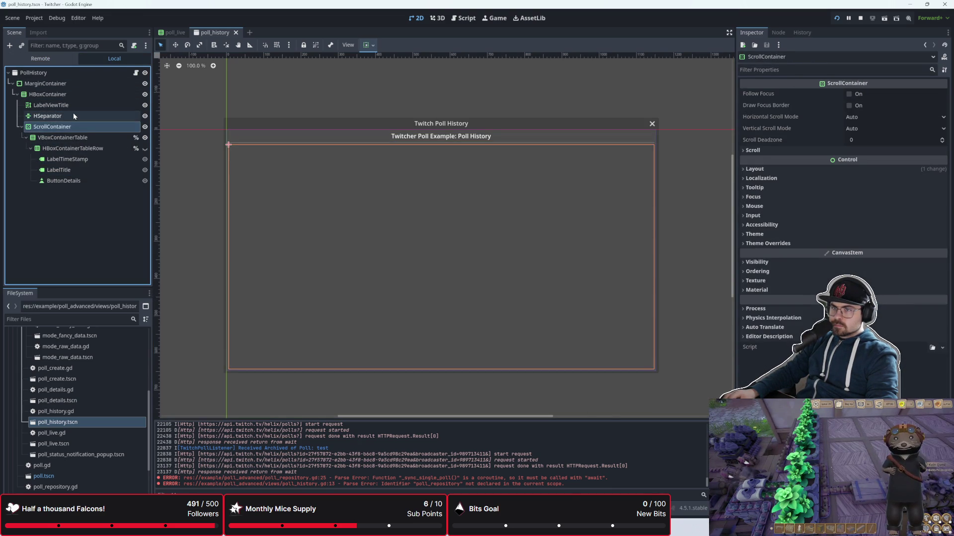
left_click(73, 105)
left_click(73, 117)
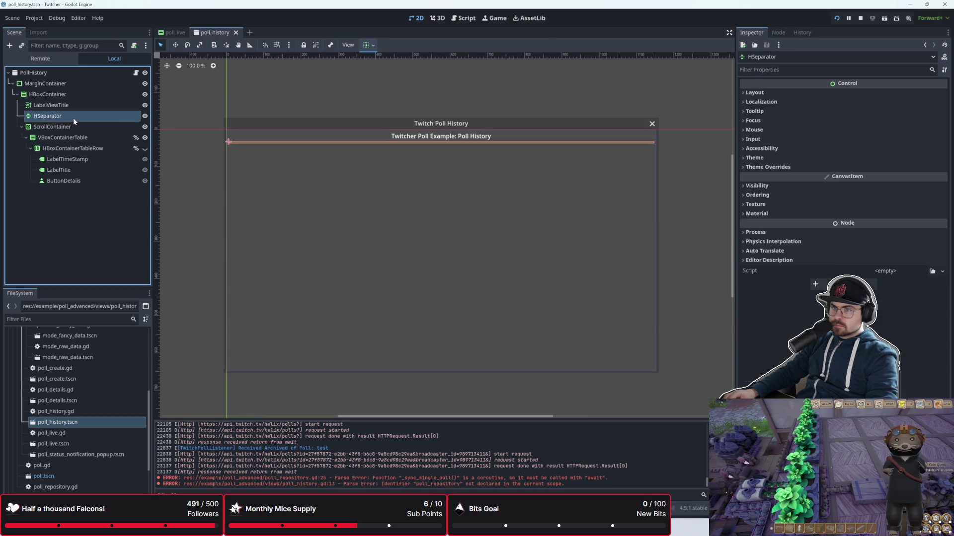
left_click(76, 105)
left_click(76, 94)
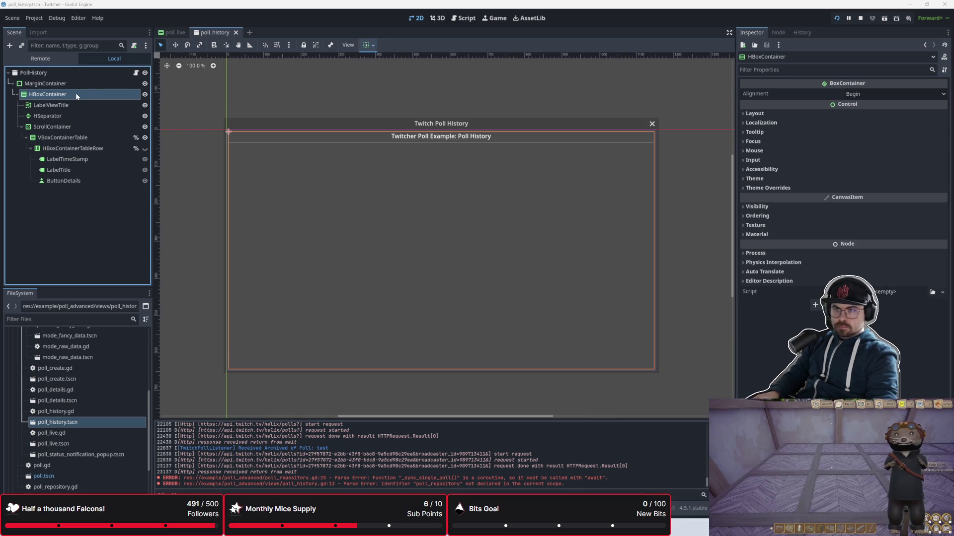
Add an HBoxContainer, change the header container to VBoxContainer, and move the HBox below LabelViewTitle
key("ctrl+a")
key("Return")
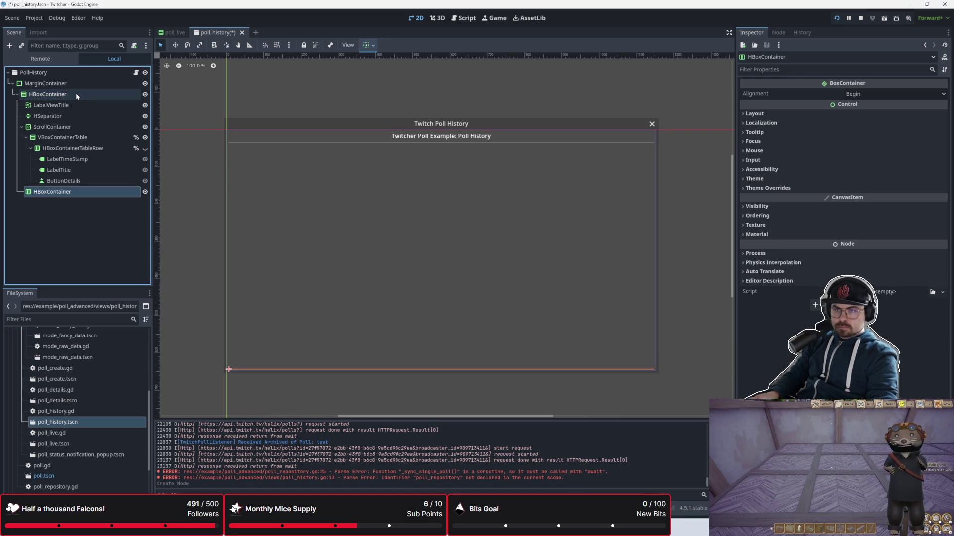
left_click(75, 93)
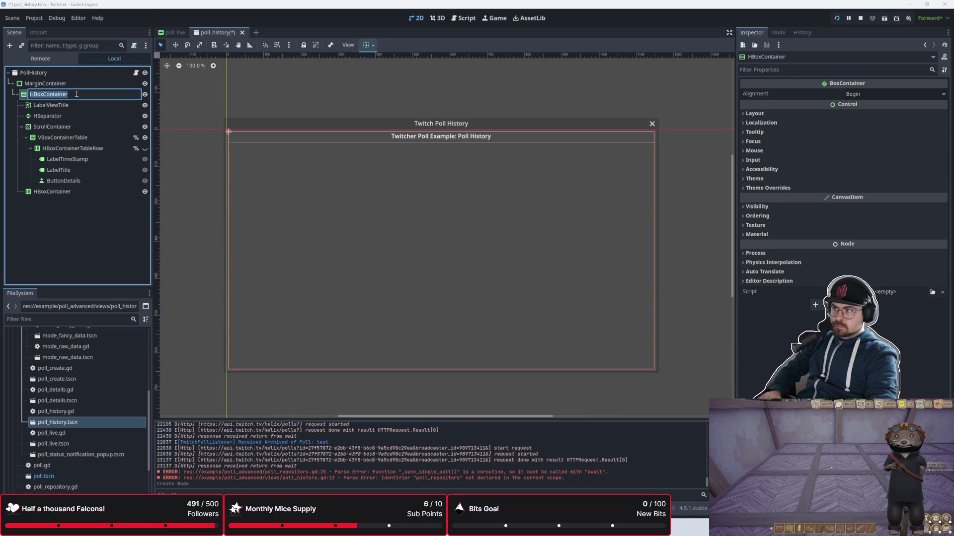
key("BackSpace")
type("V")
key("Return")
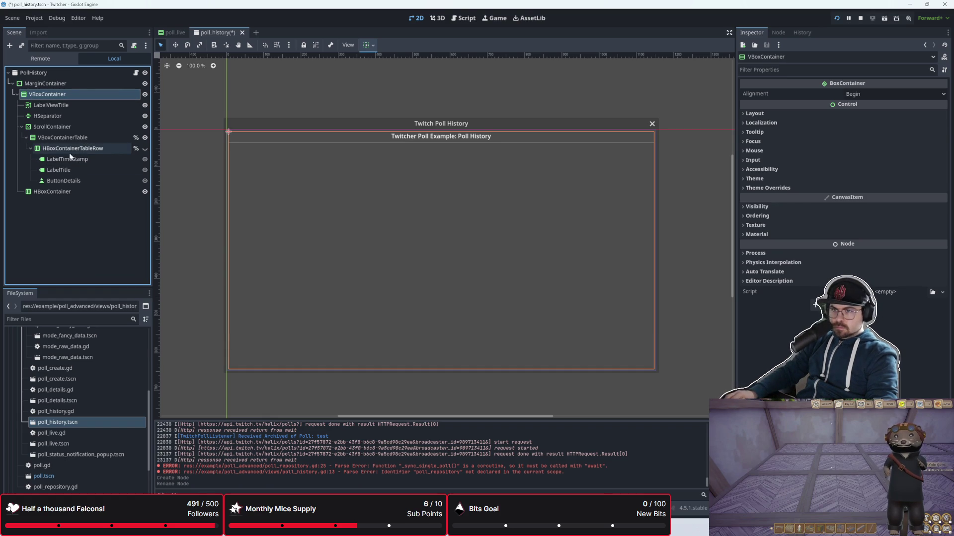
left_click(39, 193)
left_click_drag(39, 195, 61, 113)
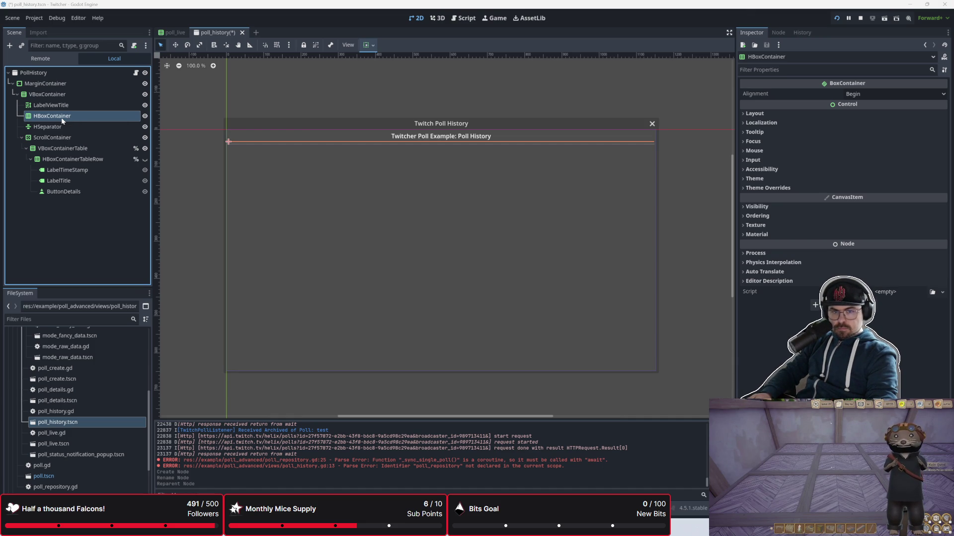
Add a Button to the new row with the text 'Previous Page'
key("ctrl+a")
key("Return")
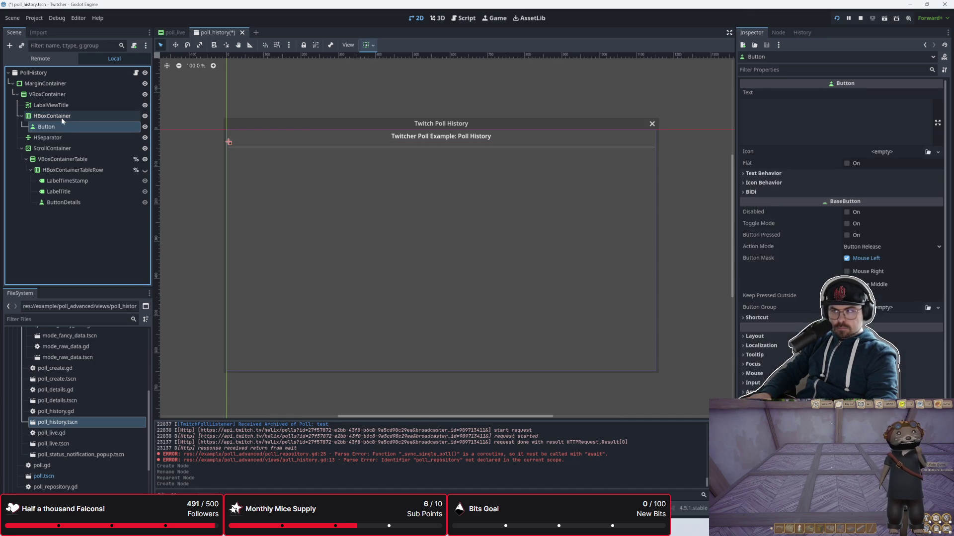
left_click(832, 130)
type("Prev")
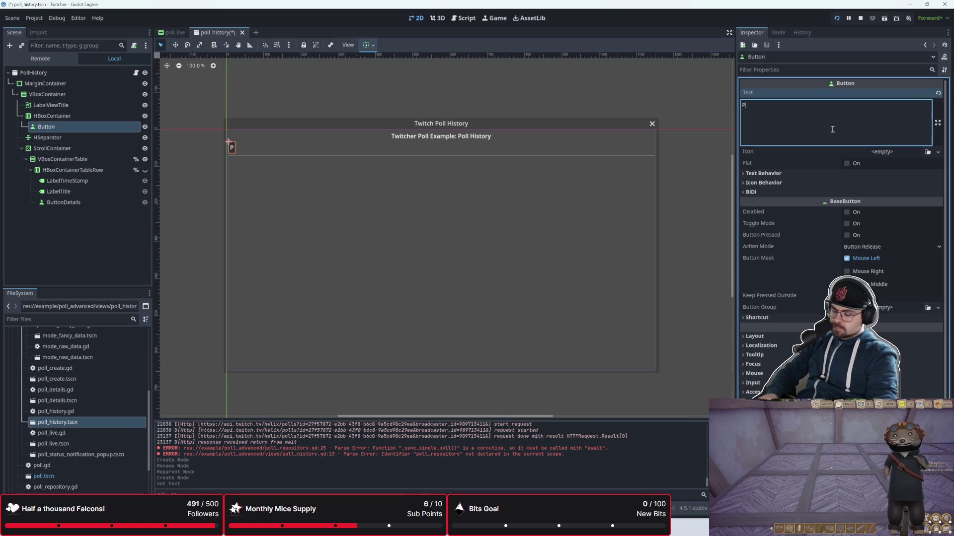
type("ious Page")
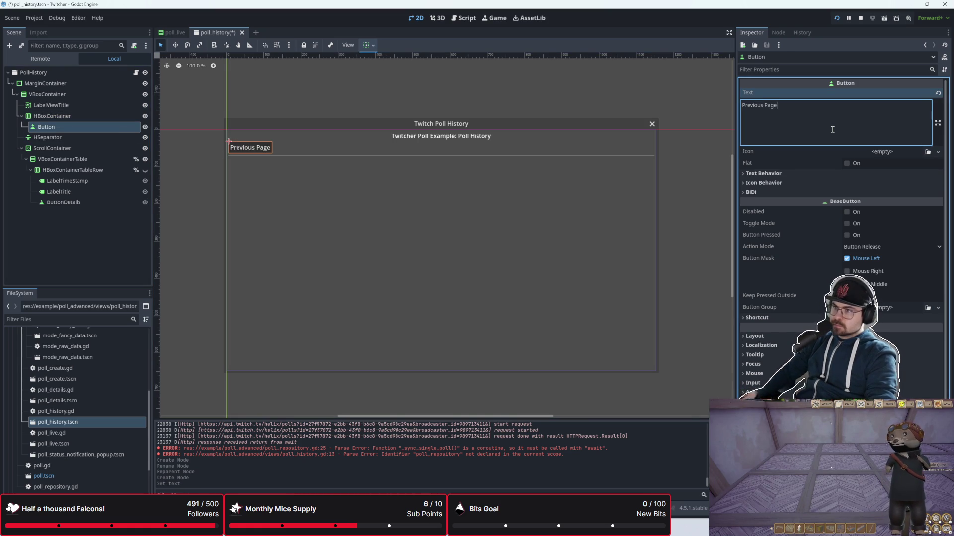
left_click(84, 117)
Add a second button to the row with the text 'Next Page'
left_click(80, 124)
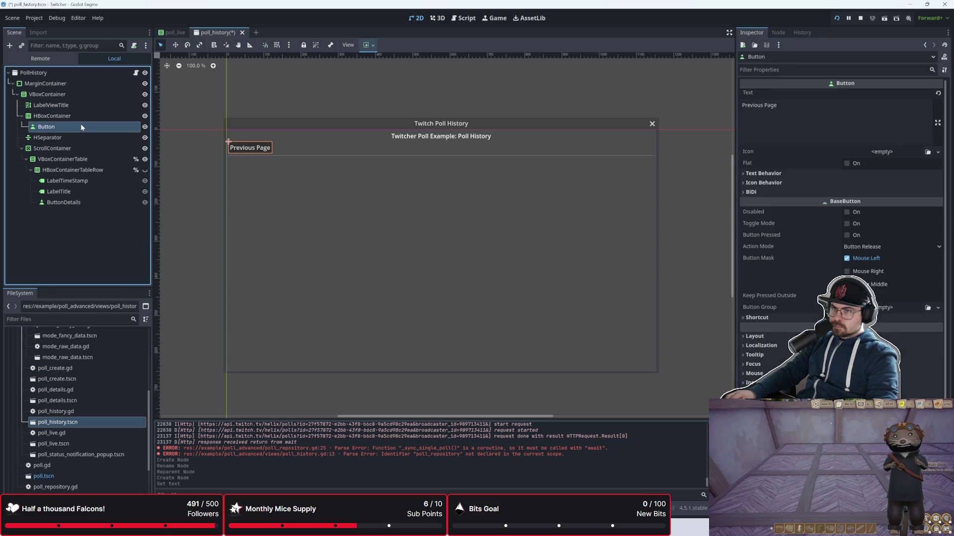
left_click(81, 119)
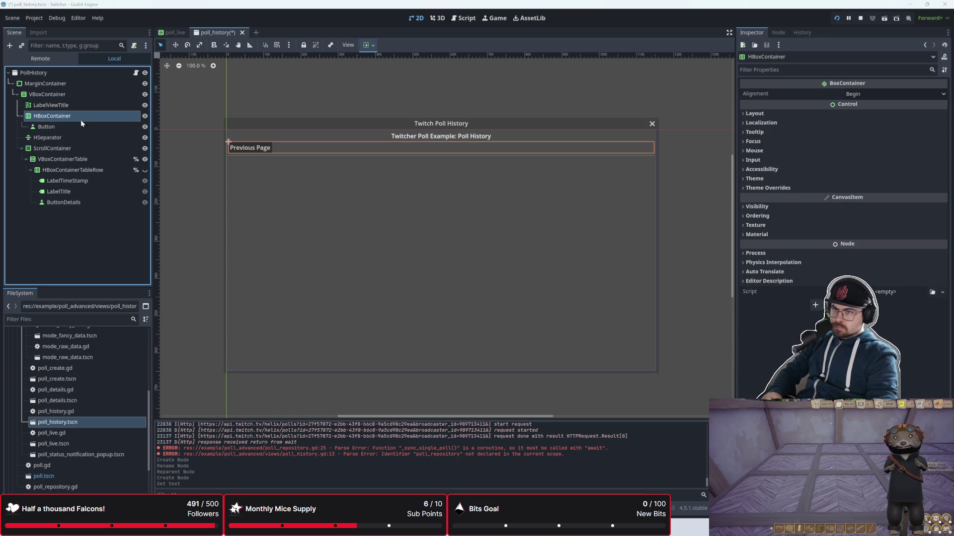
key("ctrl+v")
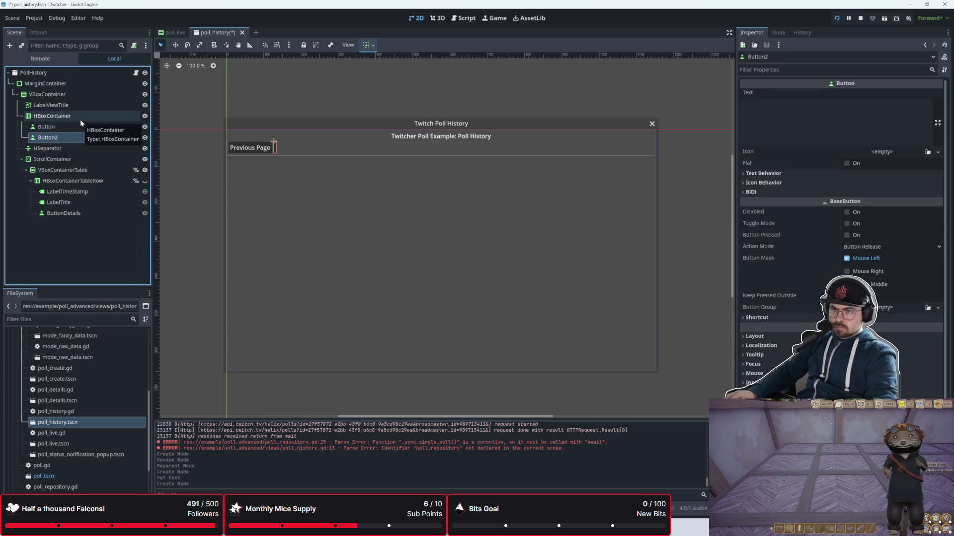
left_click(783, 124)
type("Next Page")
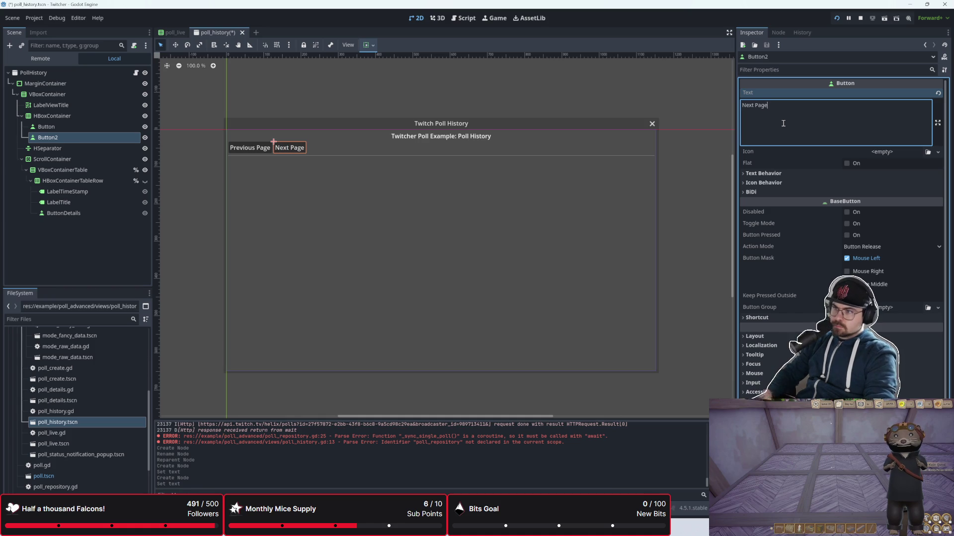
Add a Label to the button row HBoxContainer
left_click(102, 116)
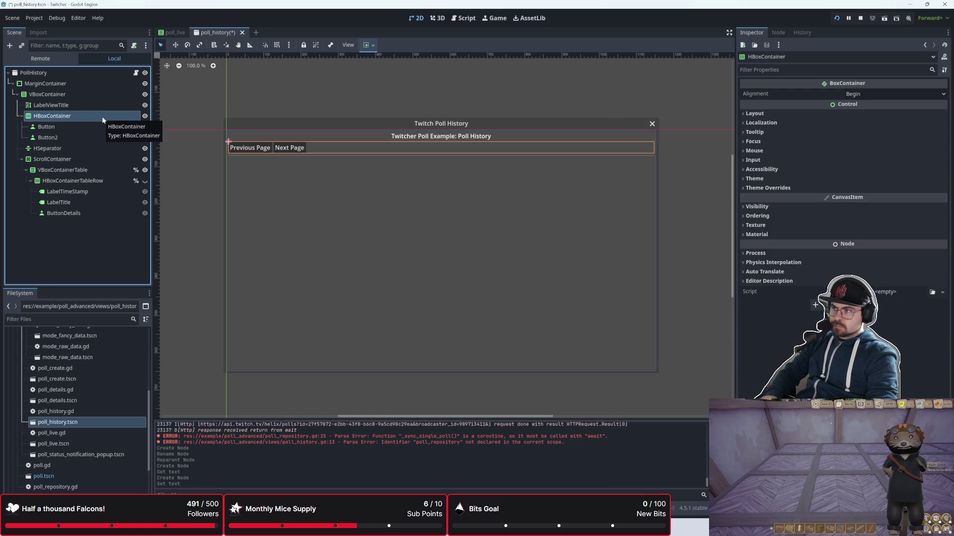
key("F2")
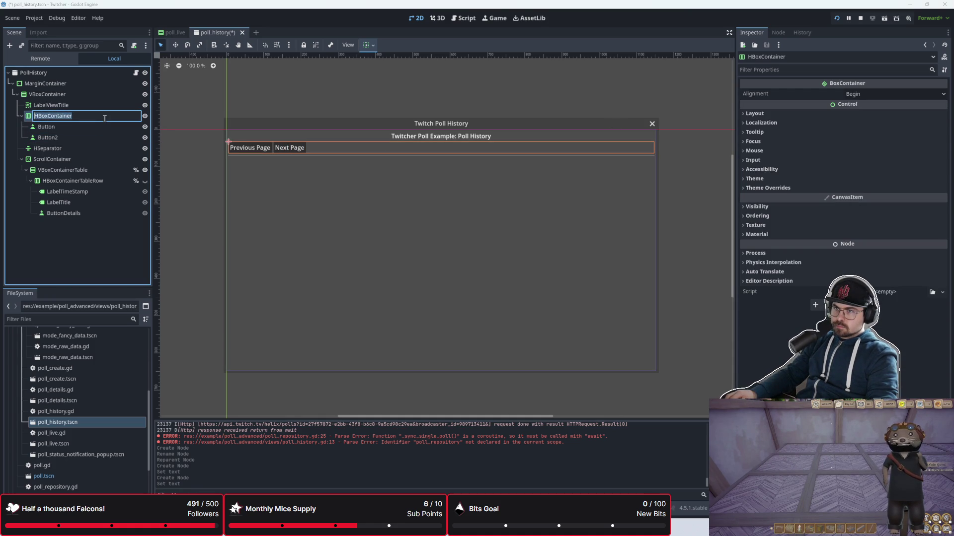
left_click(64, 127)
left_click(69, 116)
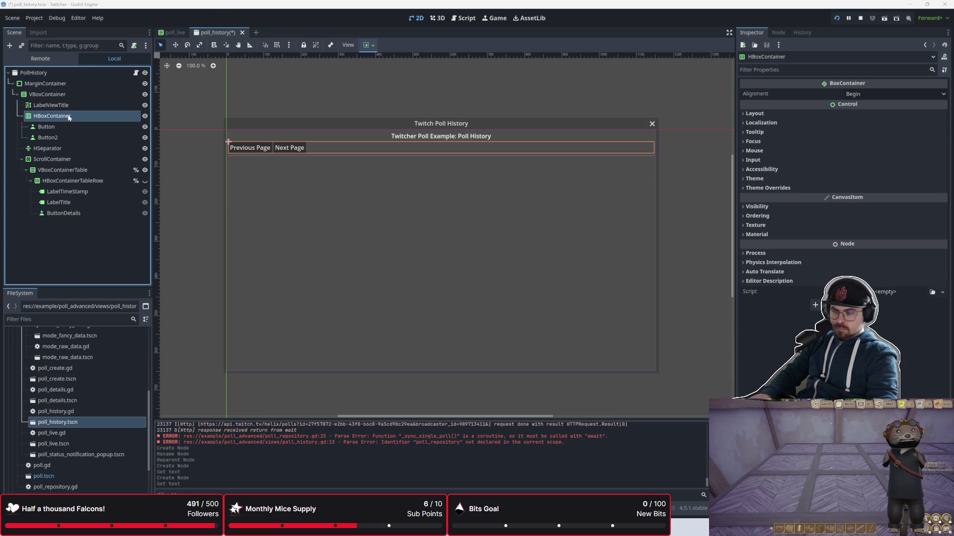
key("ctrl+v")
Move the Label between the page buttons and set its text to '< Page : 0 >'
mouse_move(64, 143)
left_mouse_down()
mouse_move(79, 145)
mouse_move(79, 134)
left_mouse_up()
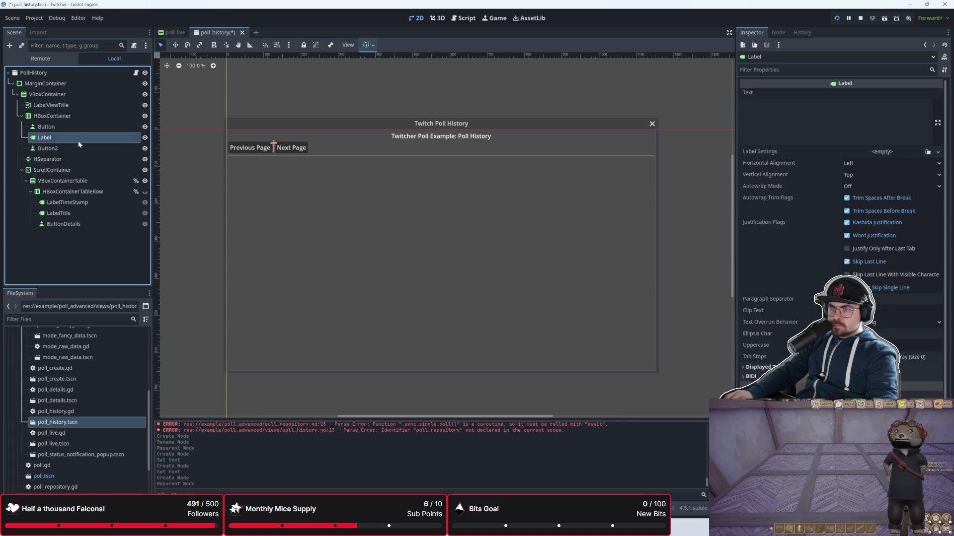
left_click(797, 122)
type("Page : 90")
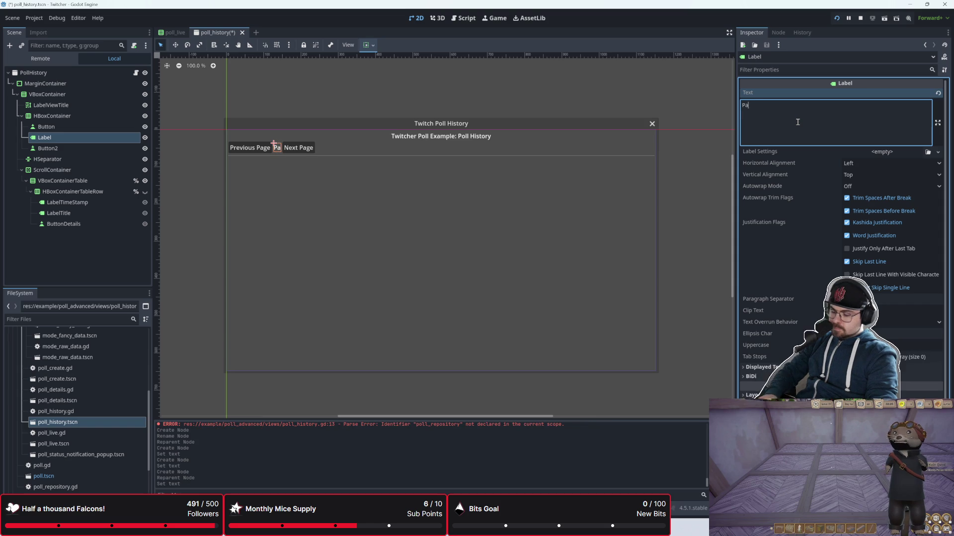
key("BackSpace")
key("BackSpace")
type("0 /")
type("<")
Change the pagination HBoxContainer's Alignment from Begin to Center
left_click(457, 207)
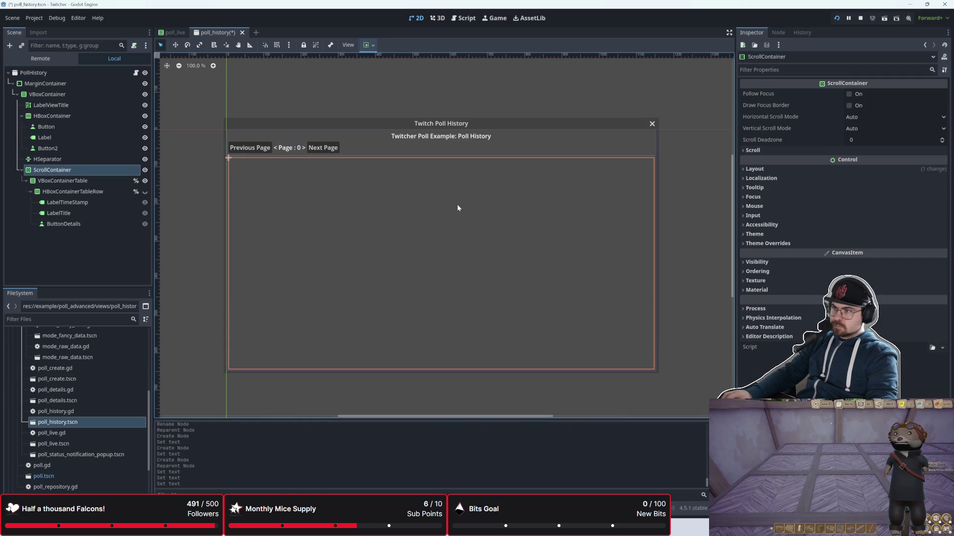
left_click(259, 146)
left_click(290, 144)
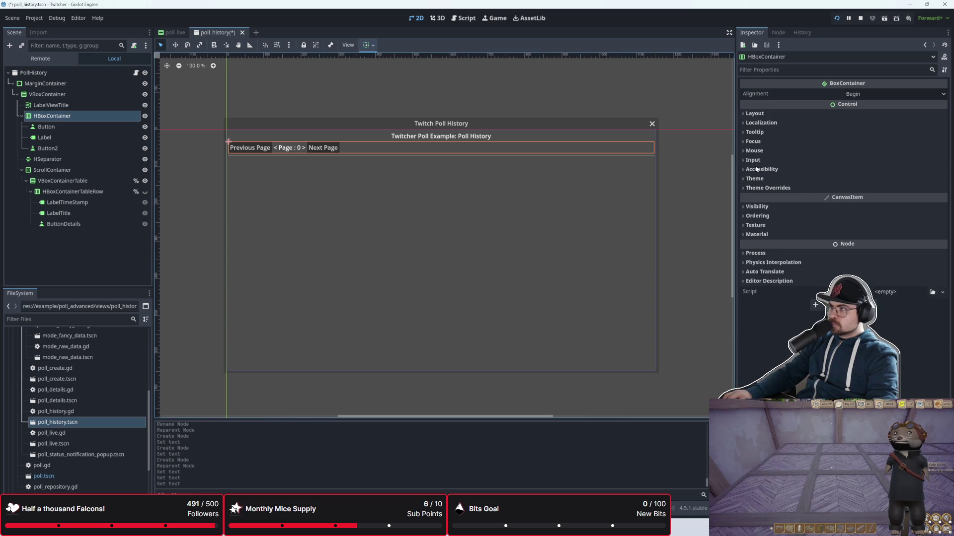
left_click(871, 94)
left_click(866, 117)
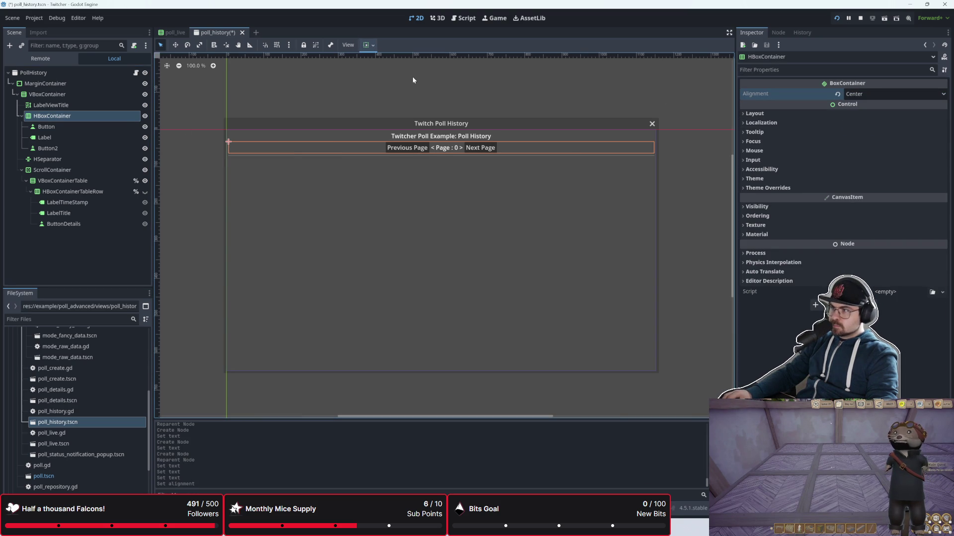
left_click(458, 105)
Save the scene and rename the Previous Page button to ButtonPagePrevious
key("ctrl+s")
double_click(96, 126)
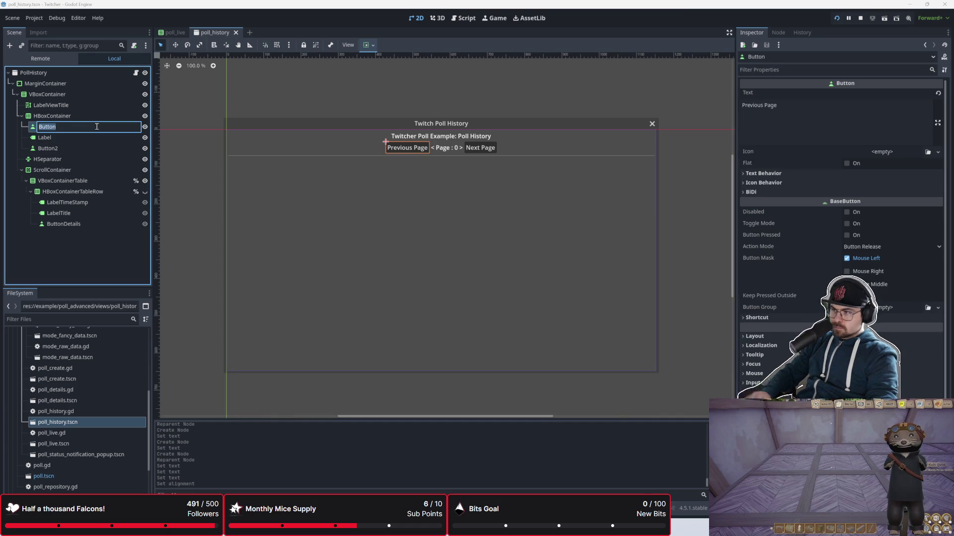
type("ButtonPrevi")
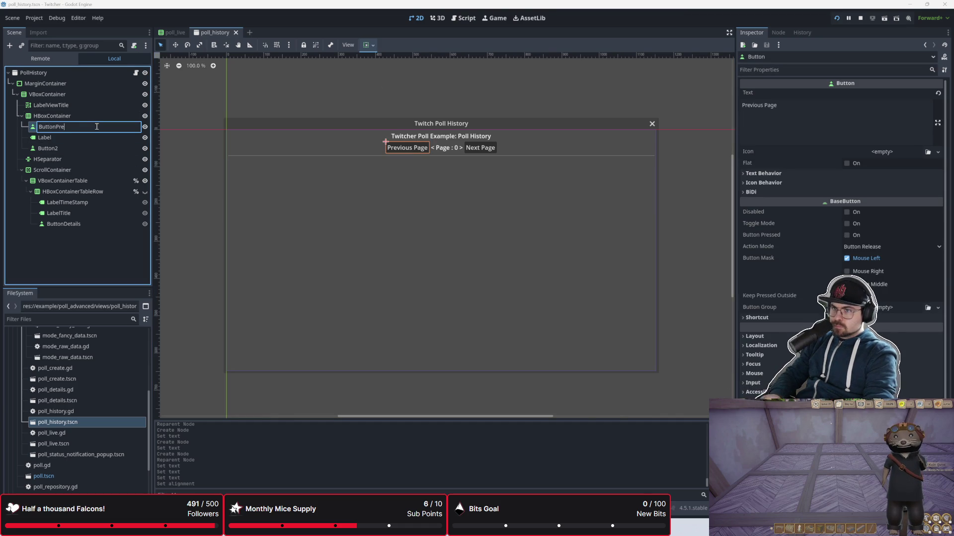
key("BackSpace")
key("BackSpace")
key("BackSpace")
type("age")
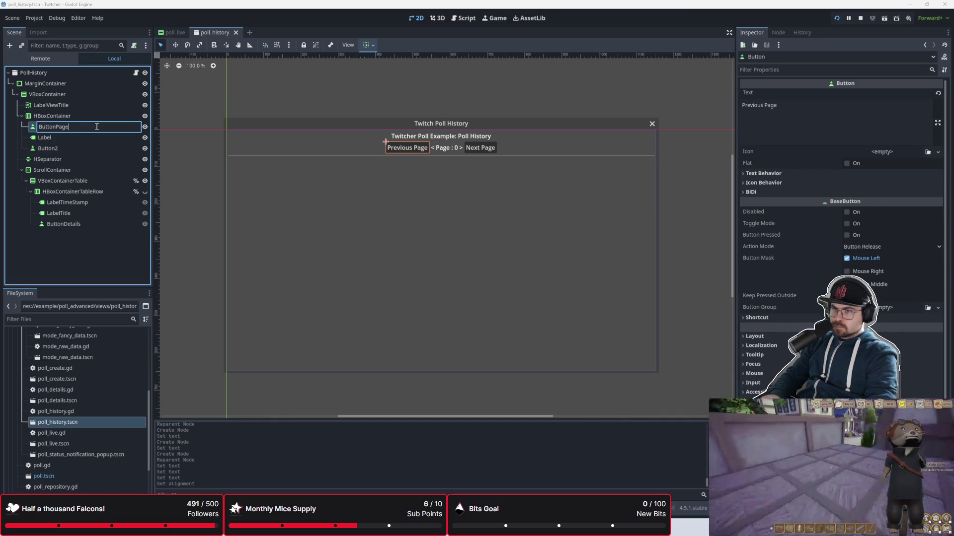
key("BackSpace")
key("BackSpace")
key("BackSpace")
type("PagePrev")
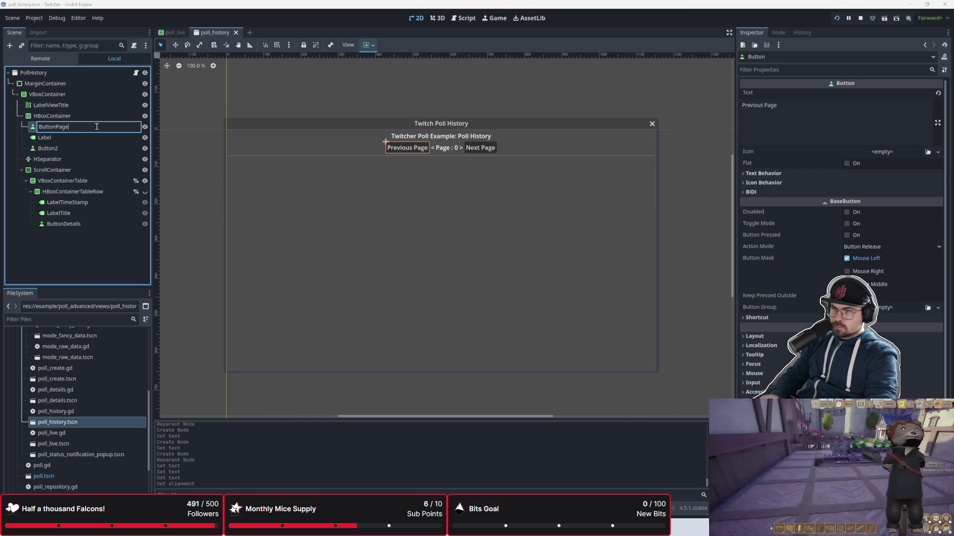
type("i")
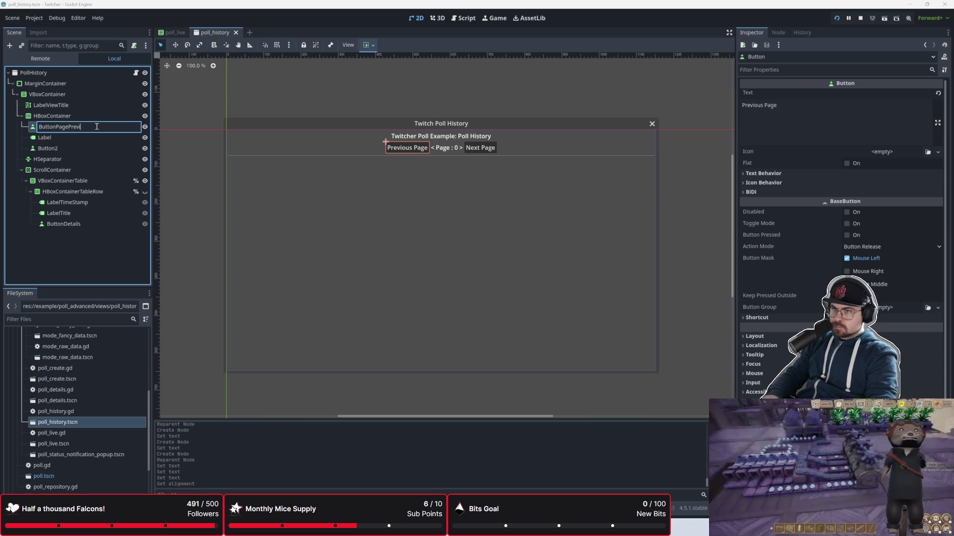
type("ous")
key("Return")
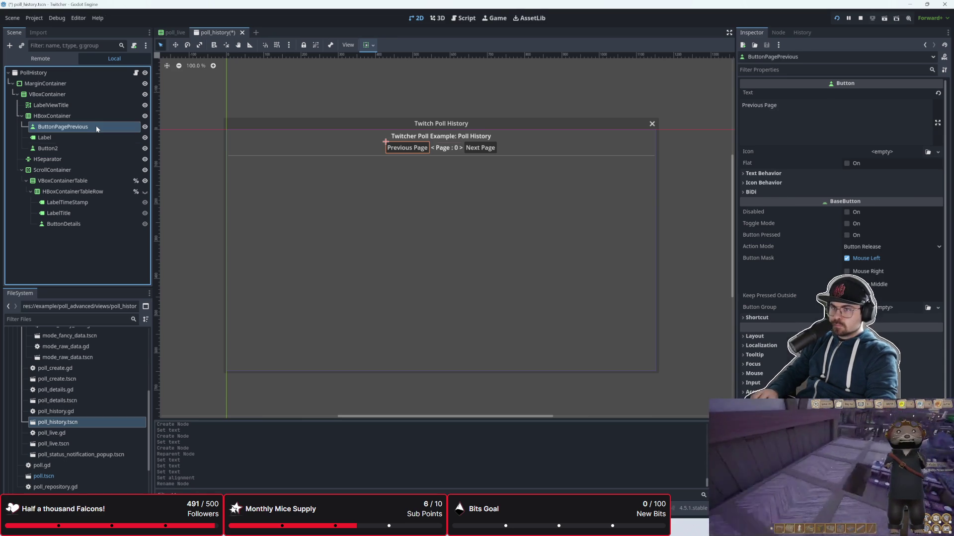
Rename the Label to LabelPageNumber and Button2 to ButtonPageNext
key("Down")
key("F2")
type("Pagge")
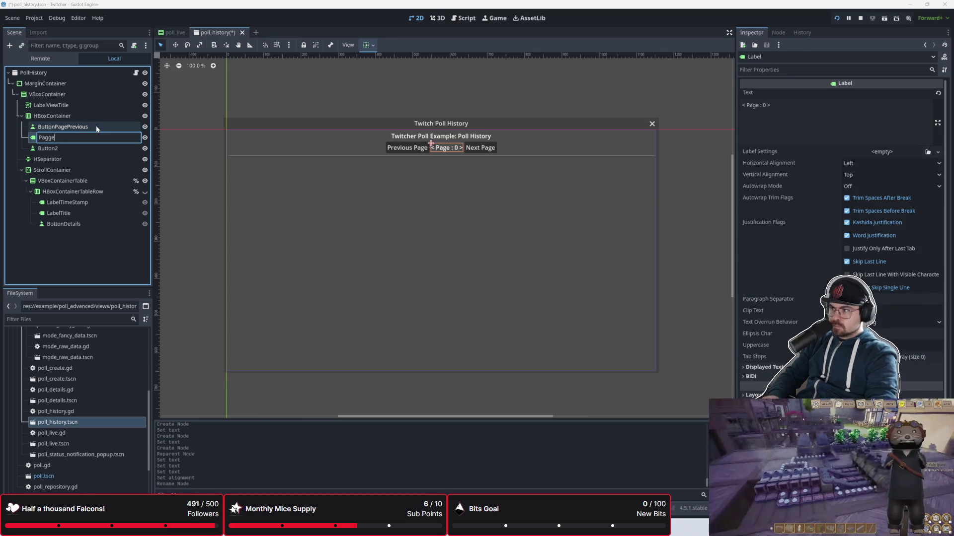
key("BackSpace")
key("BackSpace")
key("BackSpace")
type("Lab")
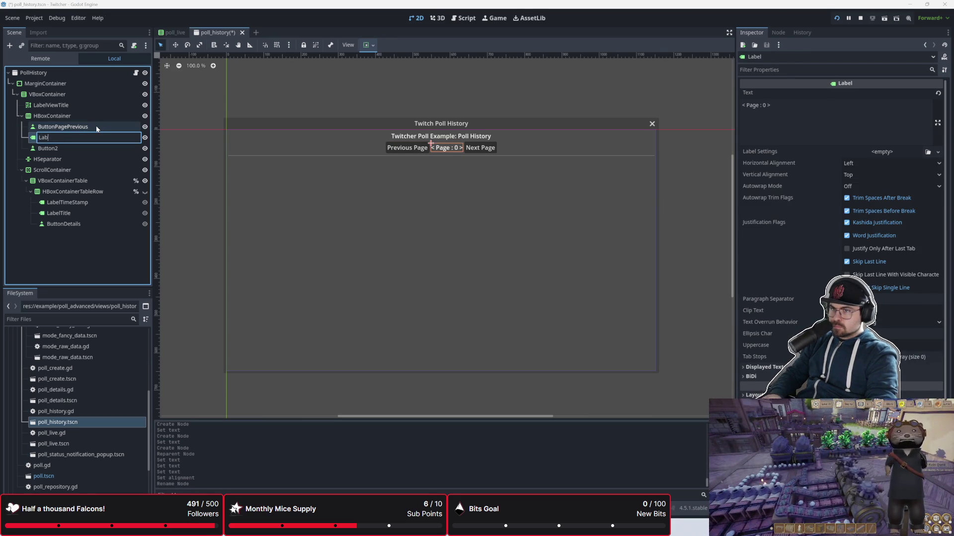
type("elPageNumber")
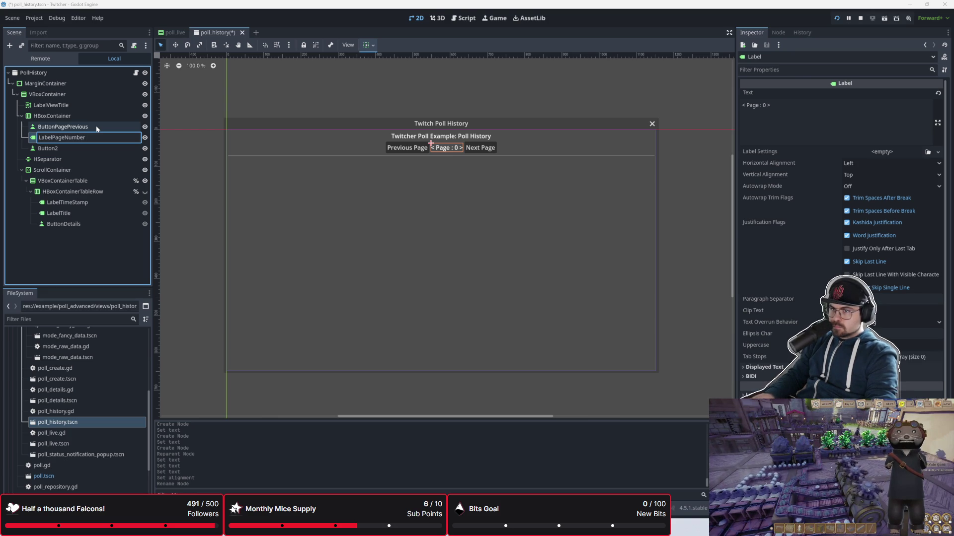
key("Return")
key("Down")
key("F2")
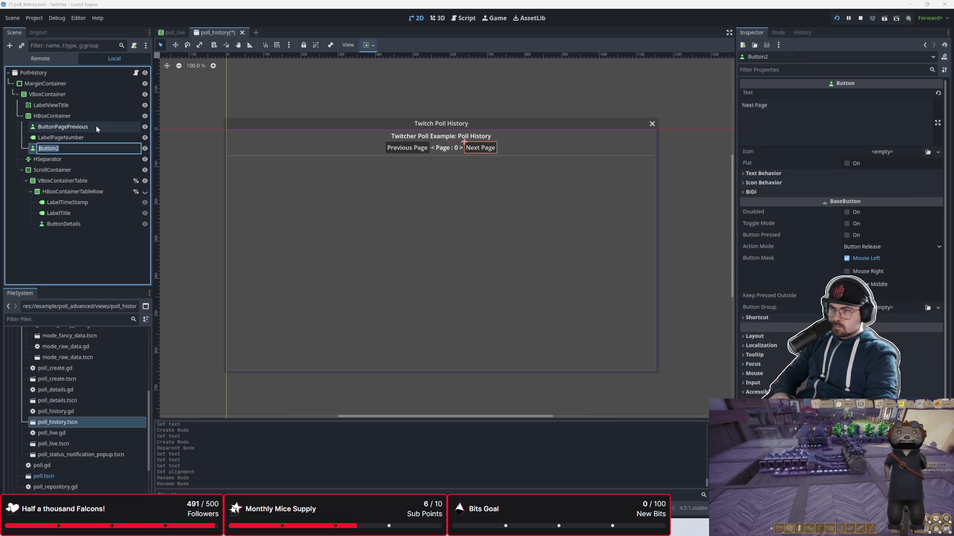
key("End")
type("PageNext")
key("Return")
Save, then give all three pagination nodes scene-unique names with Access as Unique Name
key("ctrl+s")
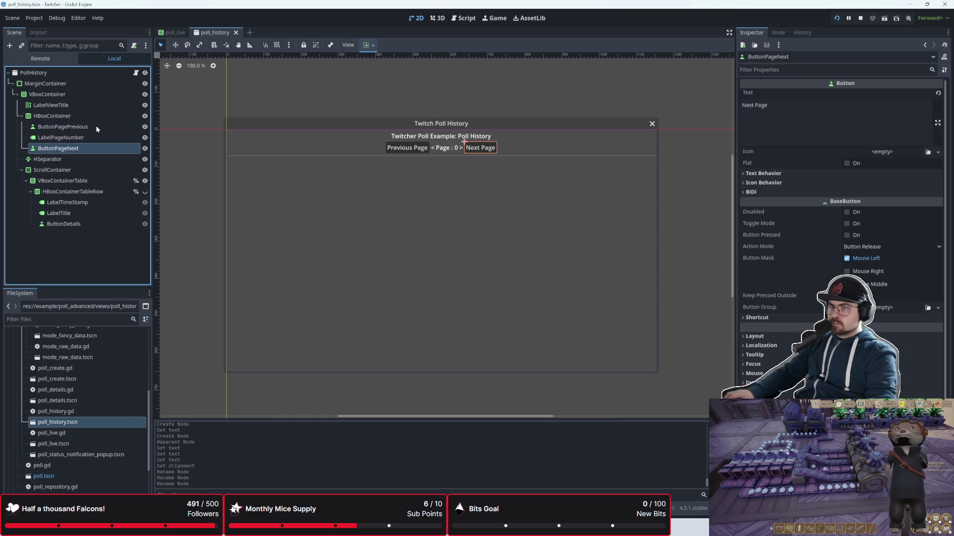
left_click(95, 129, "shift")
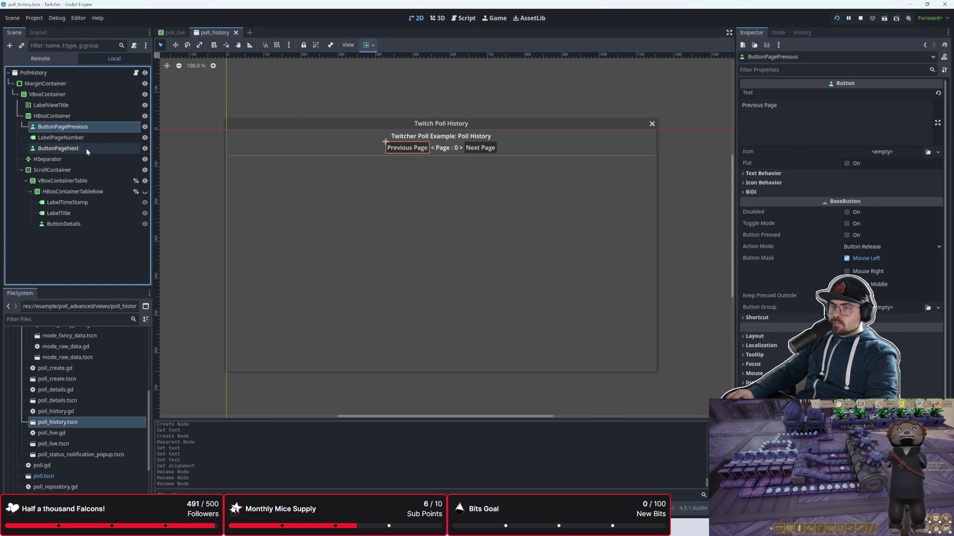
right_click(86, 148)
left_click(129, 260)
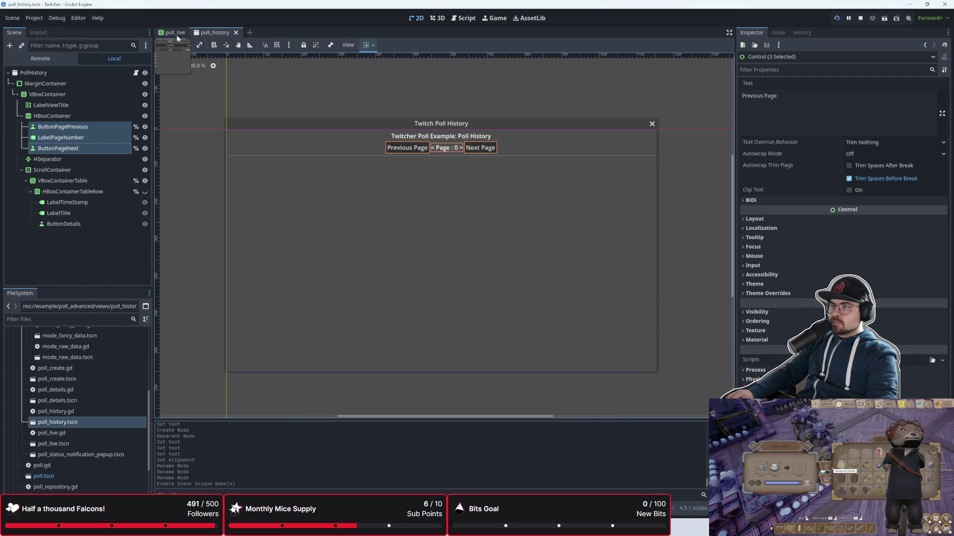
left_click(137, 73)
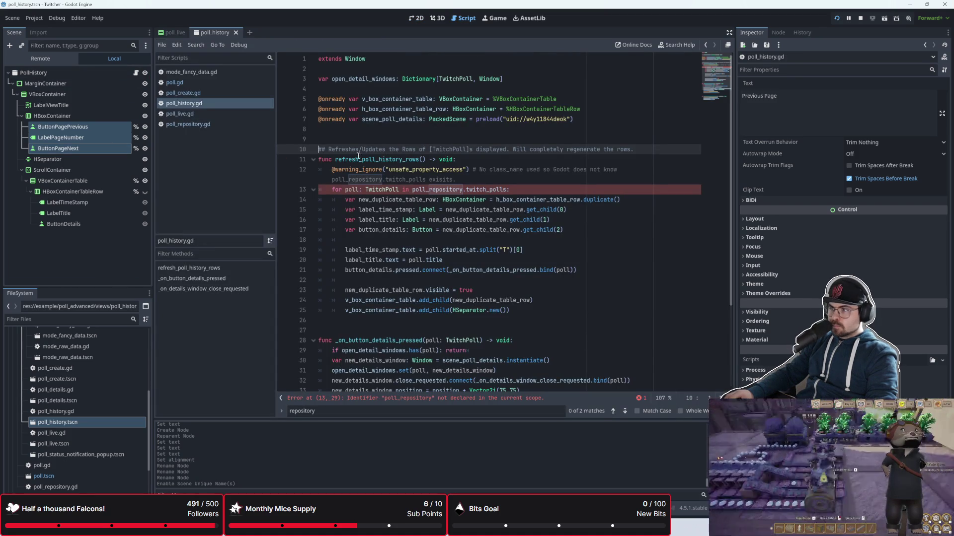
mouse_move(91, 126)
left_mouse_down()
mouse_move(213, 127)
mouse_move(351, 97)
left_mouse_up()
key("ctrl+z")
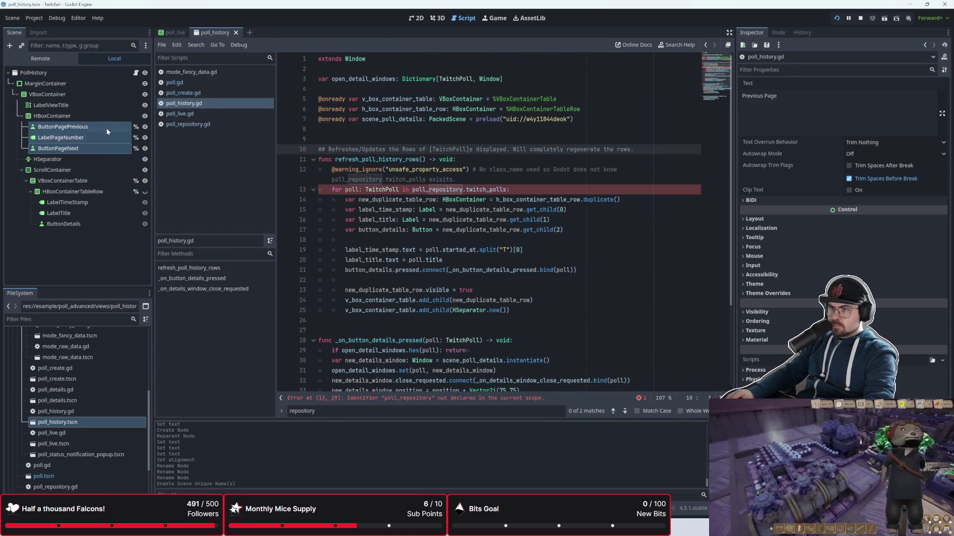
left_click(108, 125, "ctrl")
left_click_drag(99, 138, 355, 90)
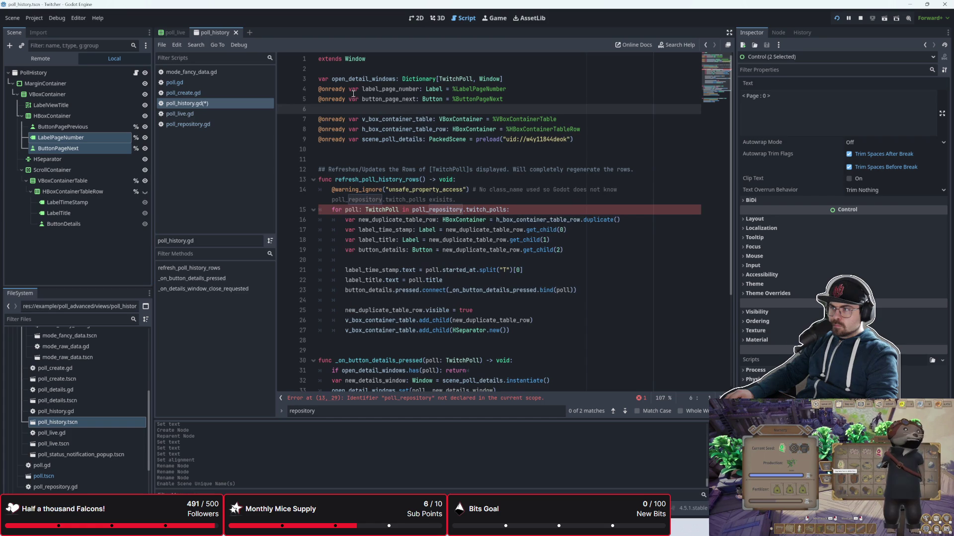
left_click(107, 138)
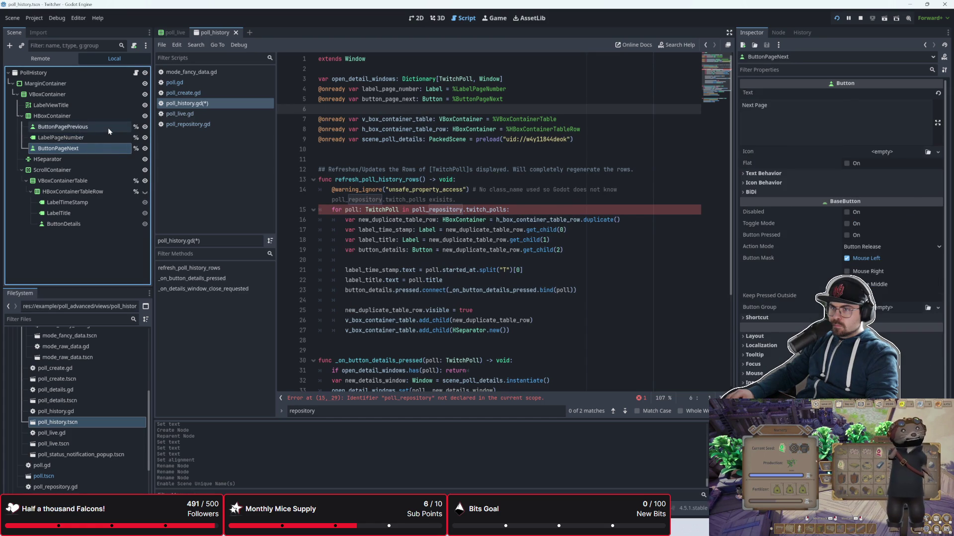
left_click(109, 127)
left_click(106, 128)
mouse_move(105, 128)
left_mouse_down()
mouse_move(348, 117)
mouse_move(375, 134)
left_mouse_up()
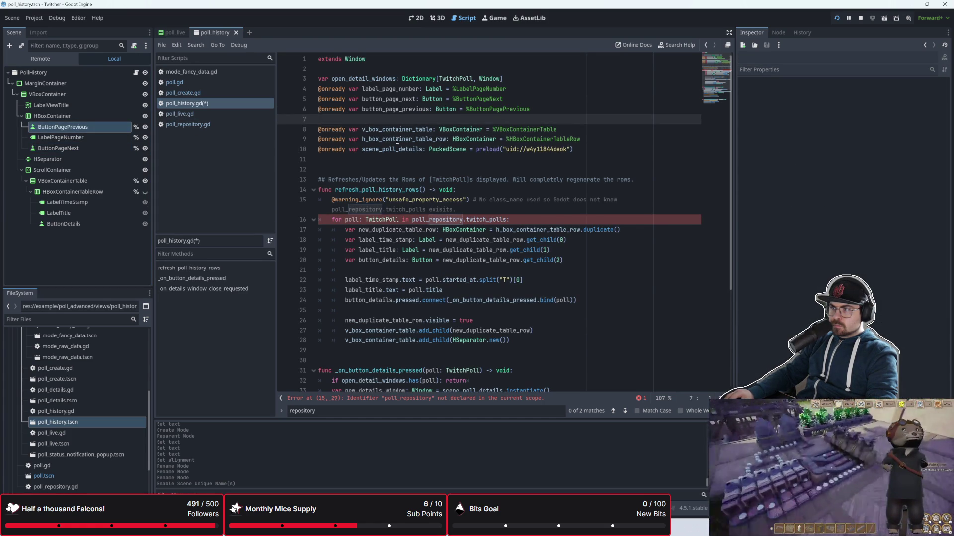
Move the button_page_previous declaration above the label and next-button variables
key("ctrl+z")
key("Up")
key("Up")
key("Up")
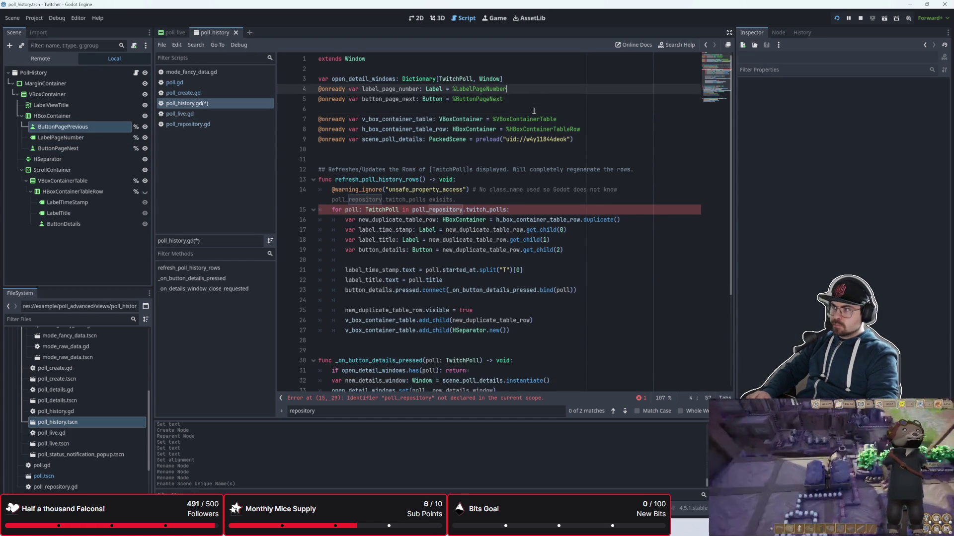
key("End")
key("Return")
key("Down")
key("ctrl+v")
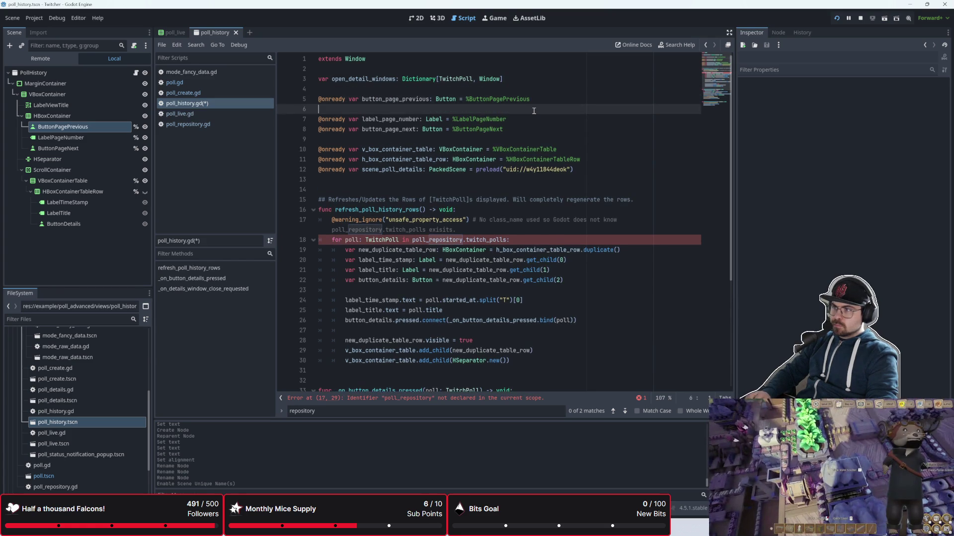
key("Down")
key("Down")
key("Down")
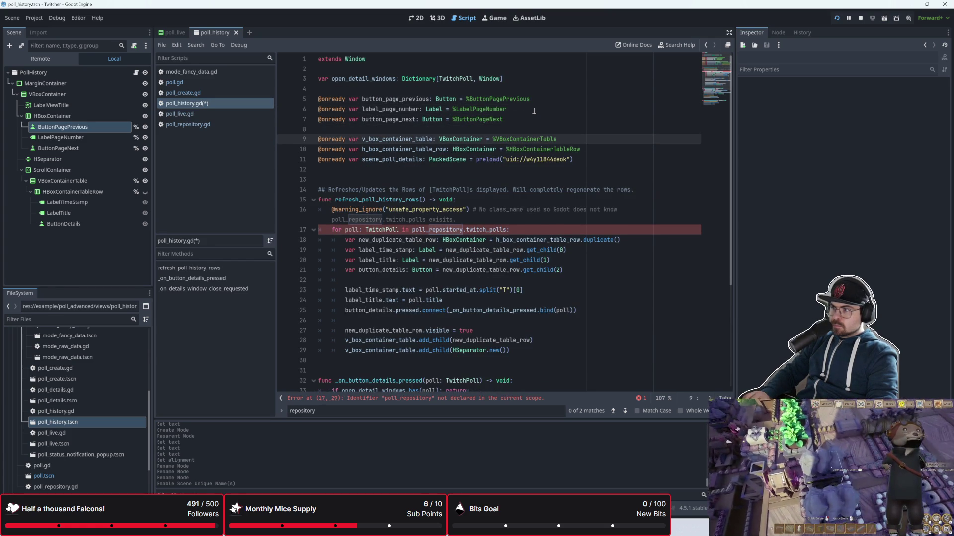
key("Down")
key("Down")
key("Up")
key("Up")
key("Up")
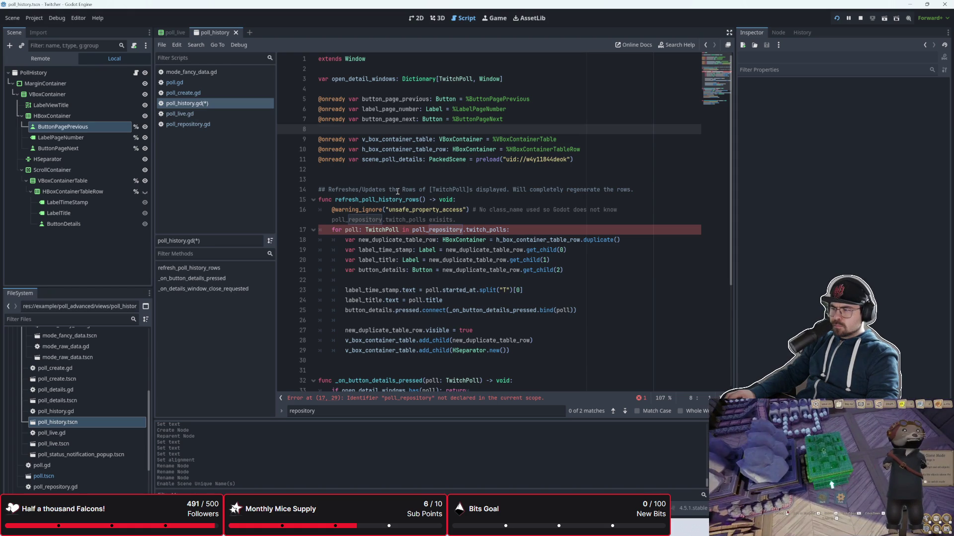
Insert a blank line on line 4 above the button variable declarations
left_click(417, 20)
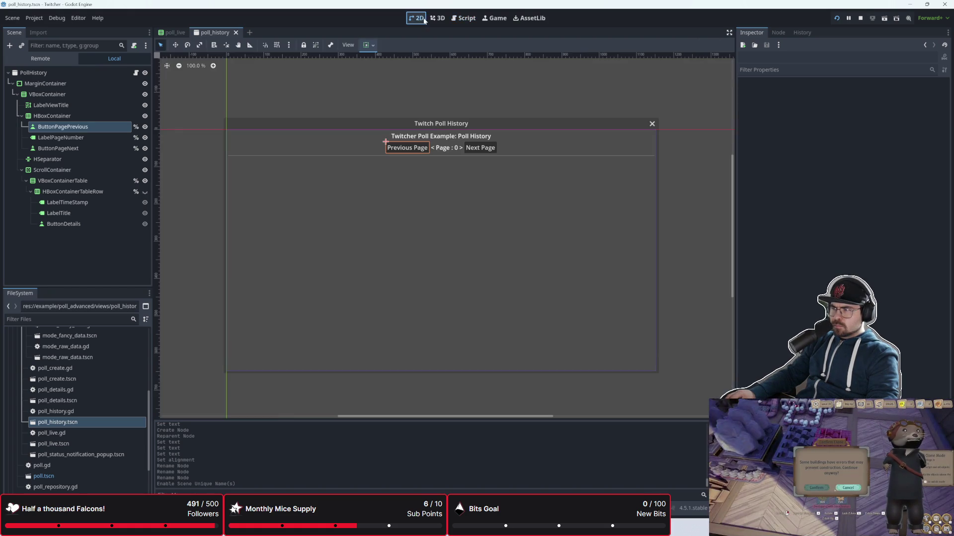
left_click(457, 20)
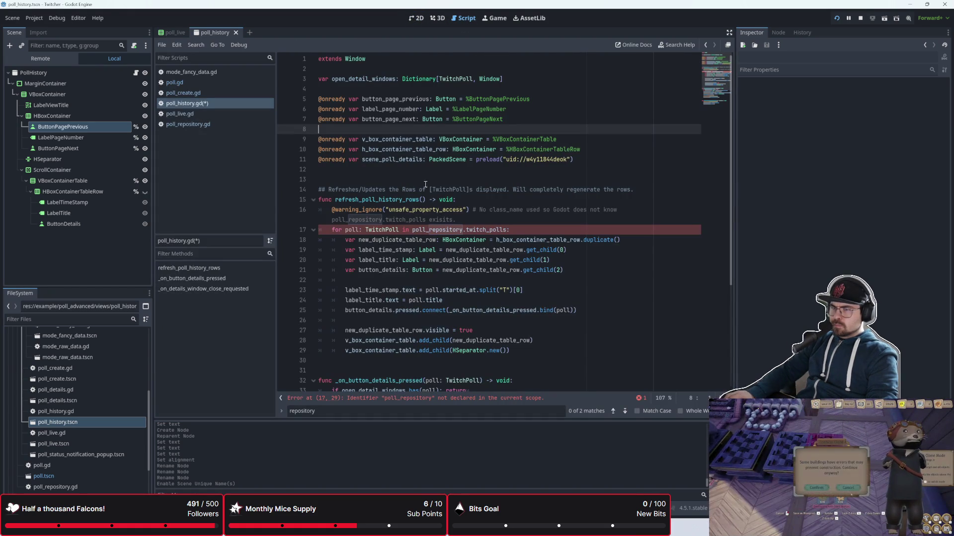
left_click(383, 138)
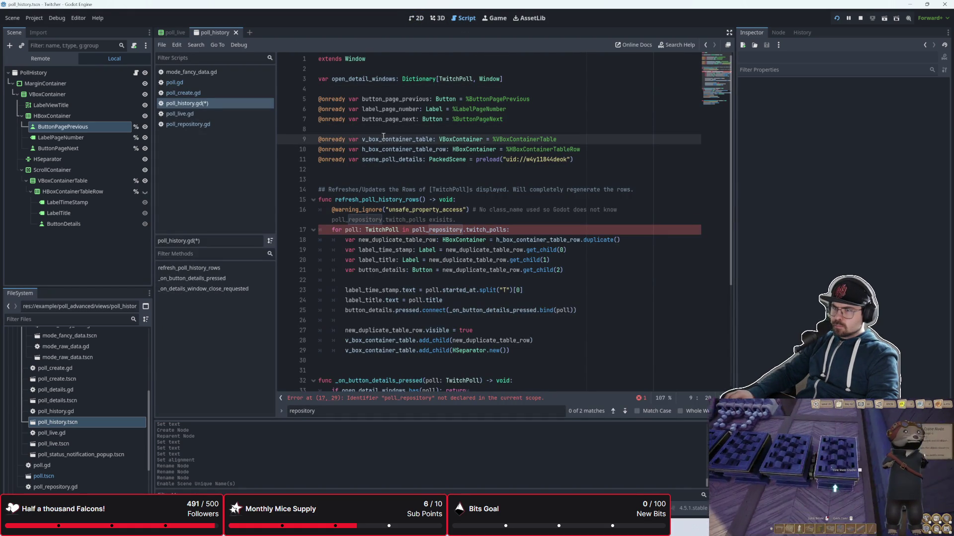
left_click(391, 98)
left_click(386, 132)
left_click(391, 98)
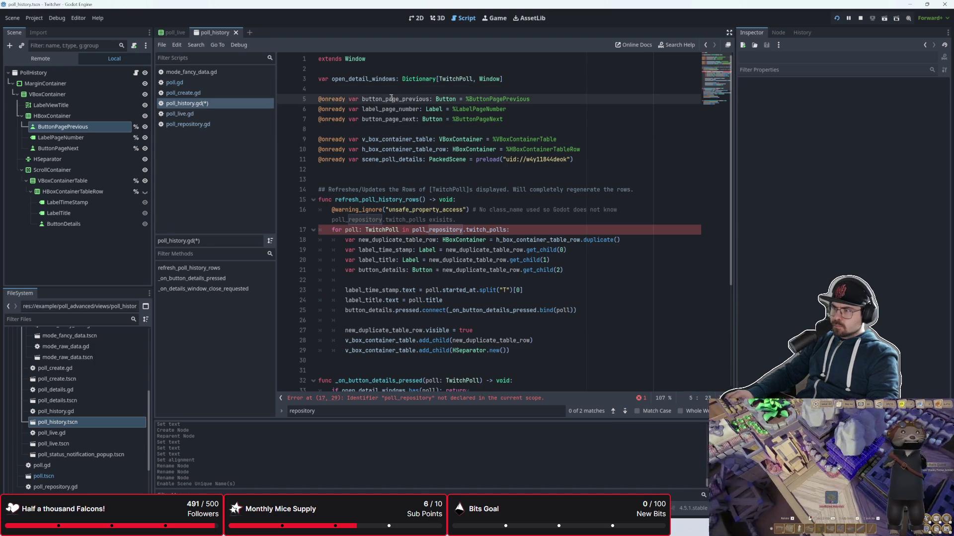
left_click(526, 109)
left_click(486, 91)
key("Return")
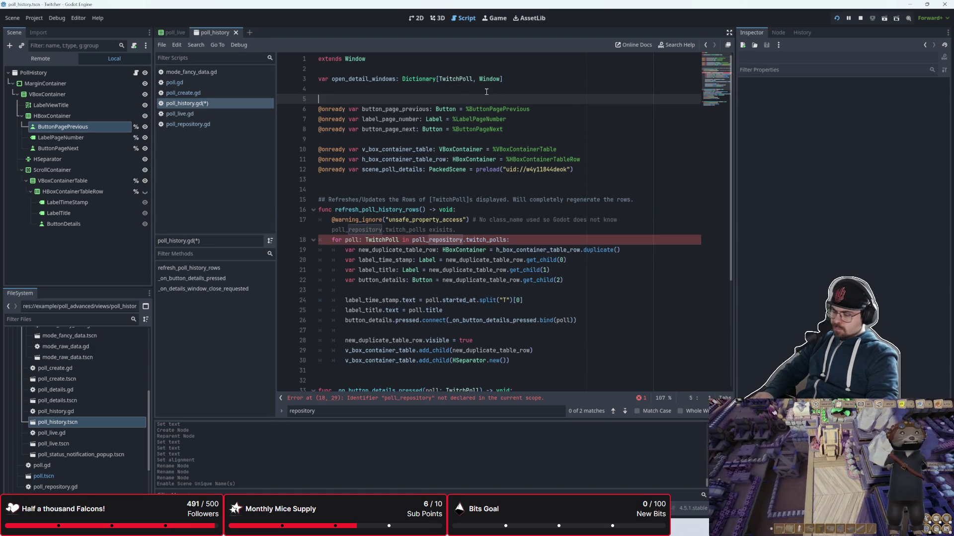
Adjust the blank lines so two empty lines follow extends Window
key("Up")
key("Delete")
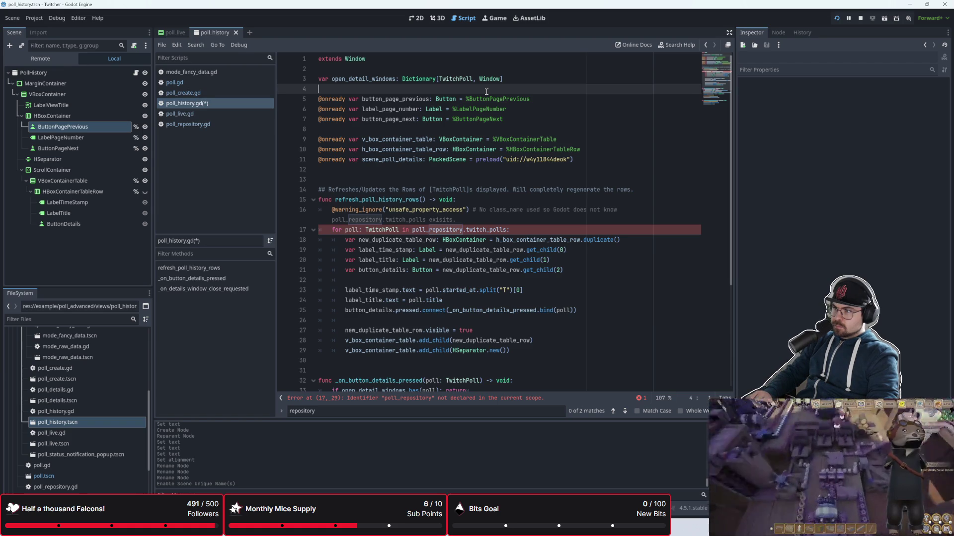
key("Up")
key("Up")
key("Return")
type("#")
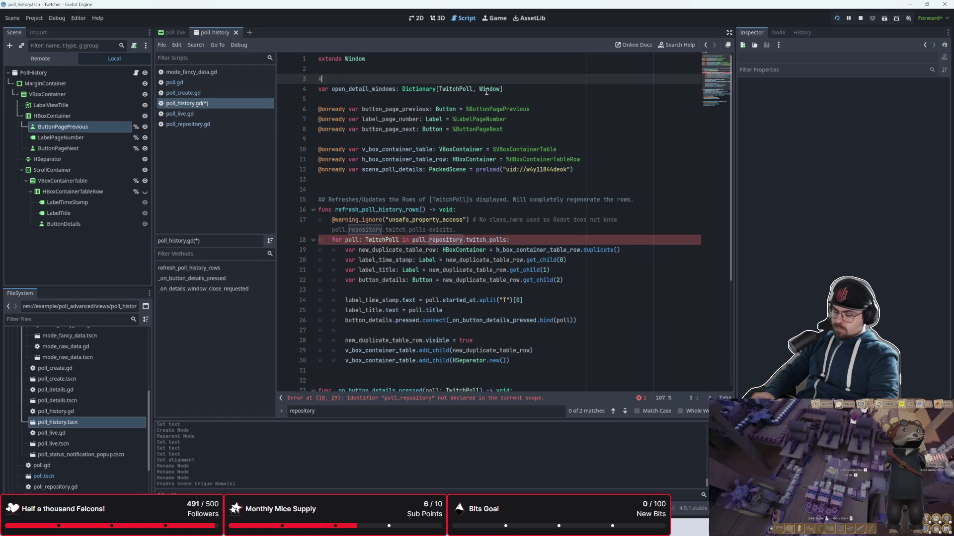
type(" Backing")
key("BackSpace")
key("BackSpace")
key("BackSpace")
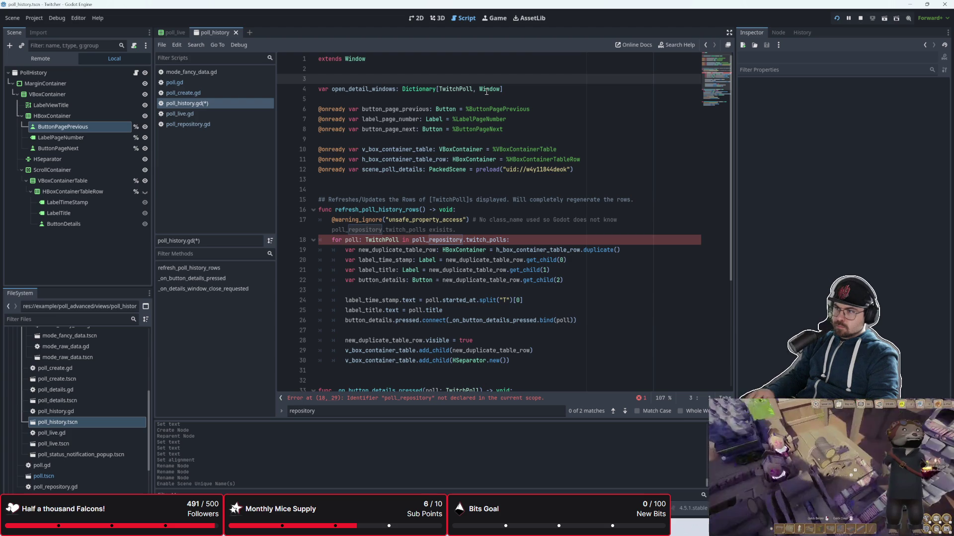
Start a 'Button Page Previous' comment on empty line 5
key("Down")
key("Down")
type("# B")
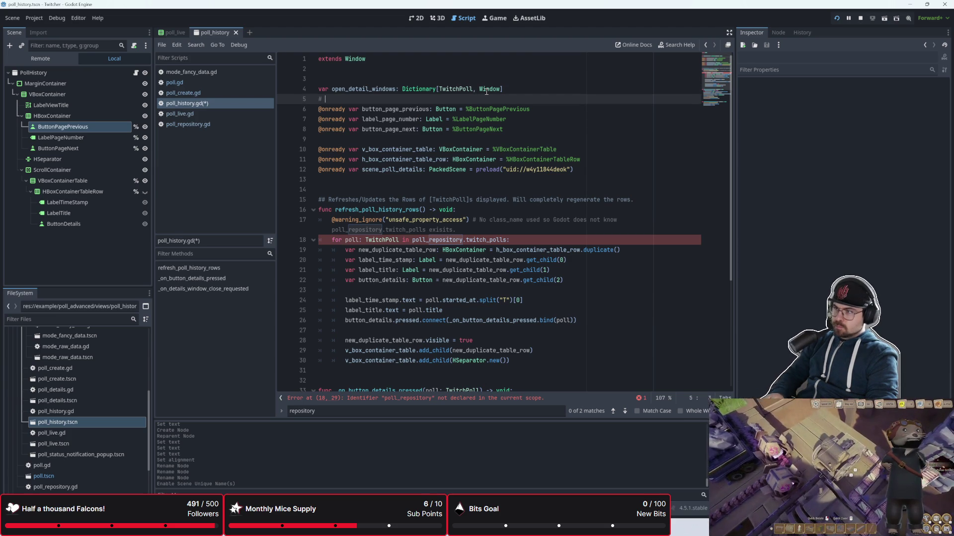
type("utto")
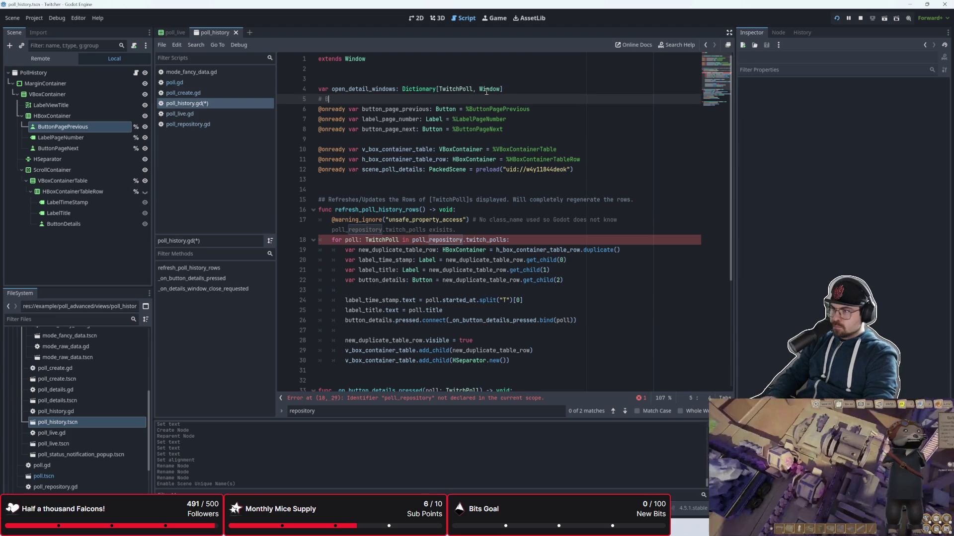
type("n_P")
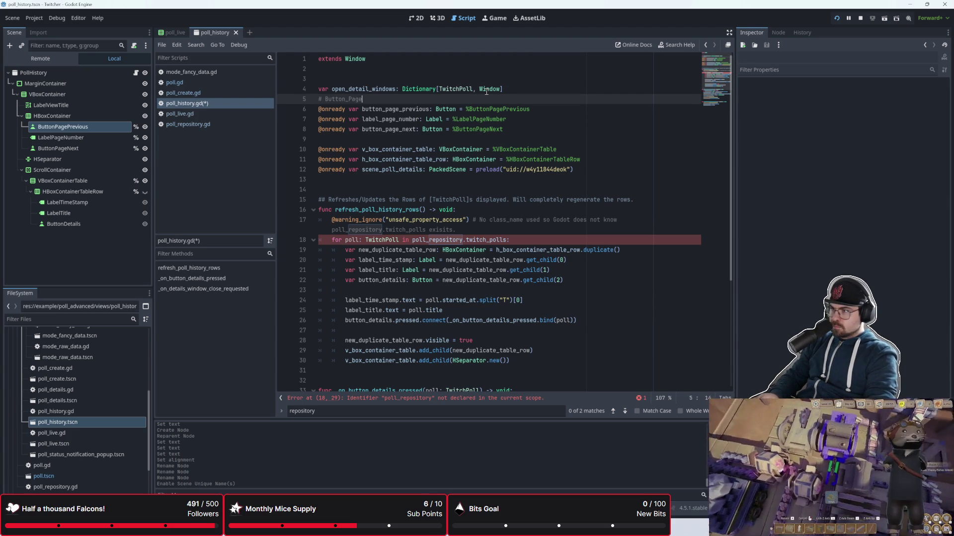
key("BackSpace")
type("page_prev")
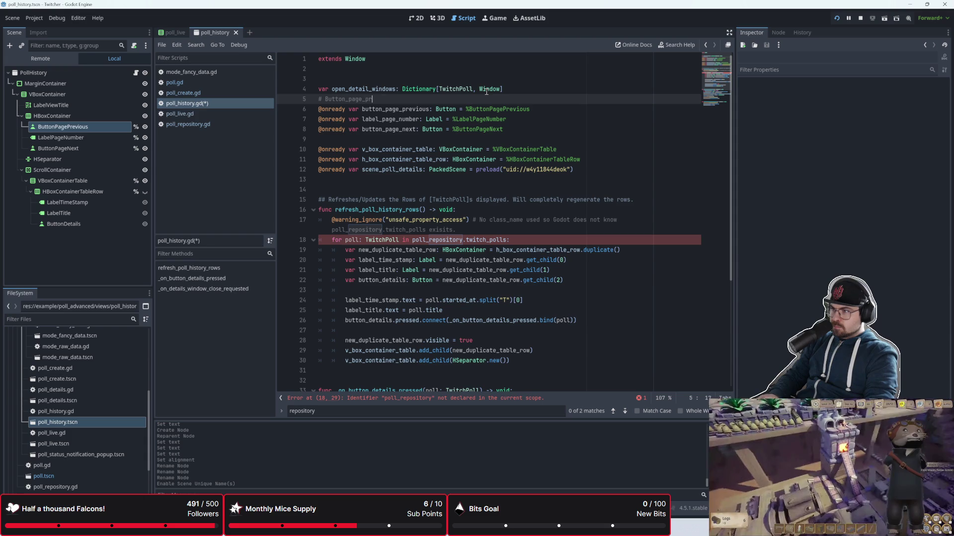
type("ious")
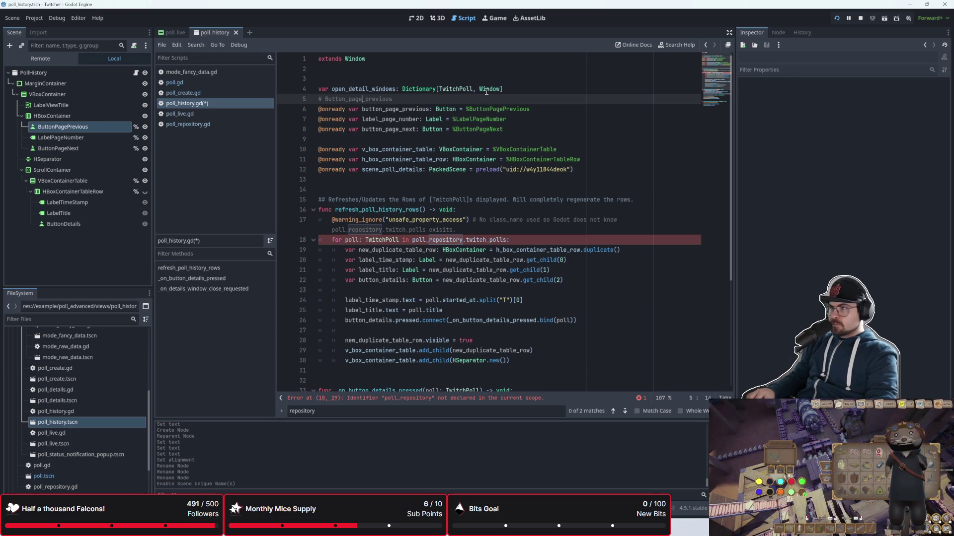
key("Delete")
key("BackSpace")
type("P")
key("Delete")
key("Delete")
type("P")
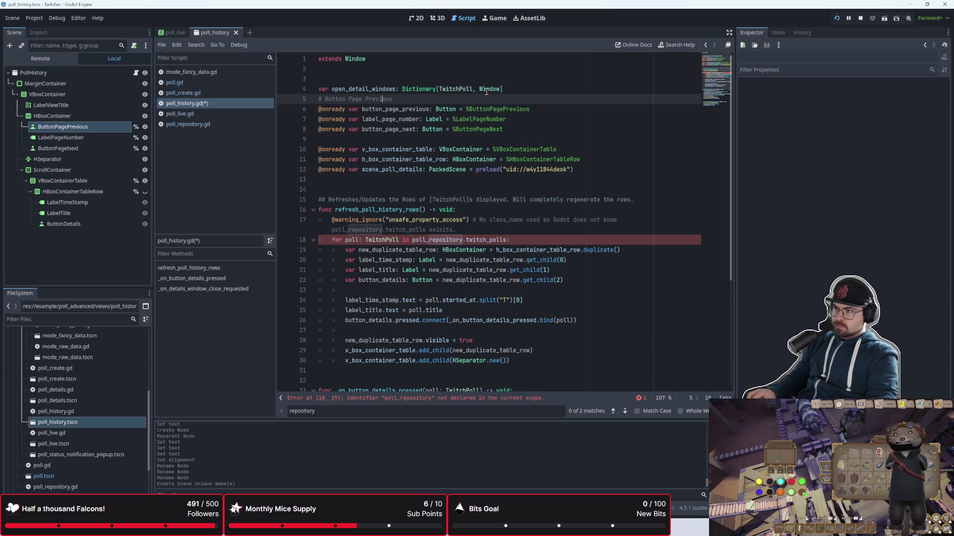
Rewrite and finally erase the comment, leaving line 5 empty
key("BackSpace")
key("BackSpace")
key("BackSpace")
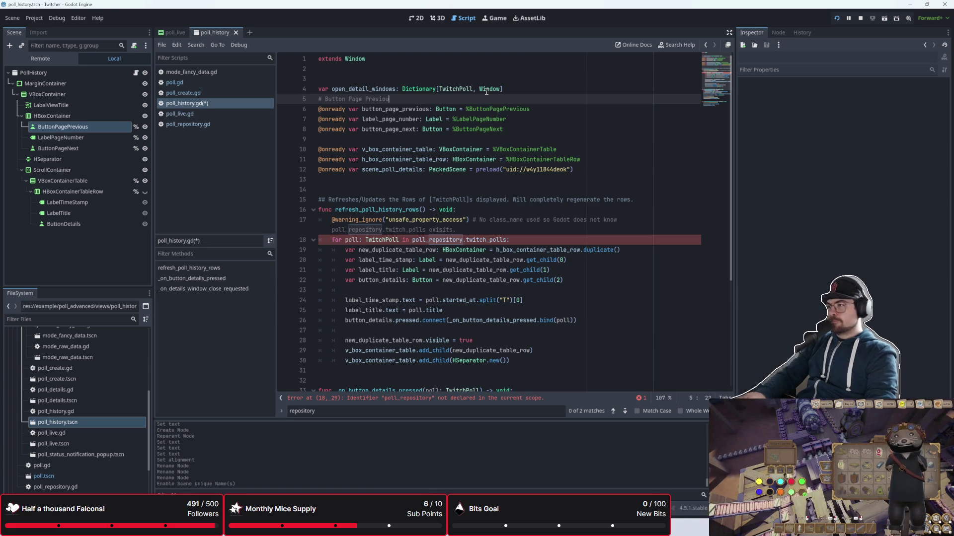
type("tton")
key("BackSpace")
key("BackSpace")
key("BackSpace")
key("BackSpace")
key("BackSpace")
key("BackSpace")
type("Button")
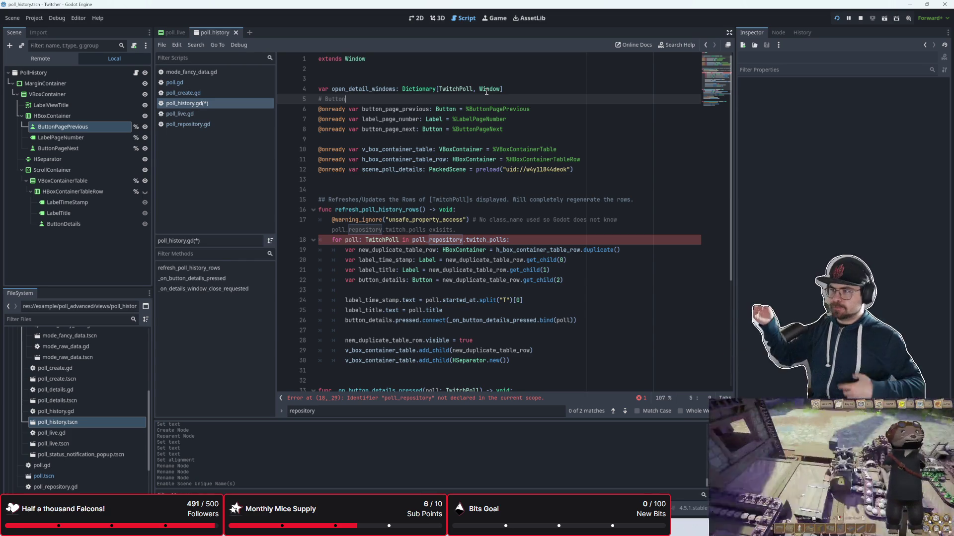
key("BackSpace")
key("BackSpace")
key("BackSpace")
type("Bt")
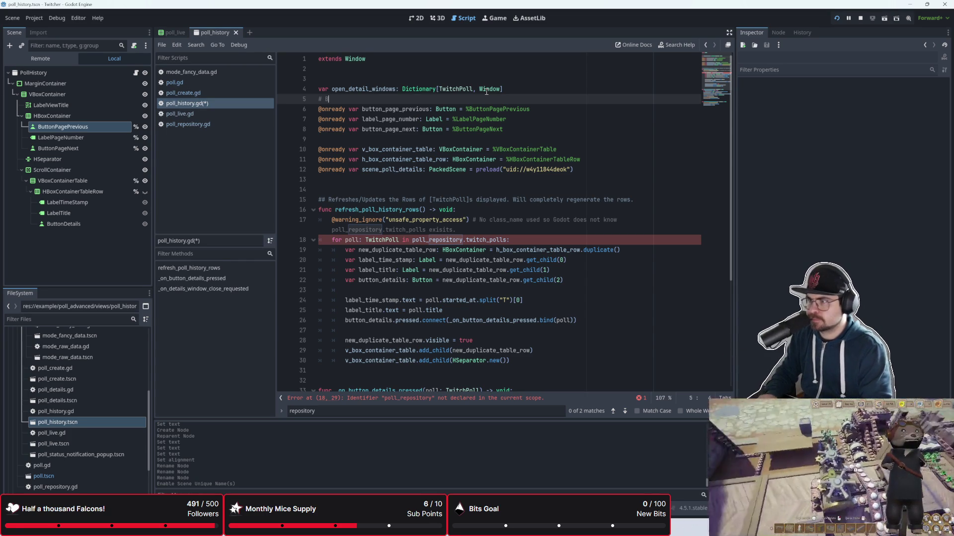
key("BackSpace")
type("utton")
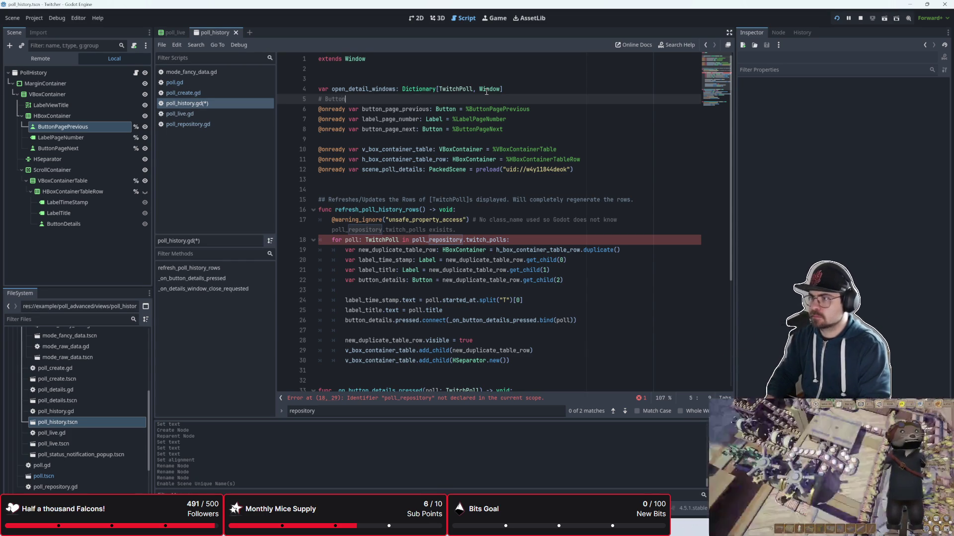
key("BackSpace")
key("BackSpace")
key("BackSpace")
key("BackSpace")
key("BackSpace")
key("BackSpace")
type("Button")
key("BackSpace")
key("BackSpace")
key("BackSpace")
key("BackSpace")
key("BackSpace")
type("utton")
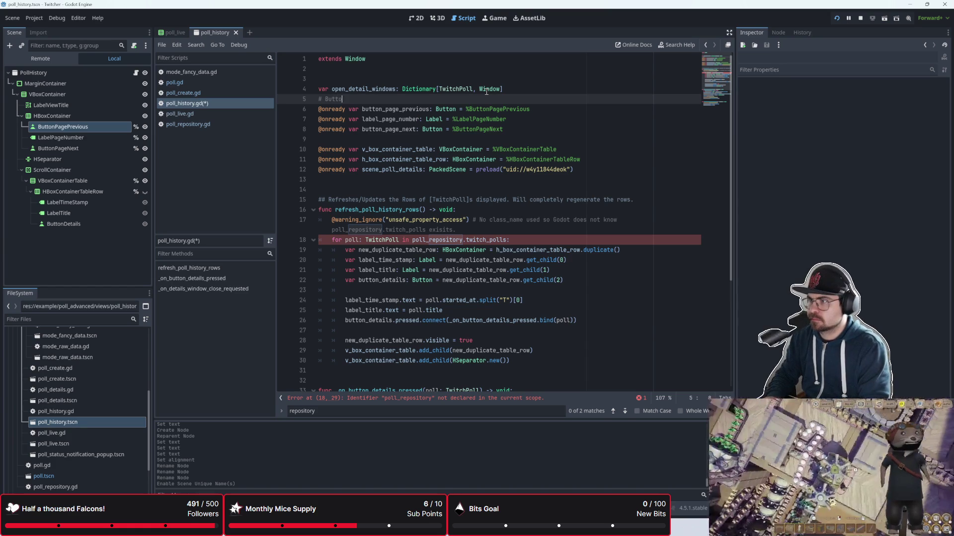
key("BackSpace")
key("BackSpace")
key("BackSpace")
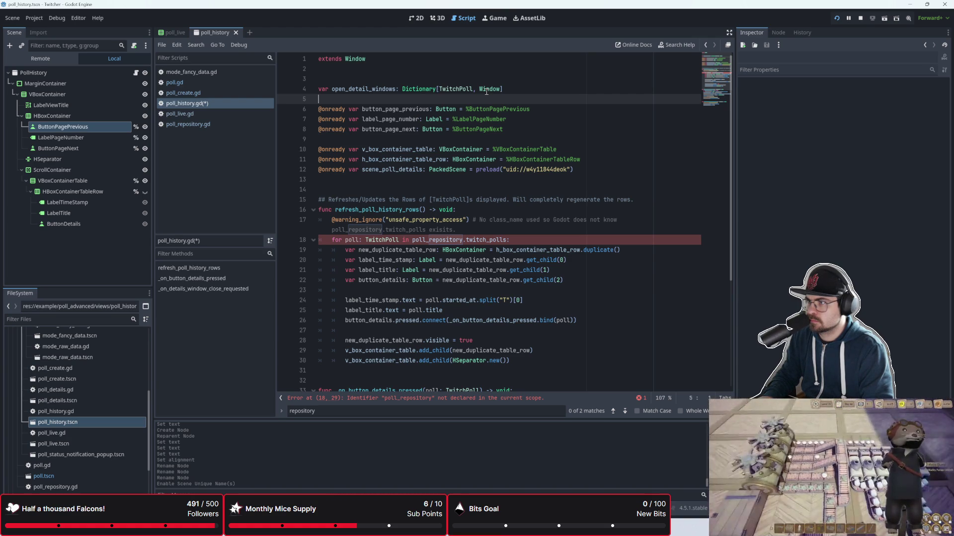
key("BackSpace")
key("BackSpace")
key("BackSpace")
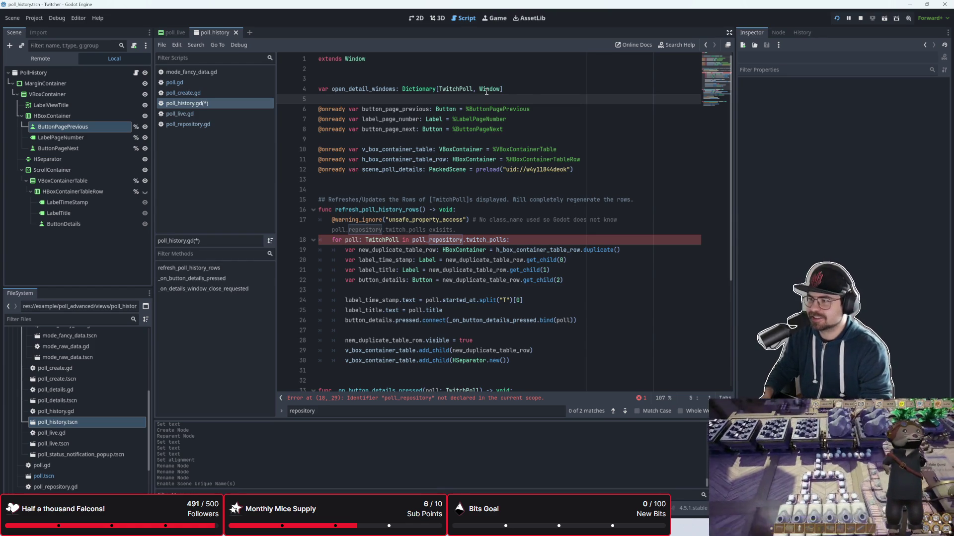
key("Delete")
key("Down")
key("Down")
key("Down")
key("Delete")
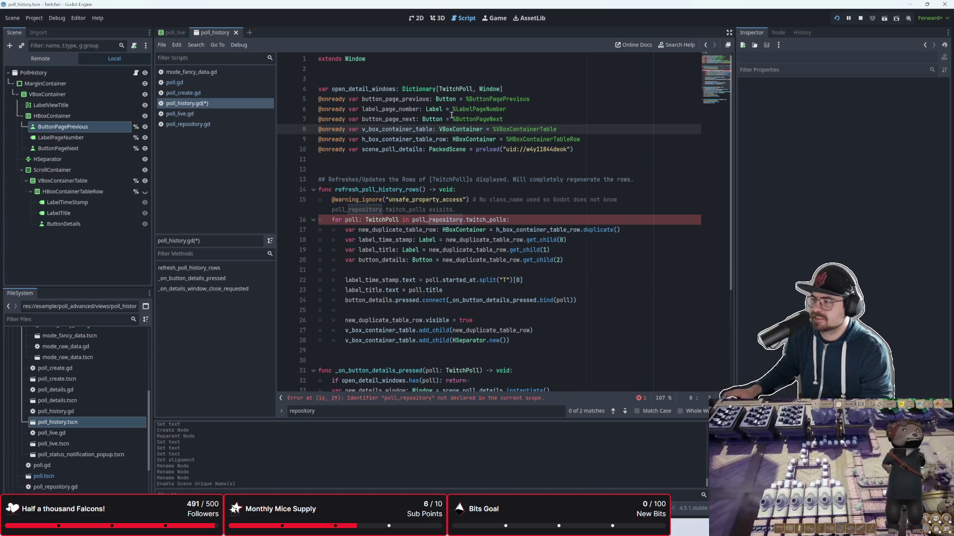
left_click(417, 171)
key("ctrl+s")
scroll(415, 201, "down", 3)
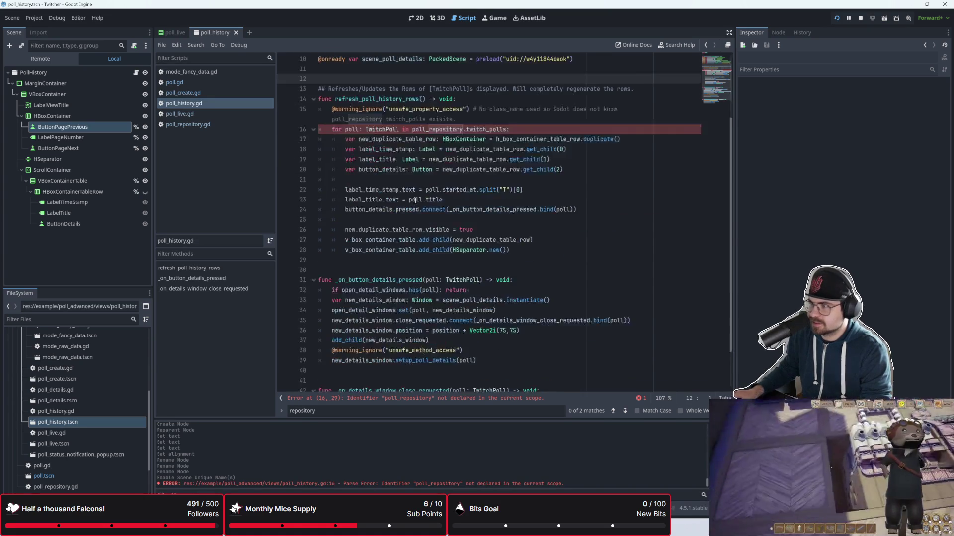
scroll(416, 201, "up", 3)
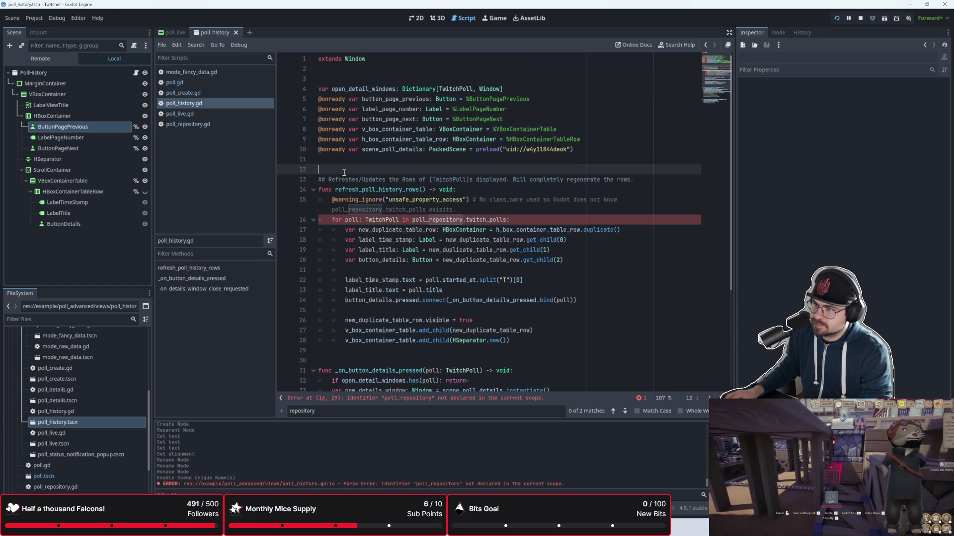
left_click(421, 22)
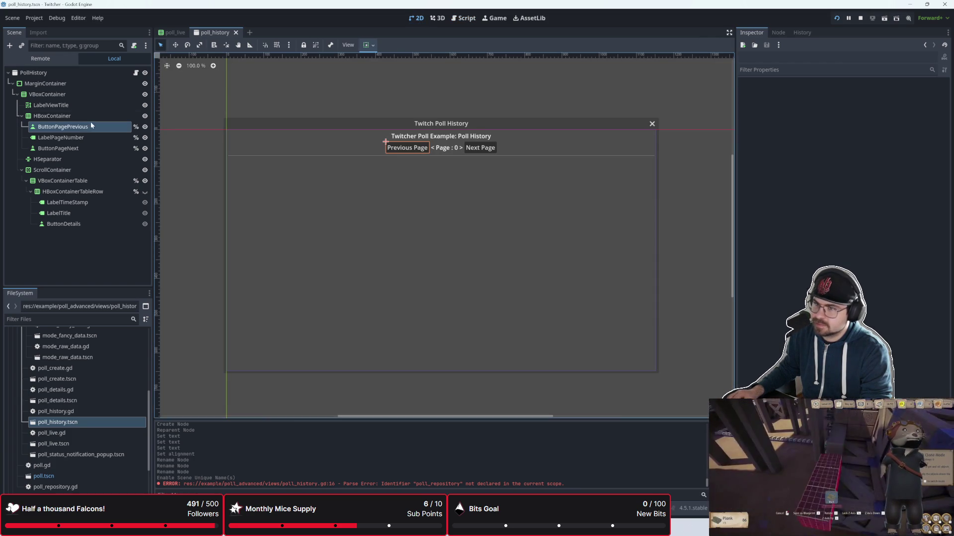
Add a Label reading 'Page' above the HBoxContainer, centered horizontally and vertically
left_click(93, 118)
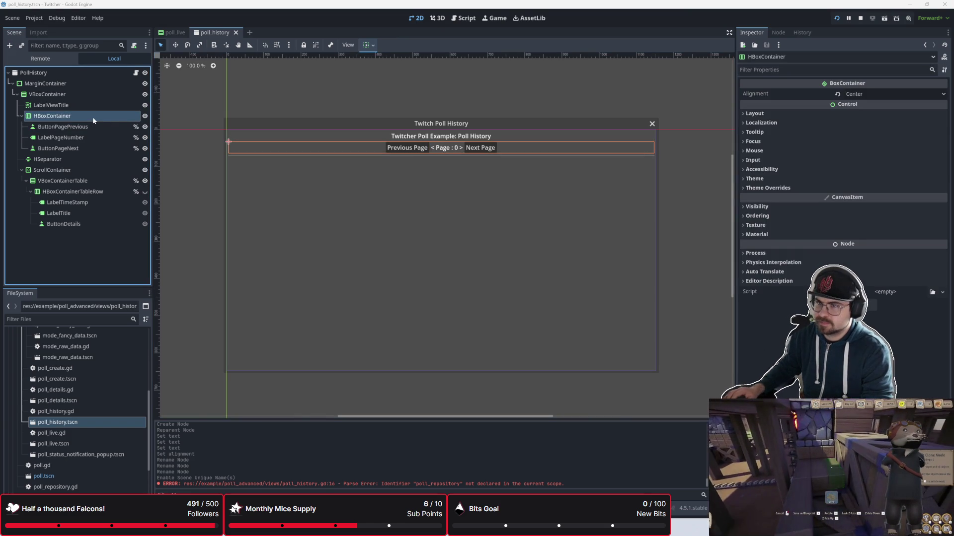
left_click(90, 95)
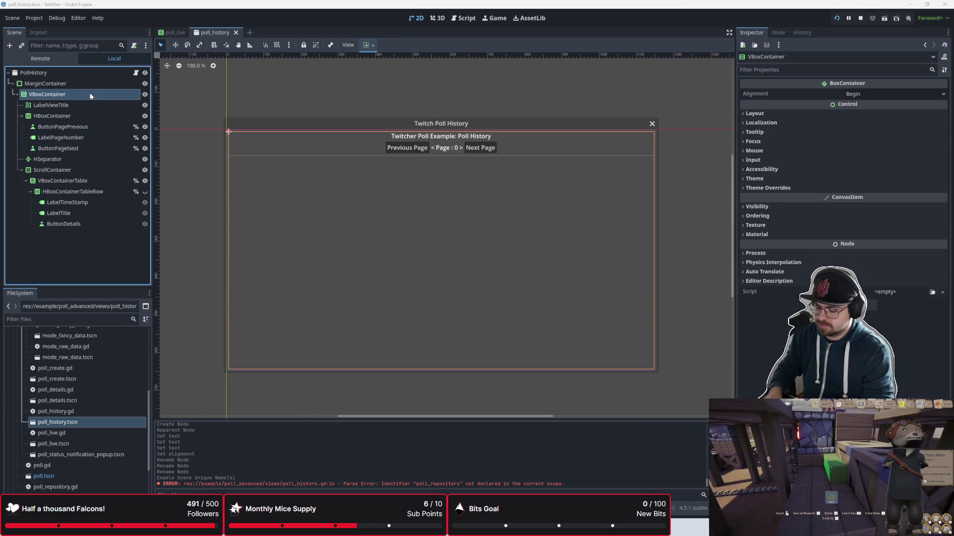
key("ctrl+a")
key("Return")
left_click_drag(90, 234, 88, 109)
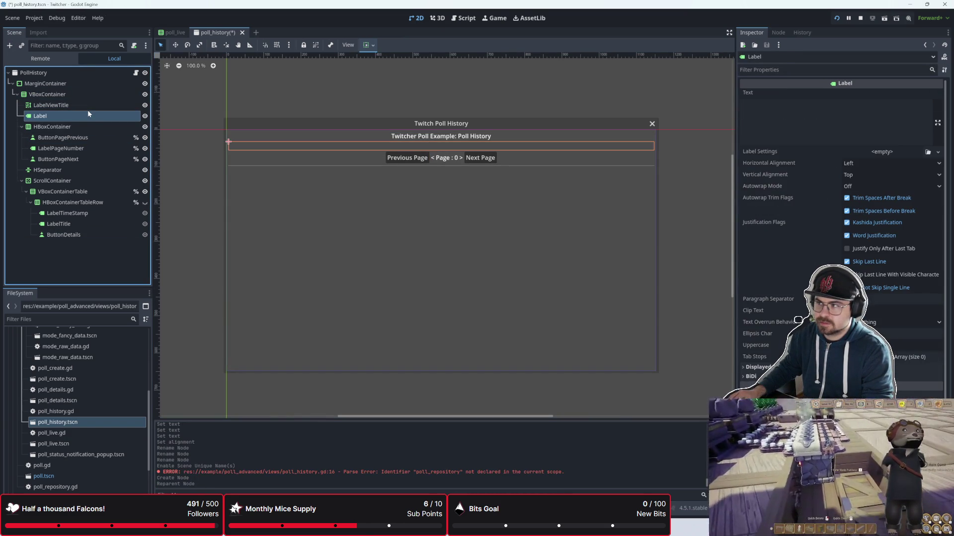
left_click(853, 163)
left_click(858, 184)
left_click(859, 174)
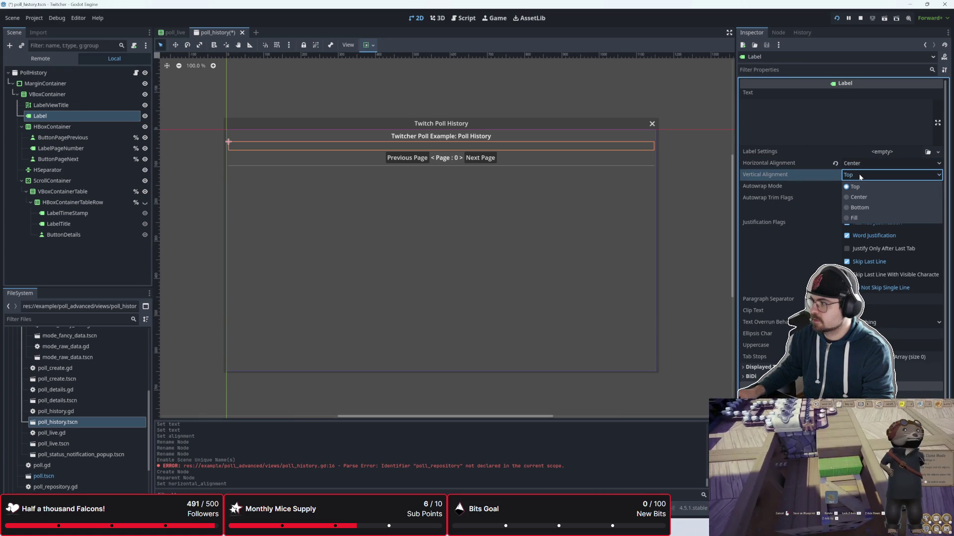
left_click(857, 197)
left_click(777, 125)
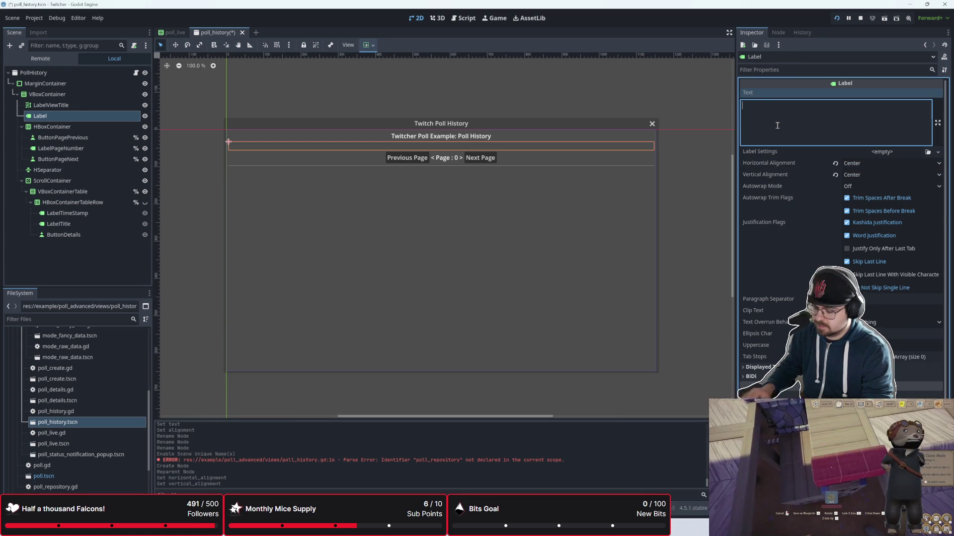
type("Page")
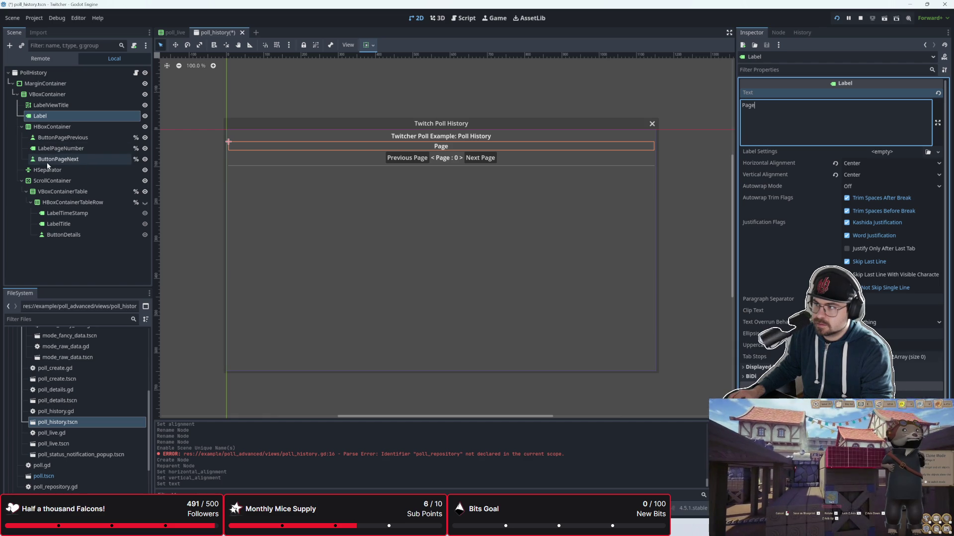
Delete the new Page label and save poll_history.tscn
right_click(117, 115)
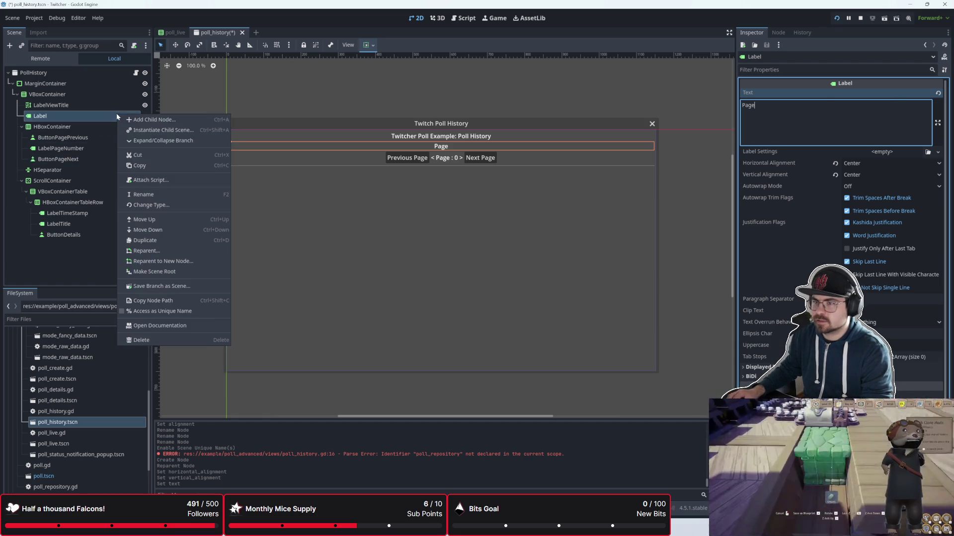
left_click(144, 337)
left_click(455, 275)
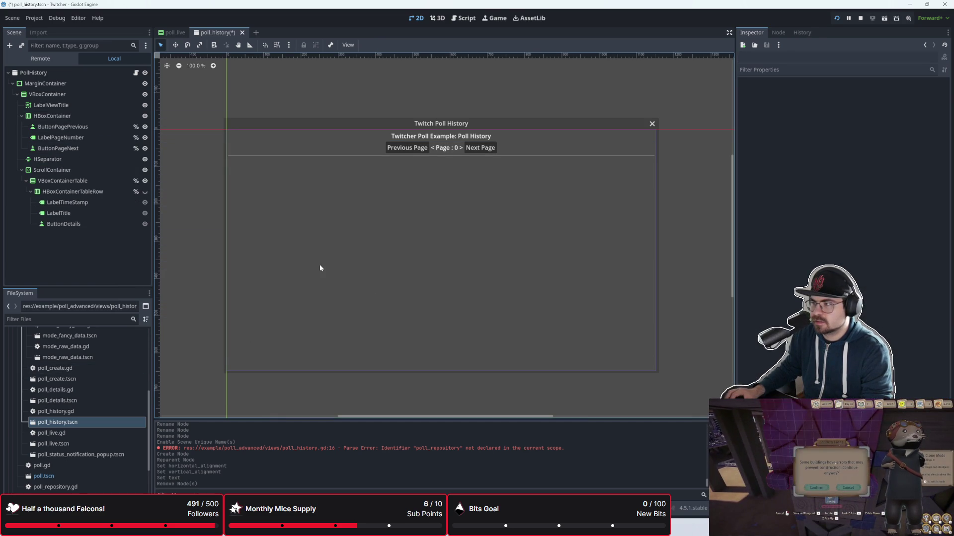
left_click(337, 181)
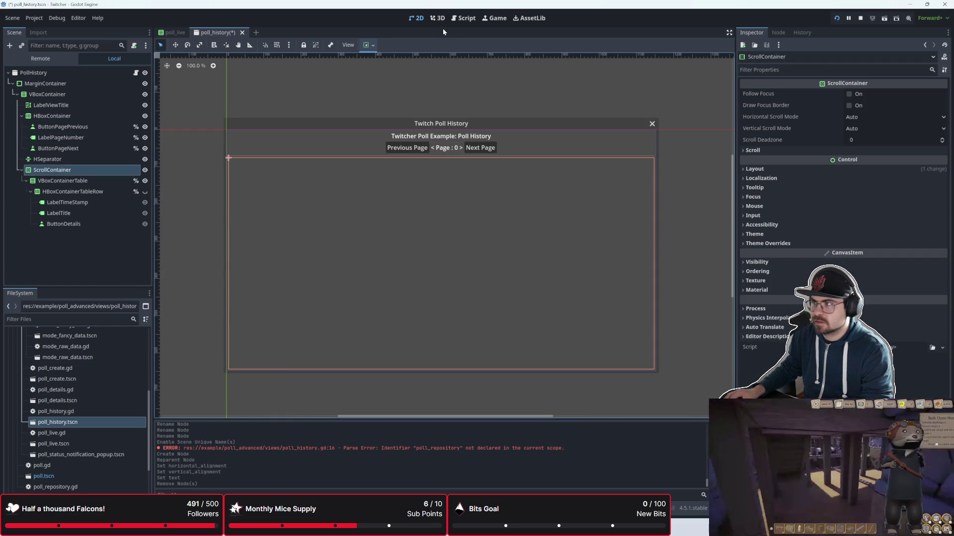
key("ctrl+s")
Open poll_history.gd at the undeclared poll_repository error on line 16
left_click(172, 33)
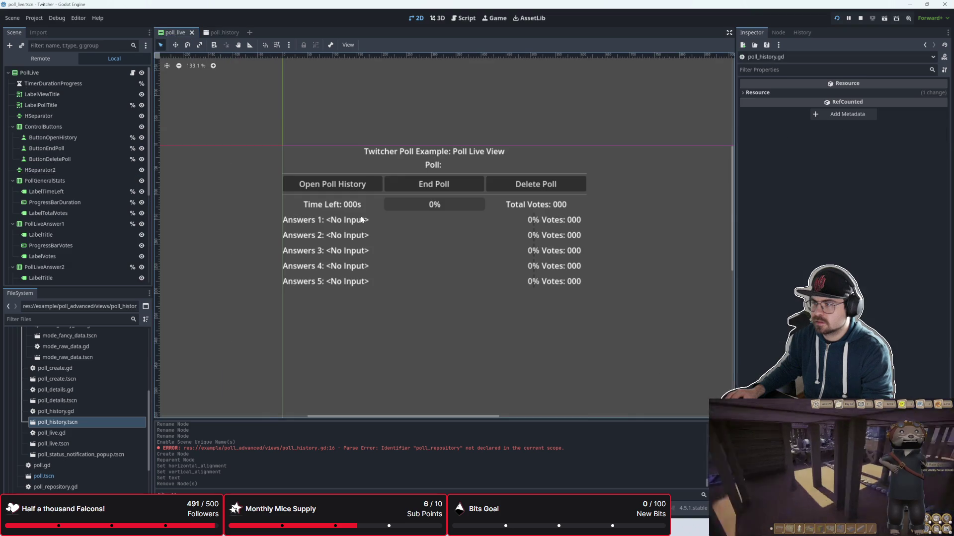
left_click(221, 32)
left_click(464, 18)
left_click(431, 220)
scroll(432, 220, "down", 5)
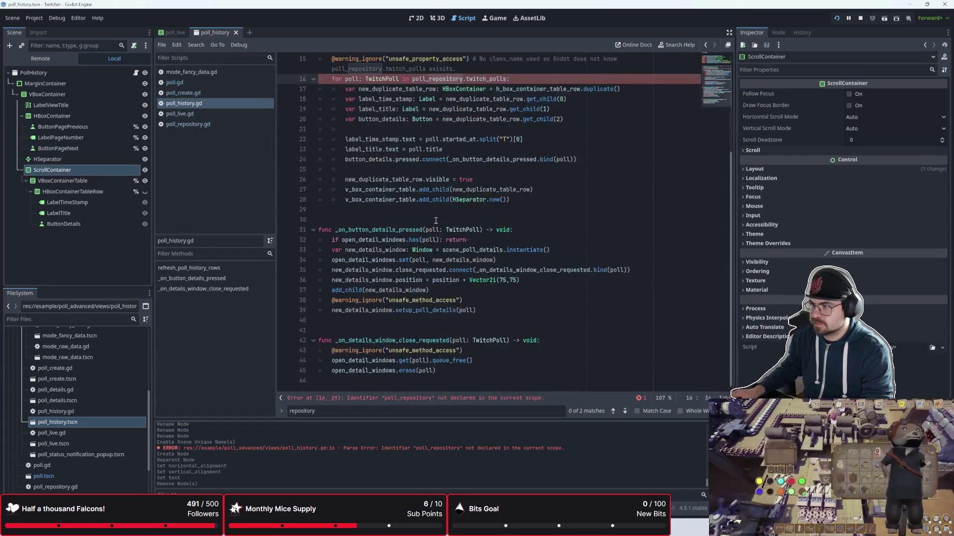
Insert blank lines after line 12 and near line 3 of poll_history.gd
scroll(435, 221, "up", 5)
left_click(341, 167)
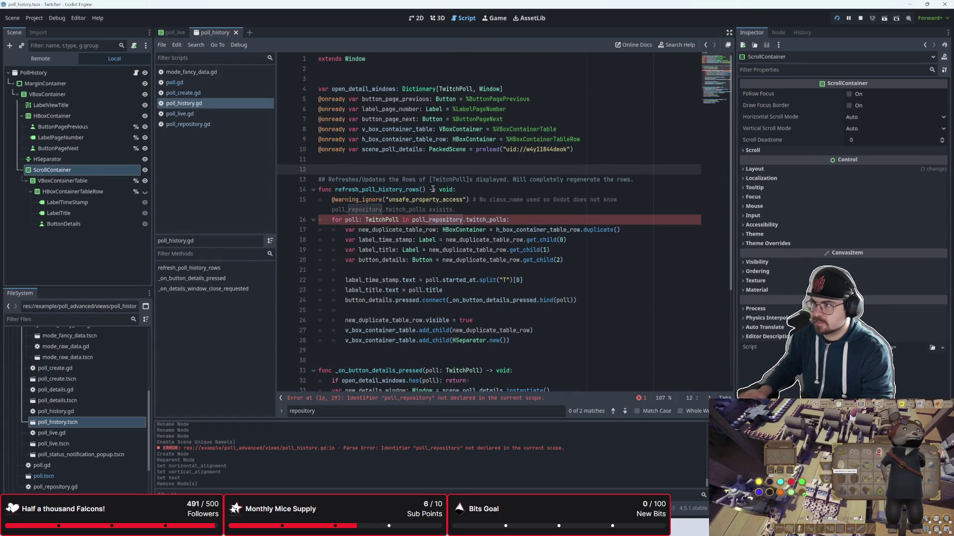
key("Return")
key("Return")
key("Return")
key("Up")
key("Up")
key("Up")
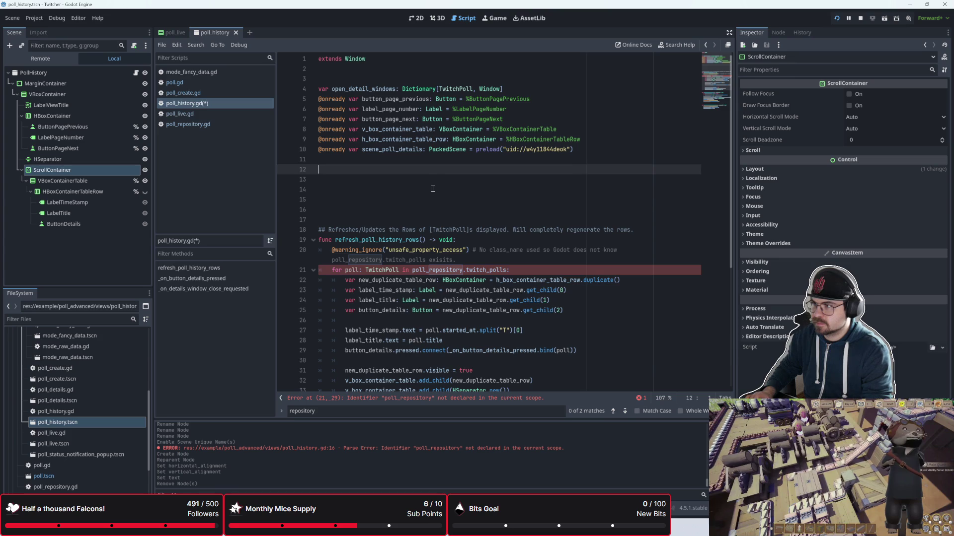
key("Up")
key("Up")
key("Up")
key("Return")
key("Up")
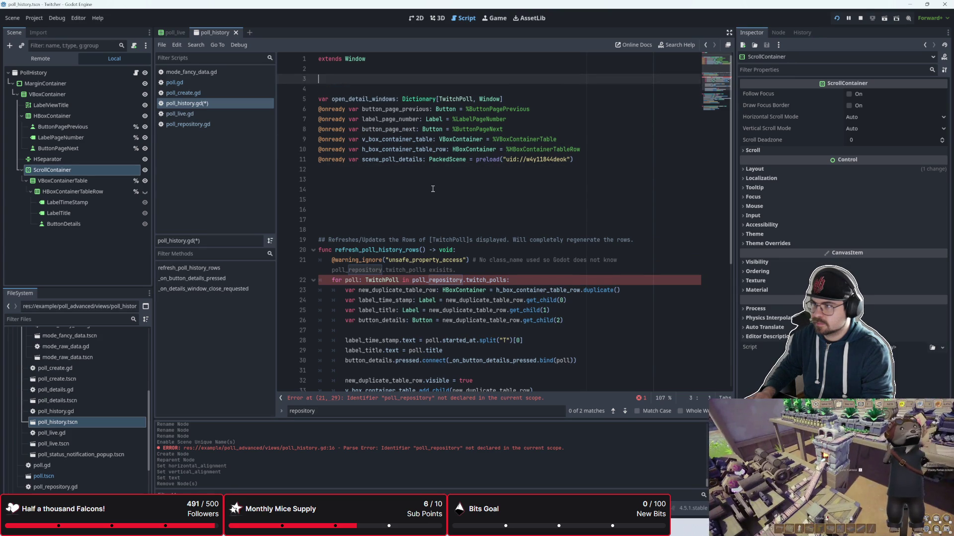
type("@onready")
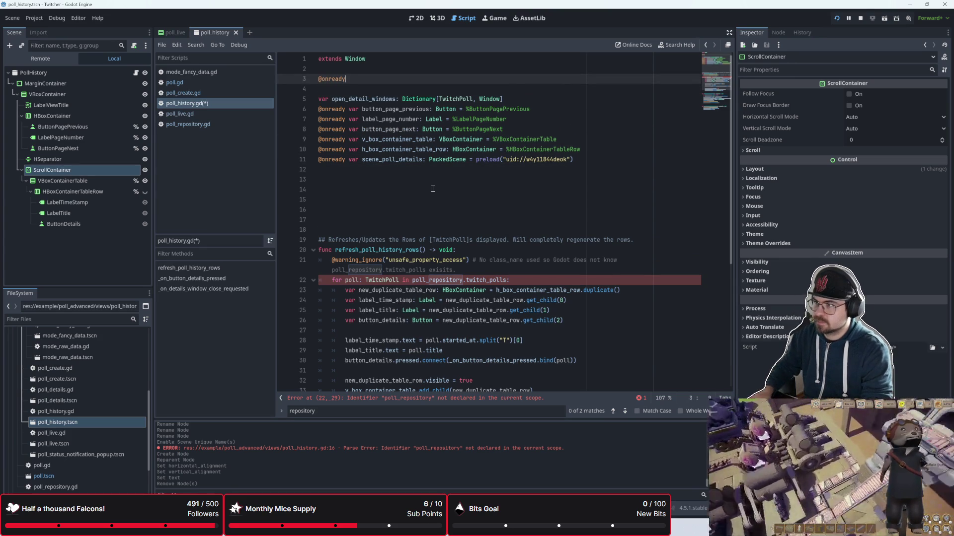
key("BackSpace")
key("BackSpace")
key("BackSpace")
key("Return")
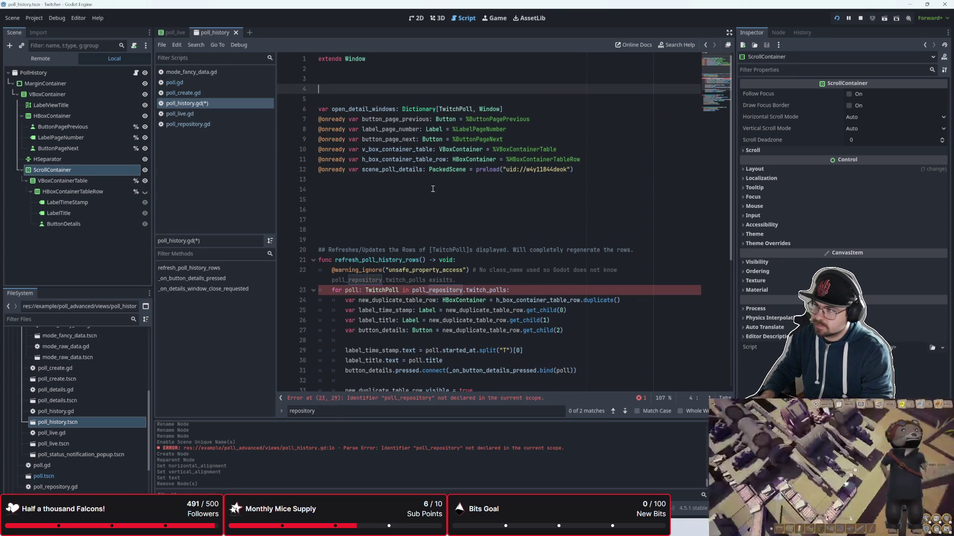
key("Down")
key("Down")
key("Down")
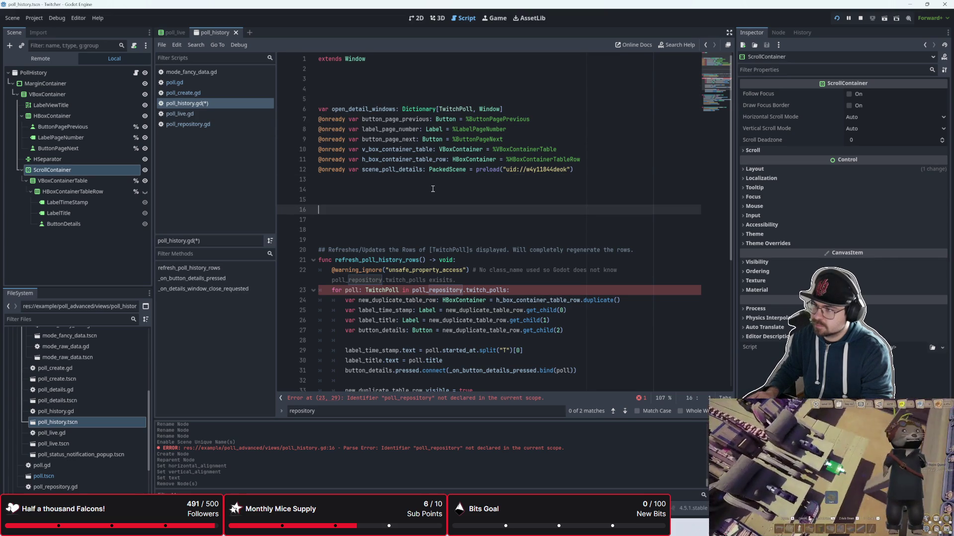
key("Up")
key("Up")
key("Up")
left_click(201, 80)
scroll(486, 165, "up", 10)
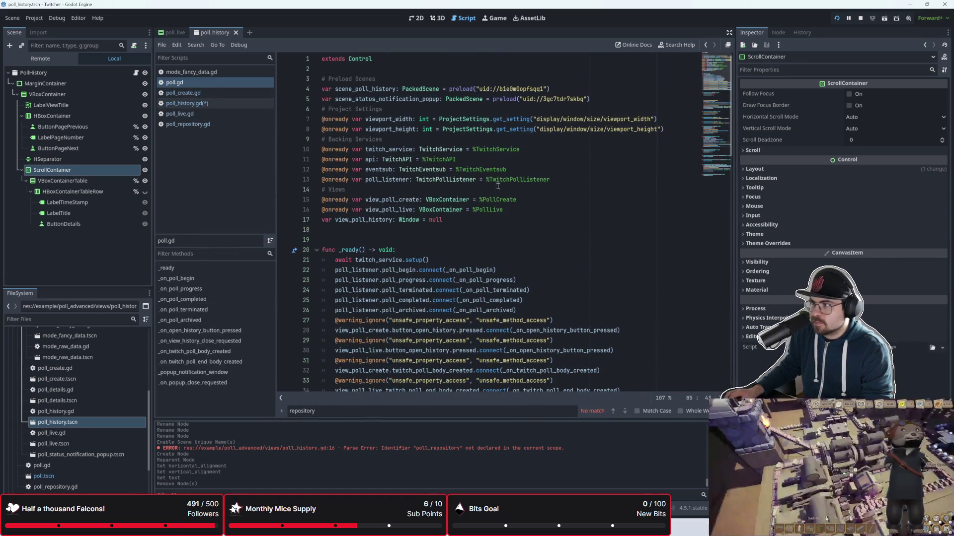
left_click(463, 162)
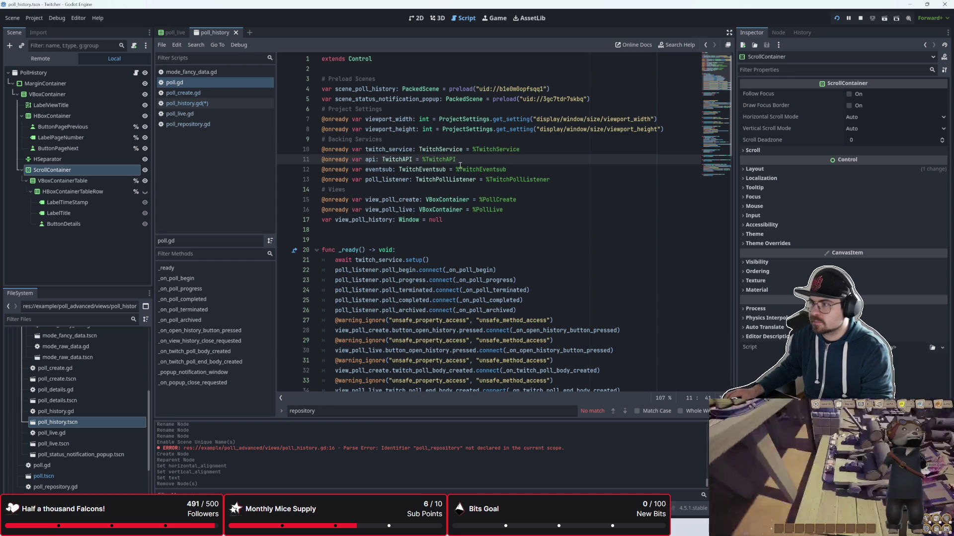
left_click(213, 102)
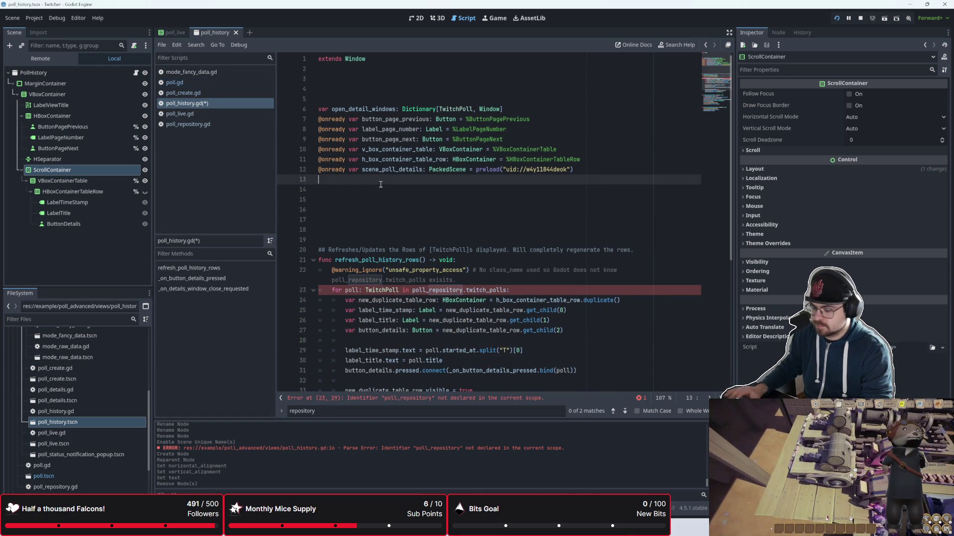
type("@onready var ")
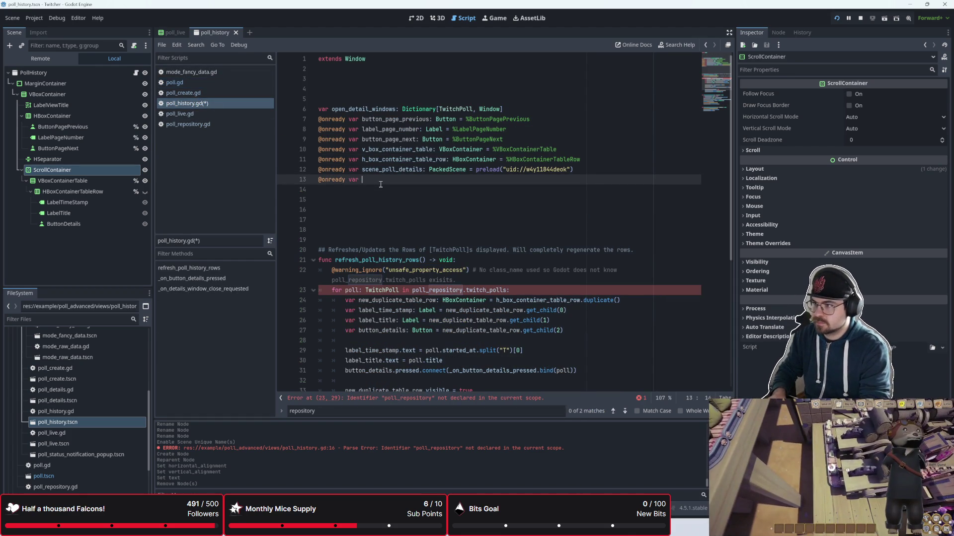
type("api: TwitchA")
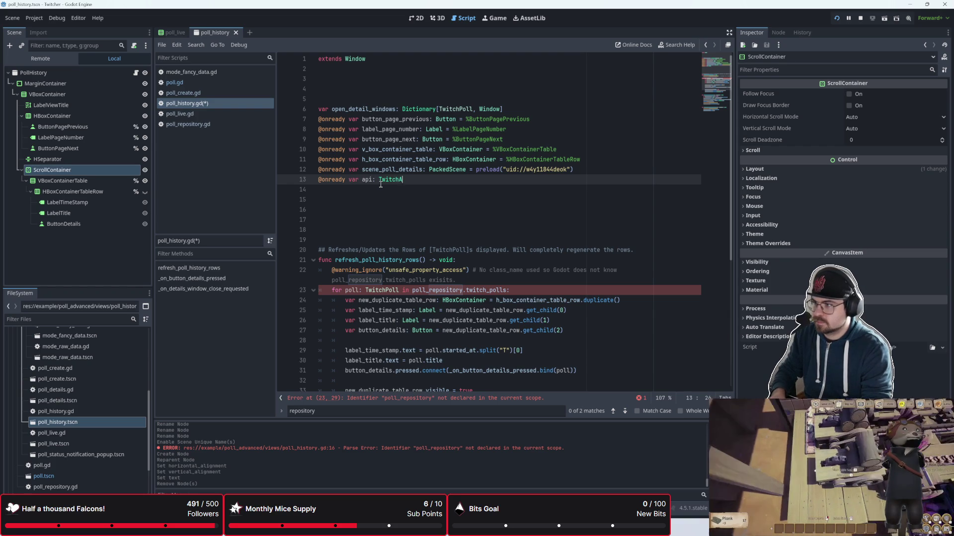
type("PI")
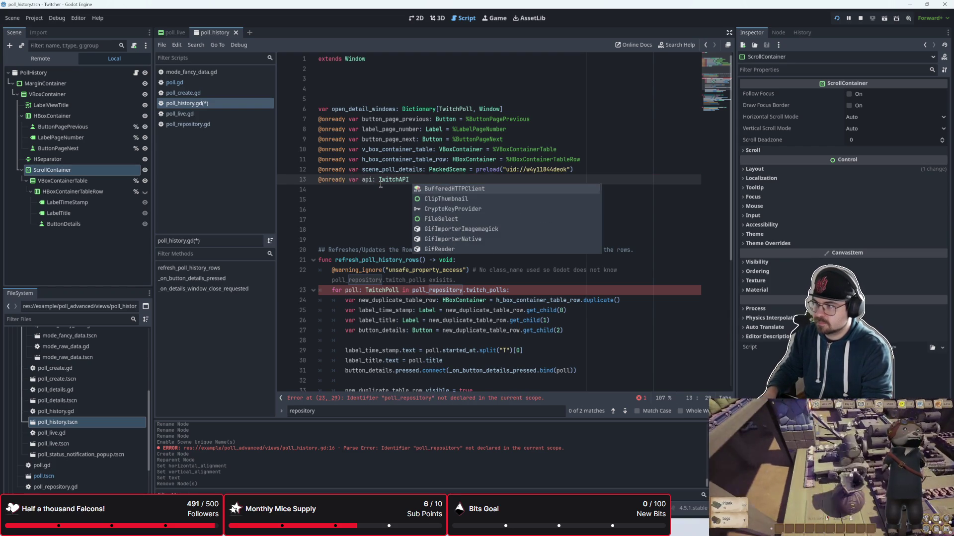
type(" = Twitch")
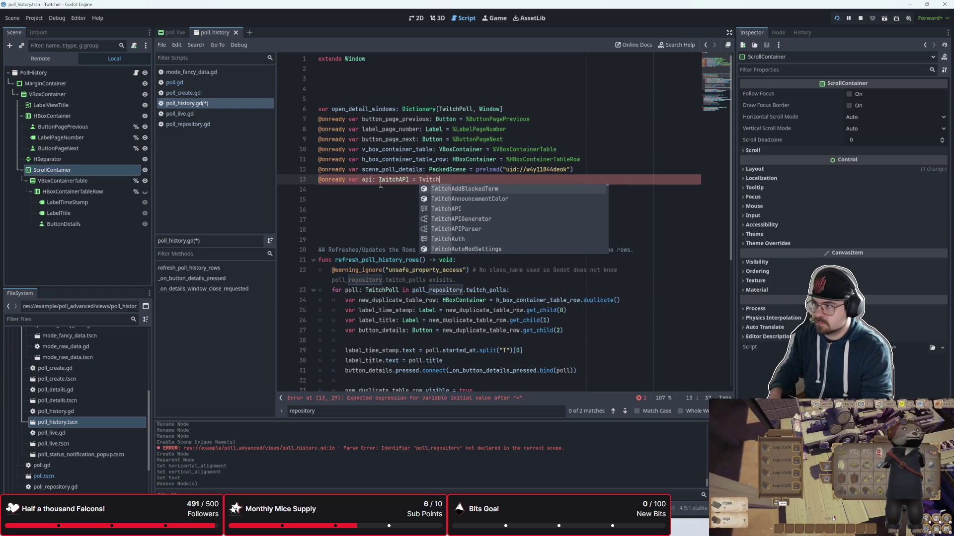
type("Api.instan")
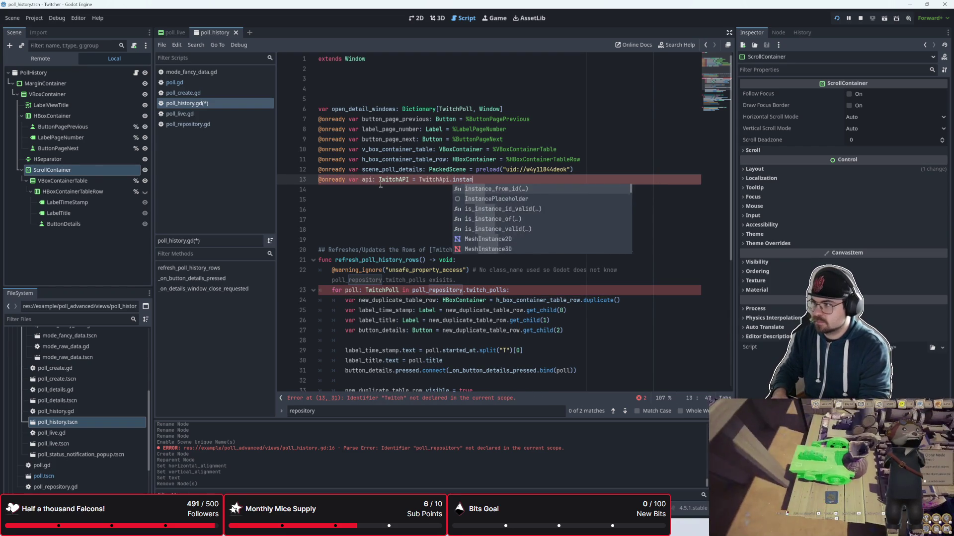
type("ce")
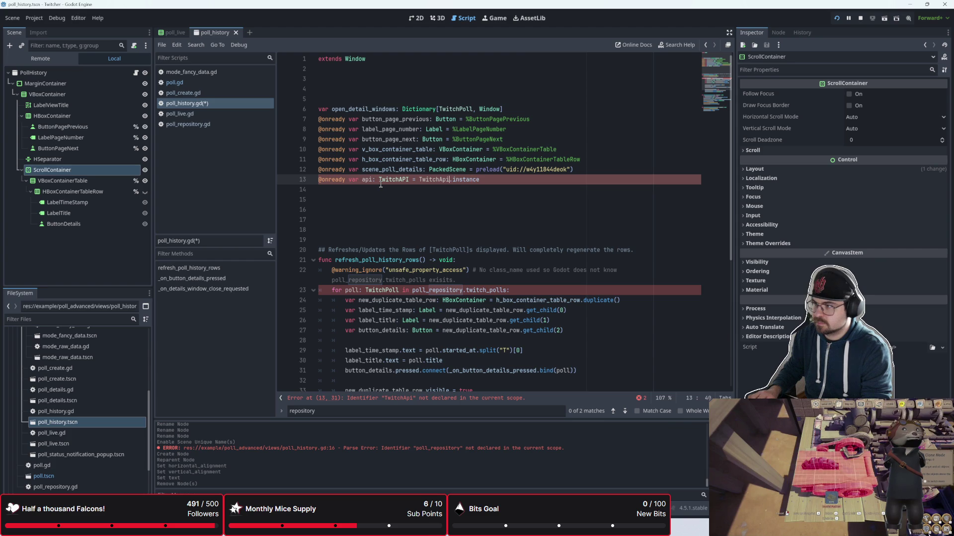
key("BackSpace")
key("BackSpace")
type("PI")
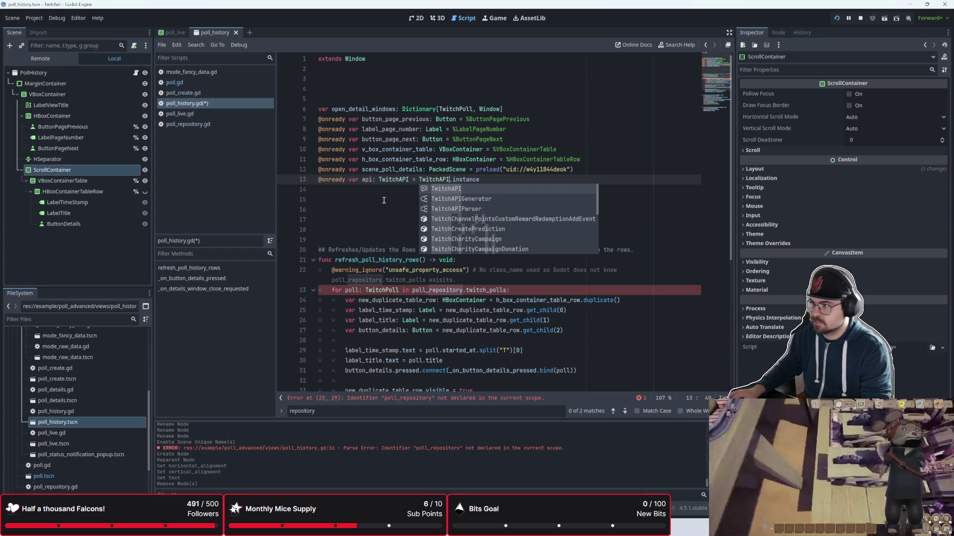
left_click(382, 188)
left_click(216, 83)
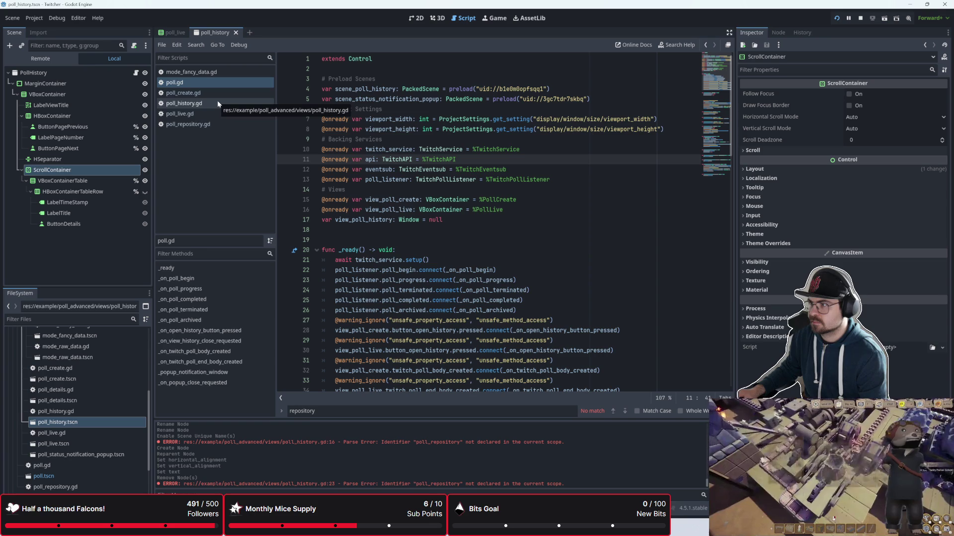
left_click(218, 103)
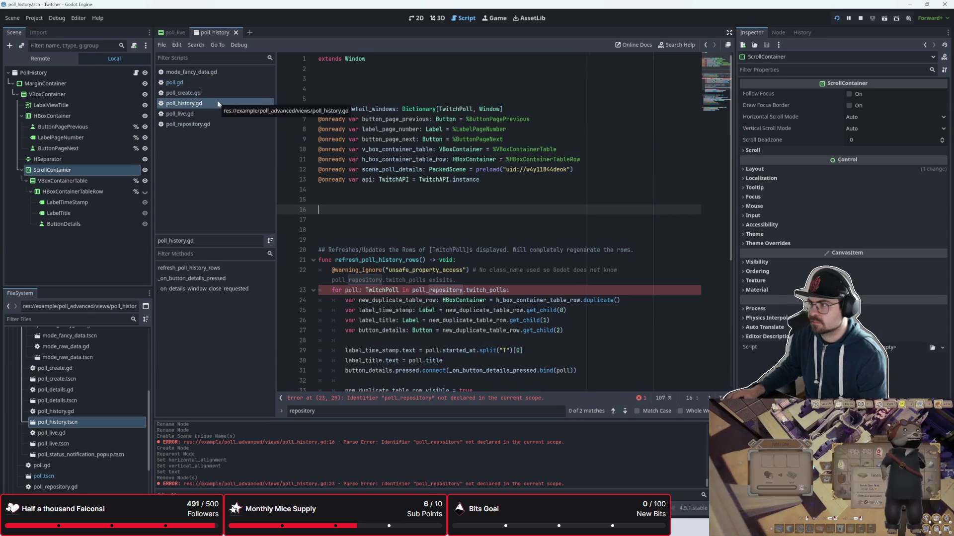
Delete the extra empty lines above the variable declarations
left_click(430, 197)
scroll(430, 197, "down", 2)
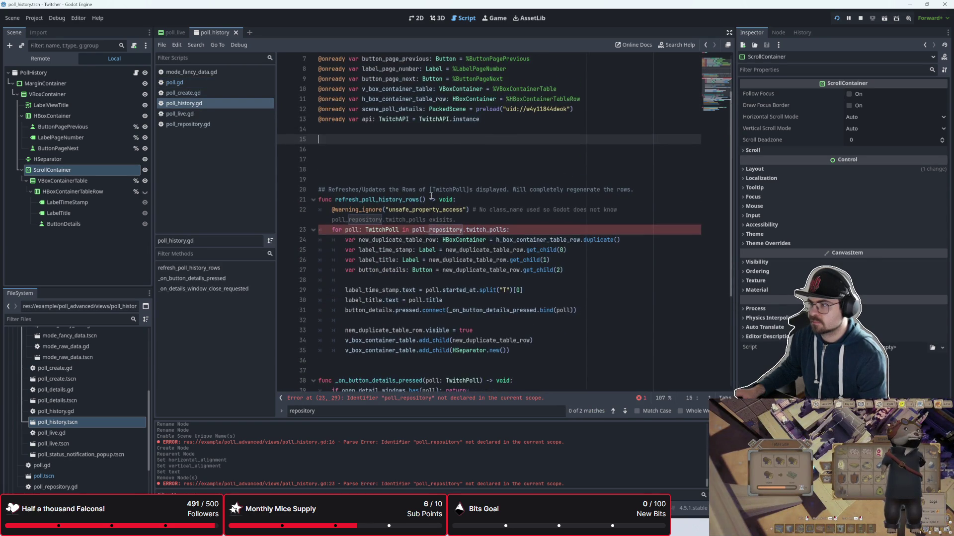
scroll(431, 196, "up", 1)
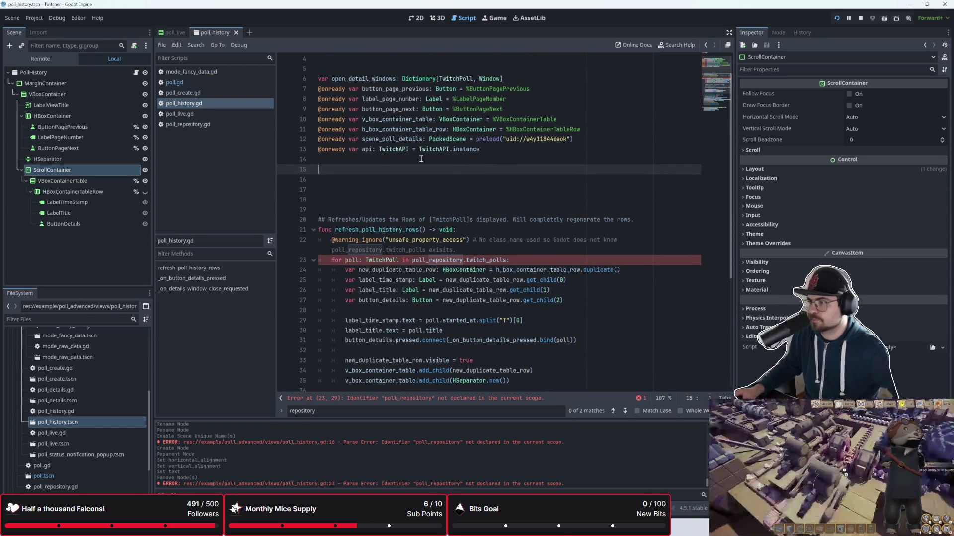
scroll(393, 175, "up", 1)
left_click(380, 79)
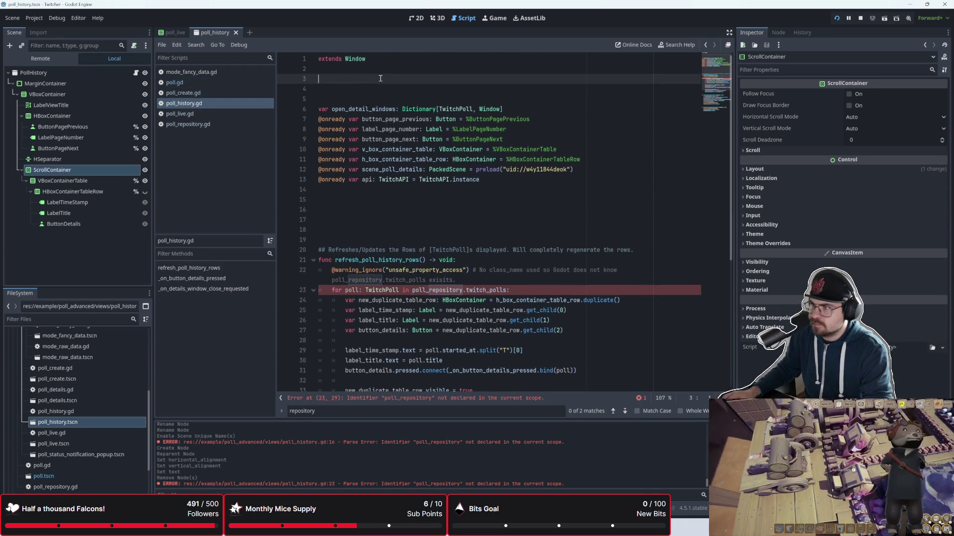
key("Delete")
key("Delete")
key("Down")
key("Down")
key("Down")
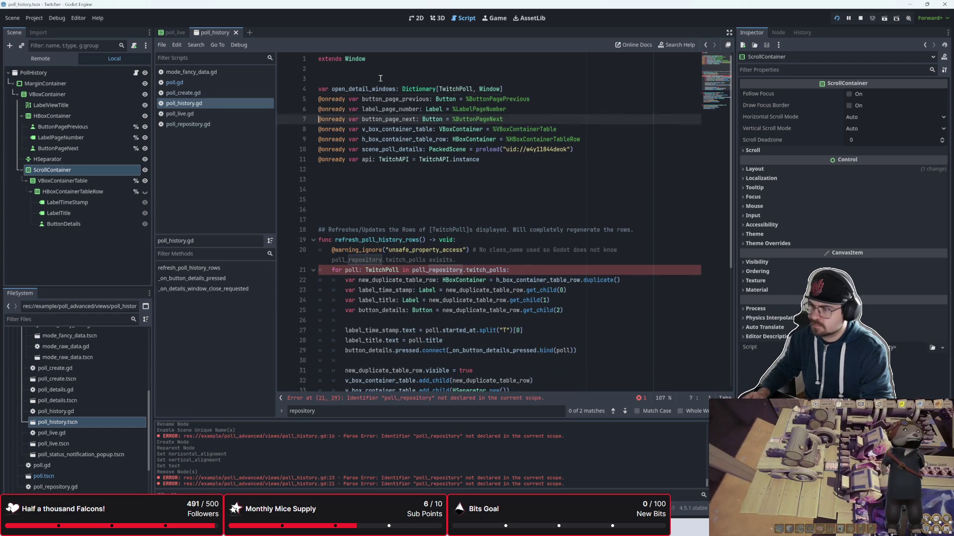
key("Down")
key("Down")
key("Down")
key("Up")
key("Up")
key("Up")
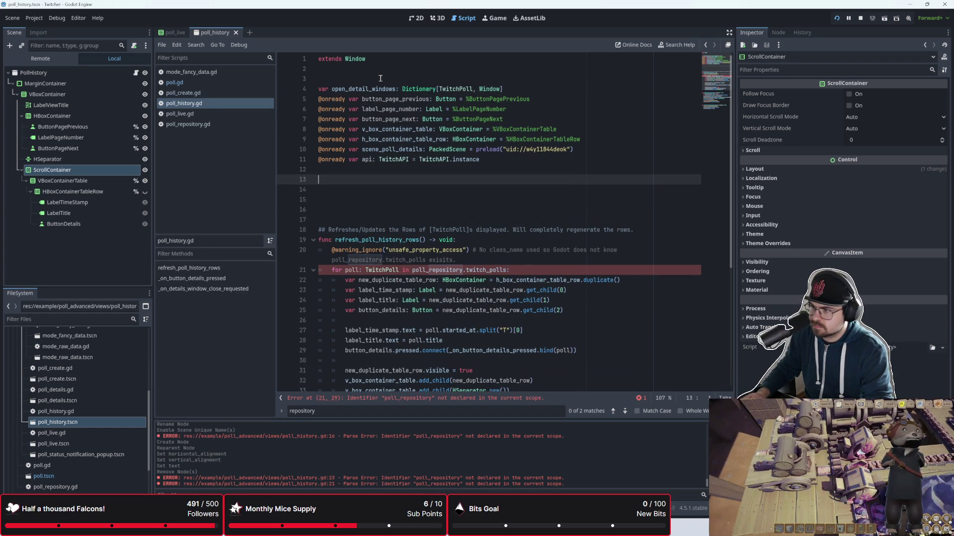
scroll(383, 78, "down", 1)
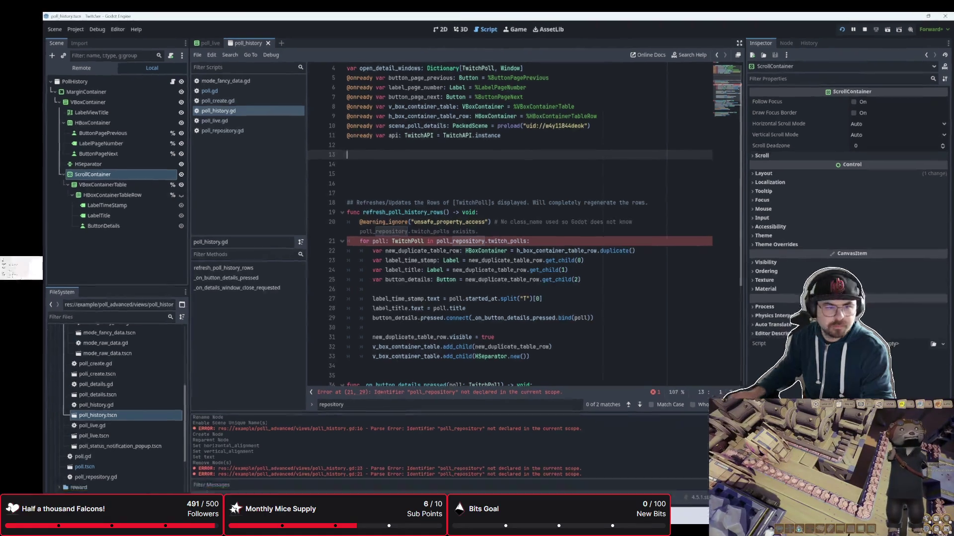
Switch to the browser and look over the Twitch Polls documentation page
key("alt+Tab")
left_click(407, 11)
left_click(506, 13)
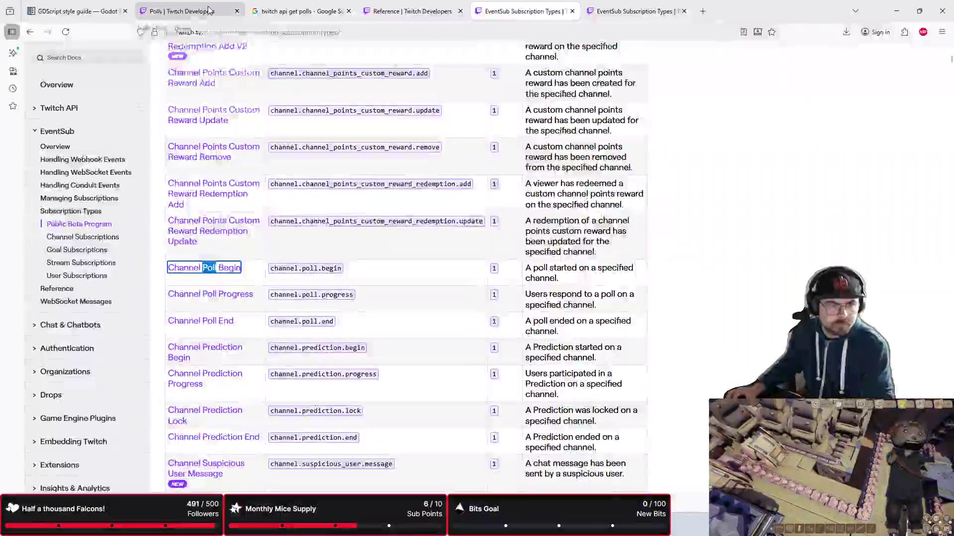
left_click(189, 10)
scroll(262, 194, "up", 2)
scroll(262, 194, "up", 15)
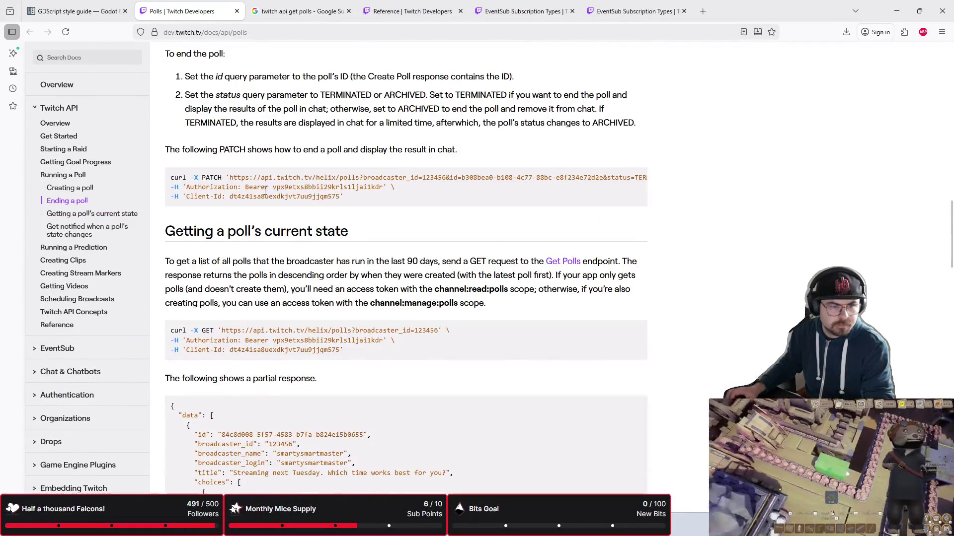
scroll(265, 191, "up", 9)
scroll(265, 194, "up", 9)
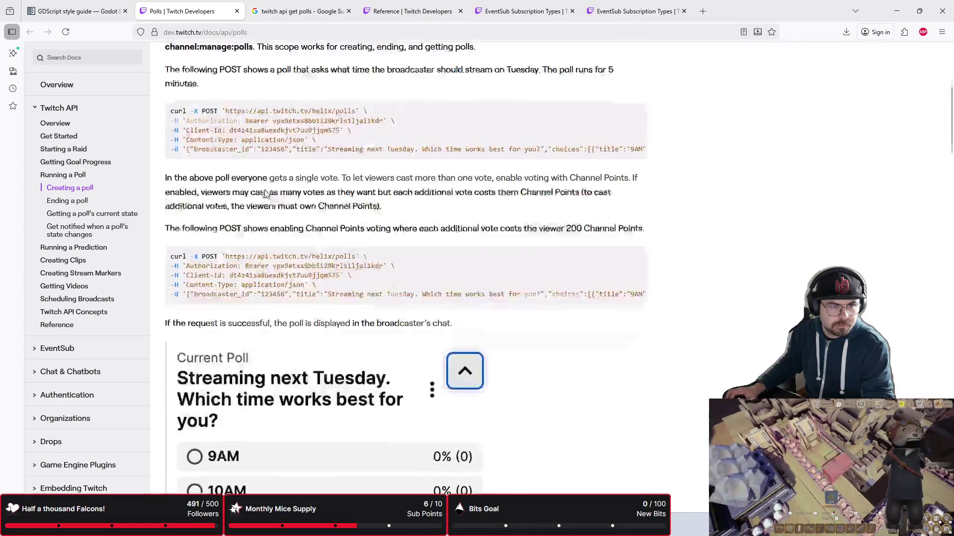
scroll(266, 193, "down", 5)
scroll(267, 193, "down", 12)
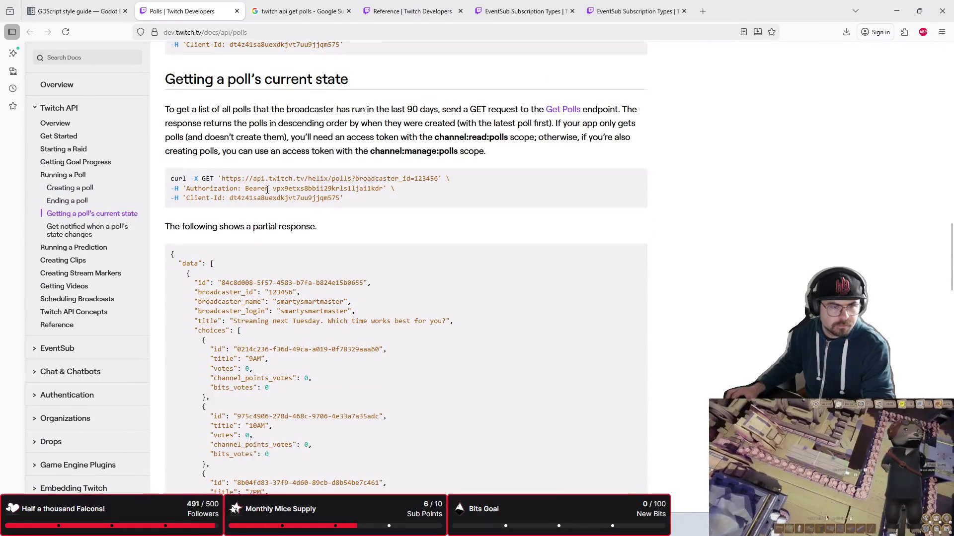
scroll(267, 191, "down", 15)
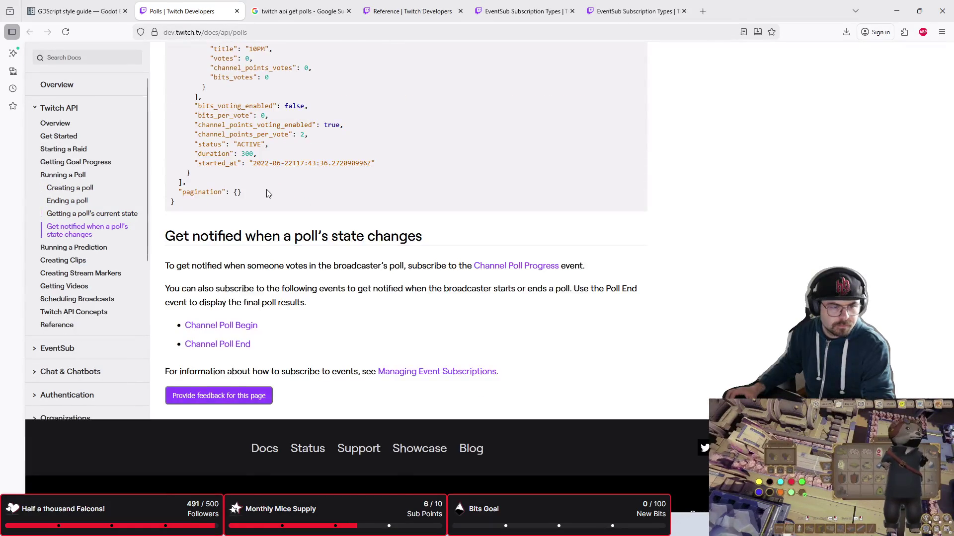
scroll(266, 193, "up", 10)
Jump to the #get-polls section of the API reference and open the pagination guide in a background tab
left_click(402, 10)
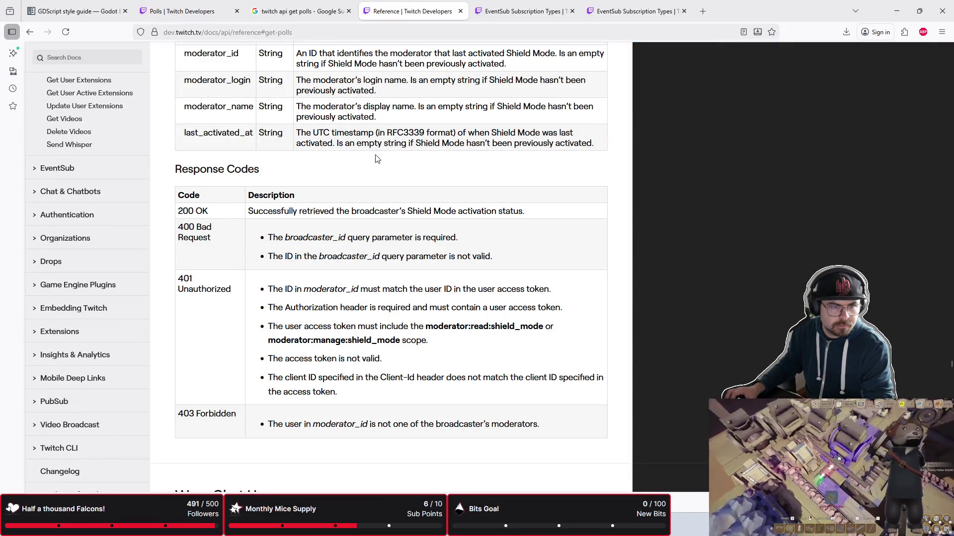
scroll(376, 158, "up", 6)
scroll(376, 158, "up", 5)
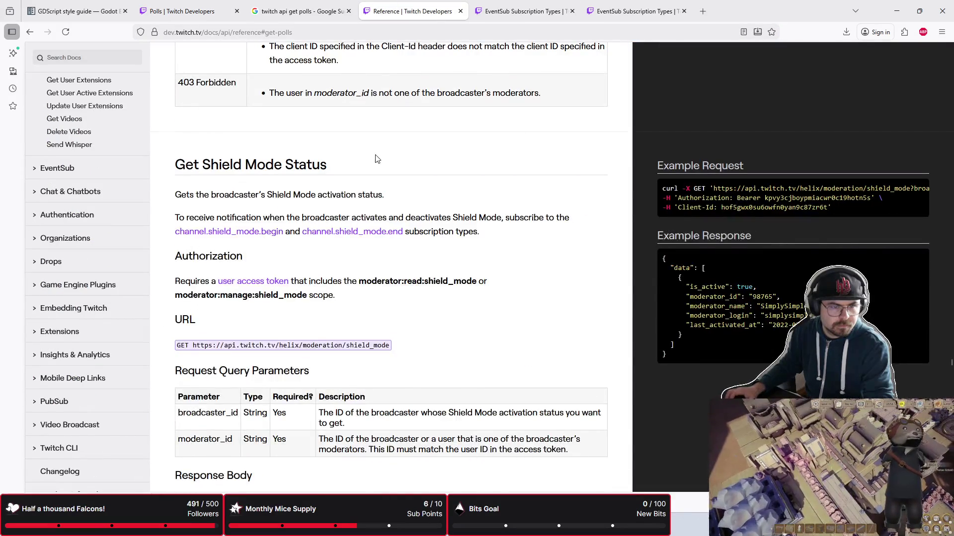
scroll(376, 158, "up", 5)
left_click(318, 31)
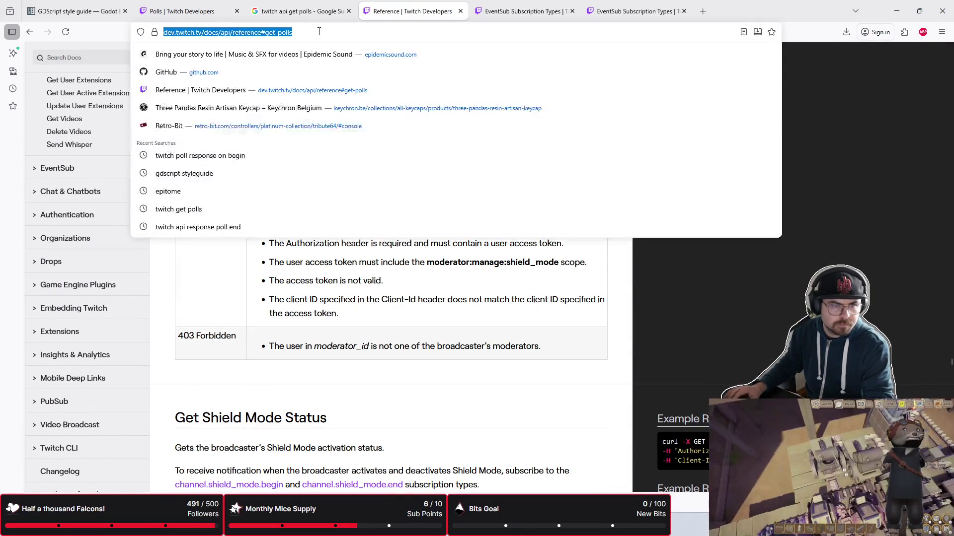
key("Return")
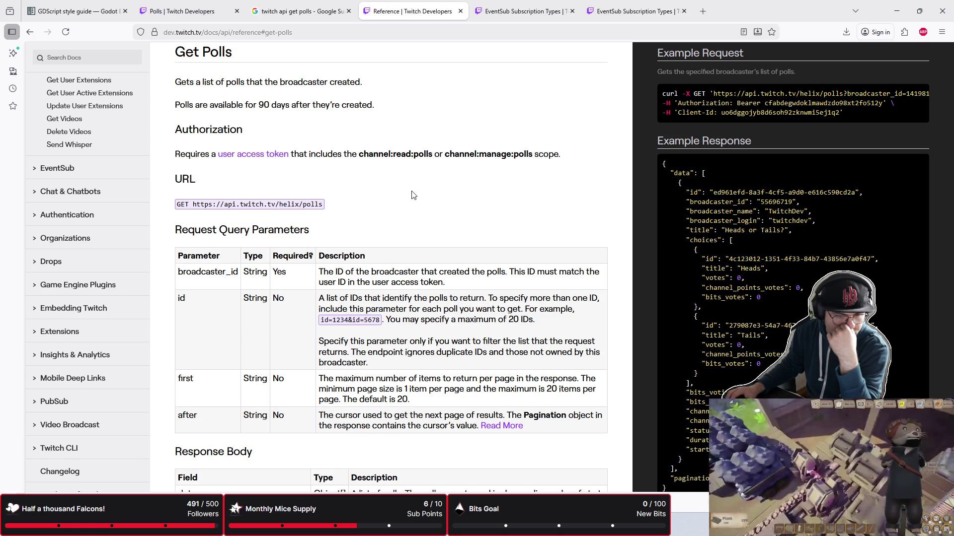
middle_click(500, 426)
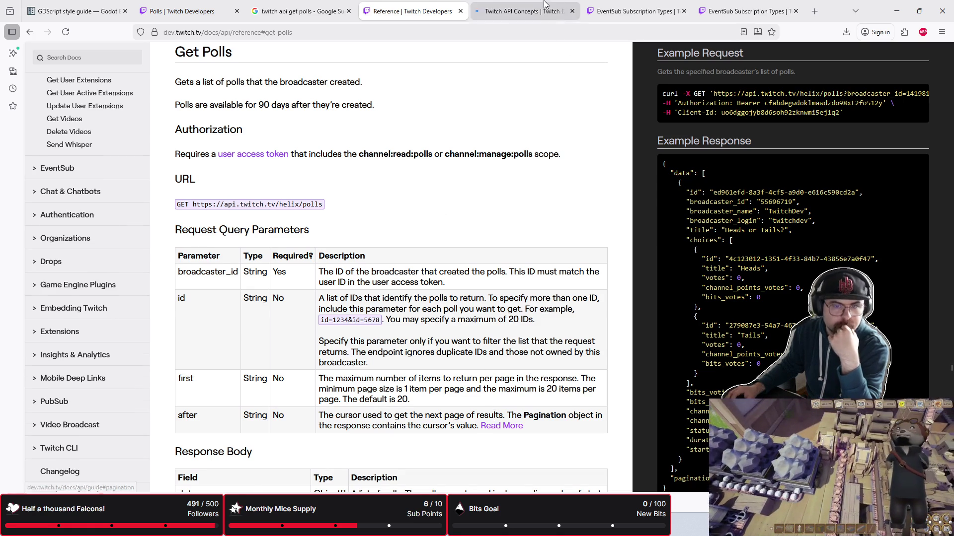
left_click(551, 5)
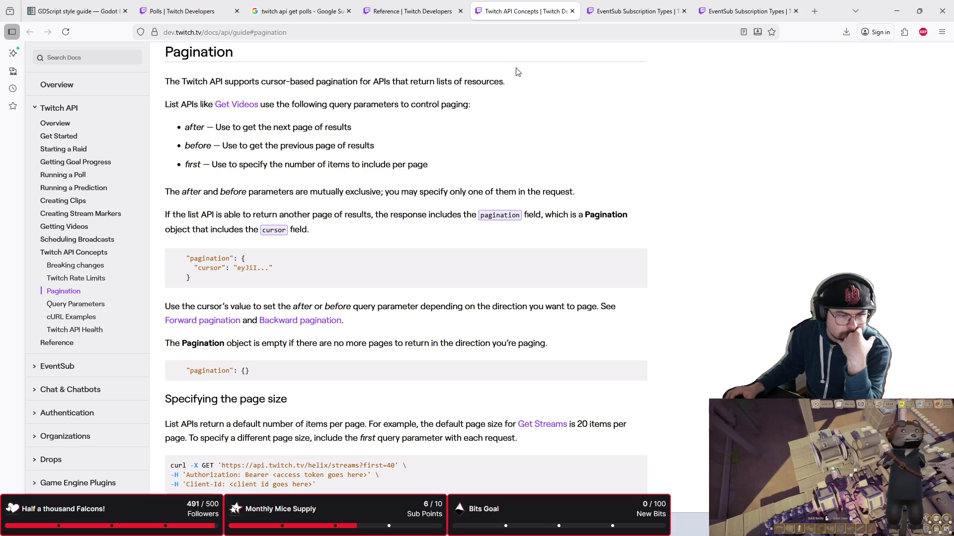
scroll(516, 72, "down", 2)
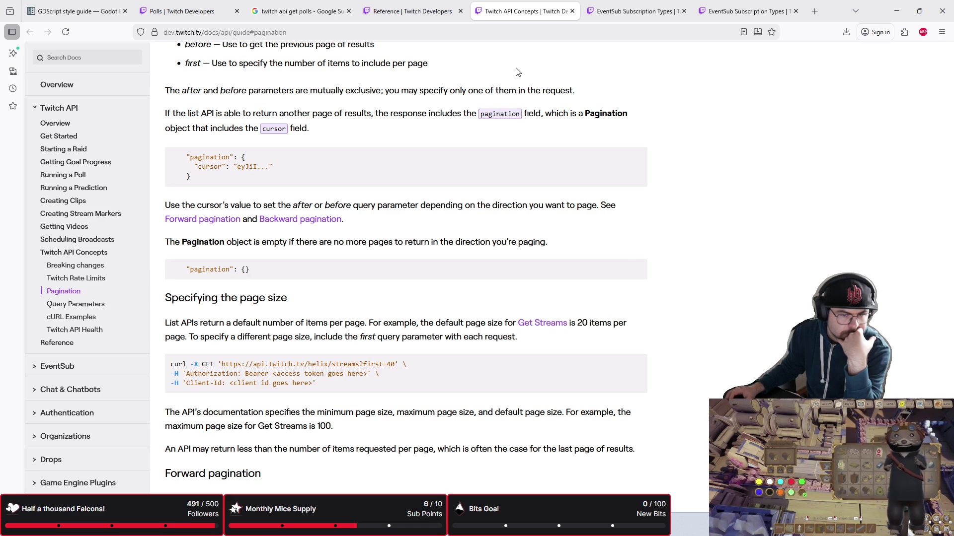
scroll(518, 80, "down", 2)
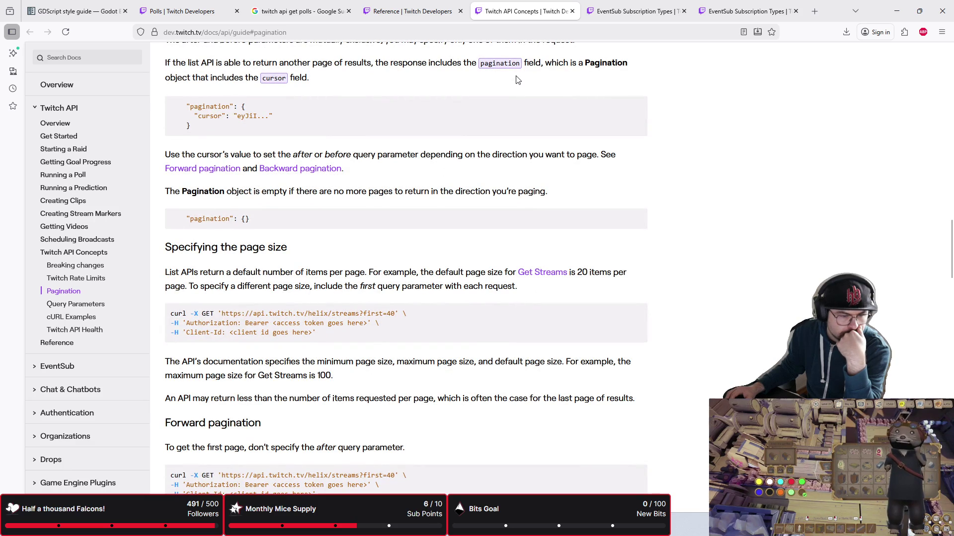
scroll(517, 64, "up", 2)
key("ctrl+shift+Tab")
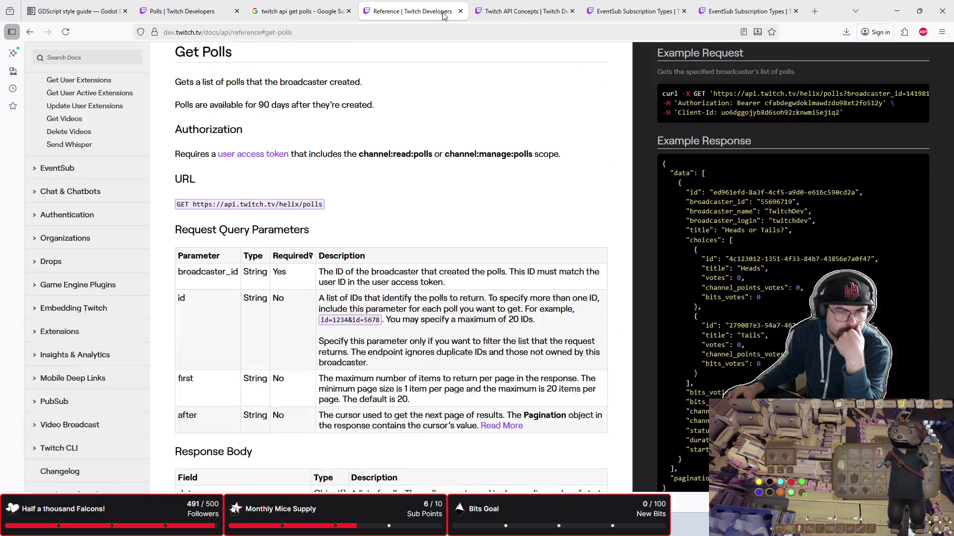
scroll(375, 162, "down", 2)
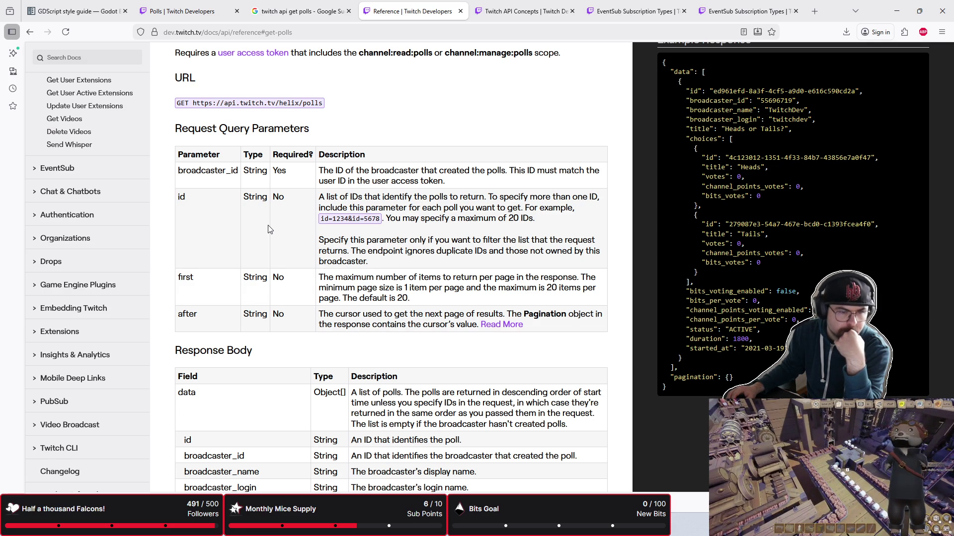
scroll(269, 229, "down", 2)
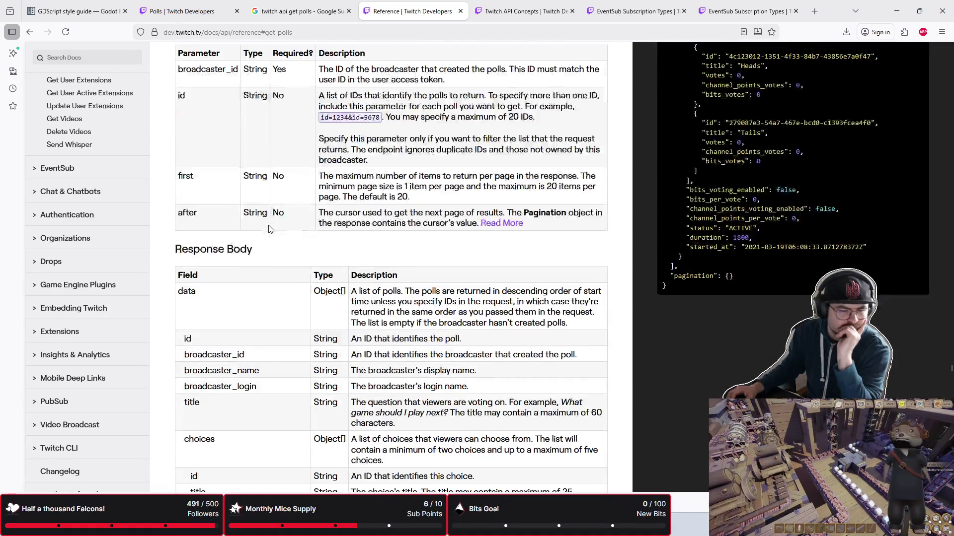
scroll(269, 229, "down", 5)
scroll(269, 229, "down", 8)
scroll(269, 229, "up", 4)
scroll(268, 229, "down", 1)
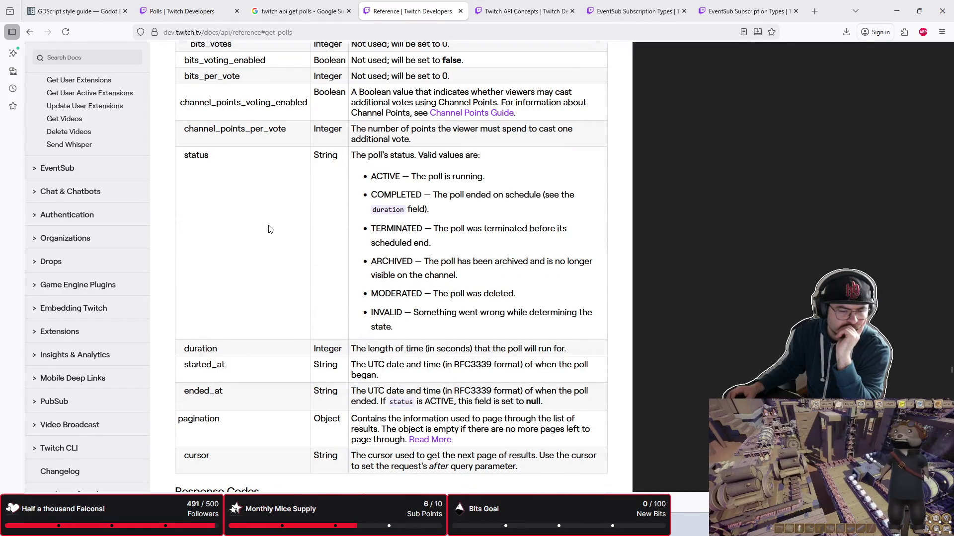
scroll(269, 229, "up", 8)
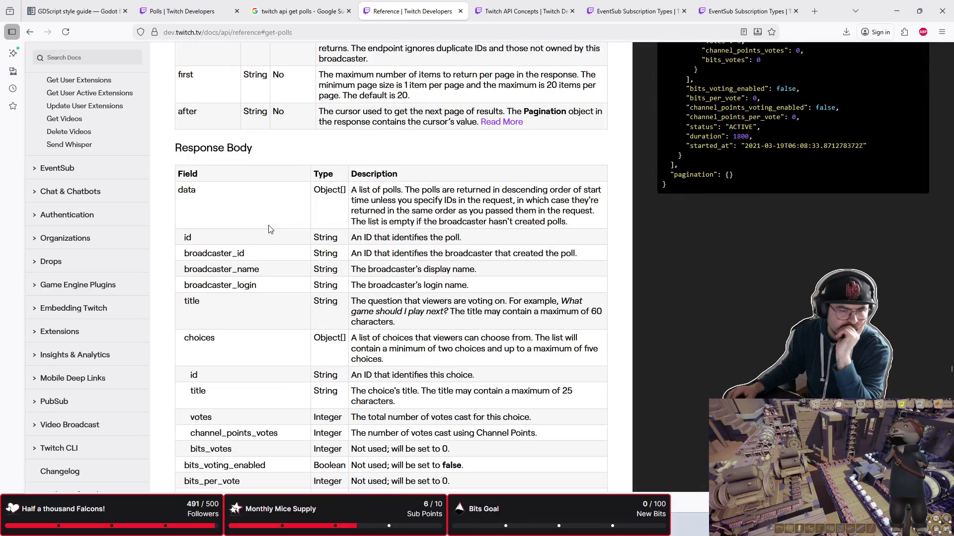
scroll(269, 229, "down", 8)
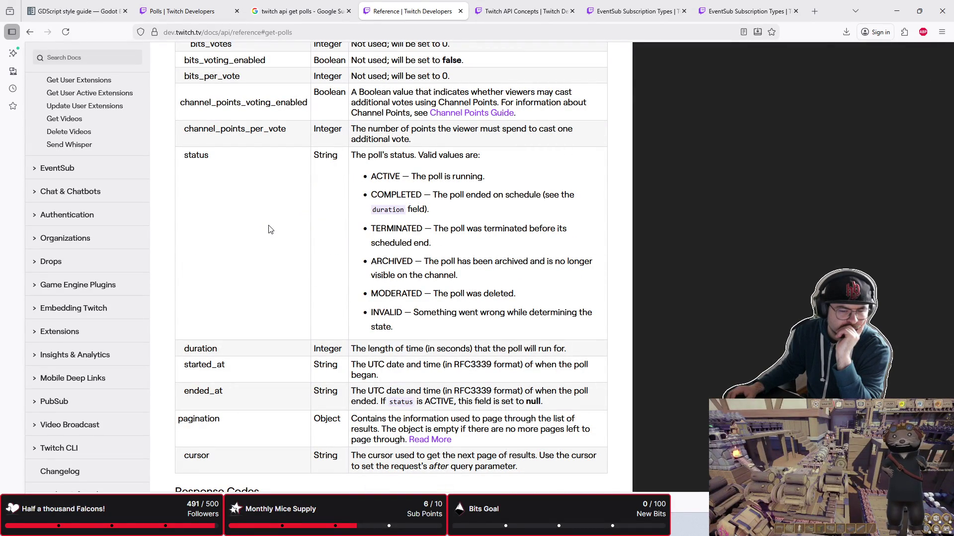
middle_click(429, 445)
Read the page-size and forward/backward pagination sections of the new pagination guide tab
key("ctrl+Tab")
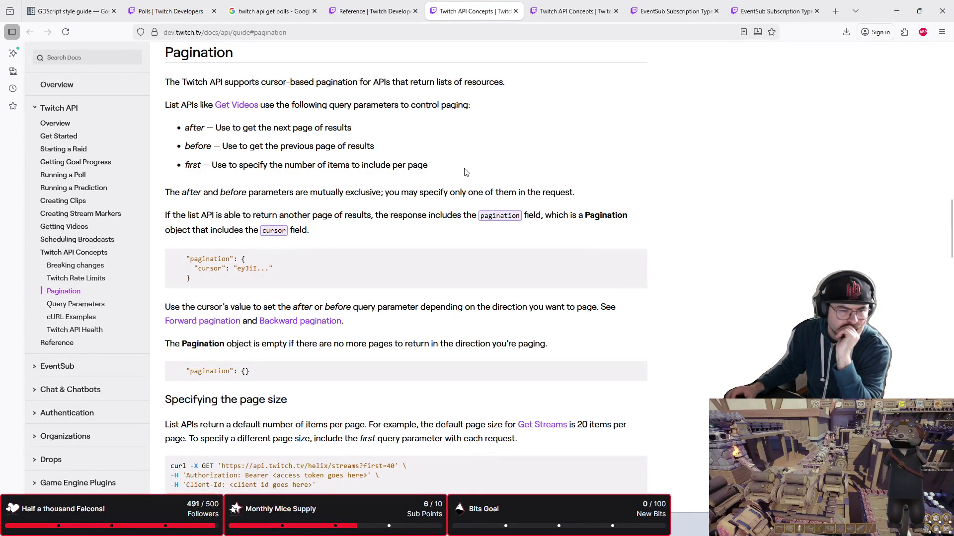
scroll(474, 149, "down", 6)
scroll(474, 149, "down", 4)
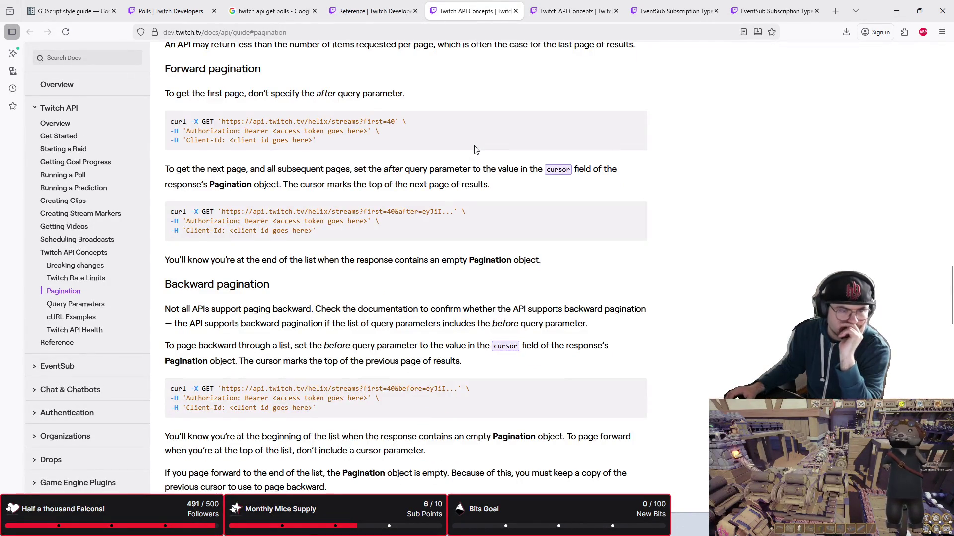
scroll(475, 149, "up", 1)
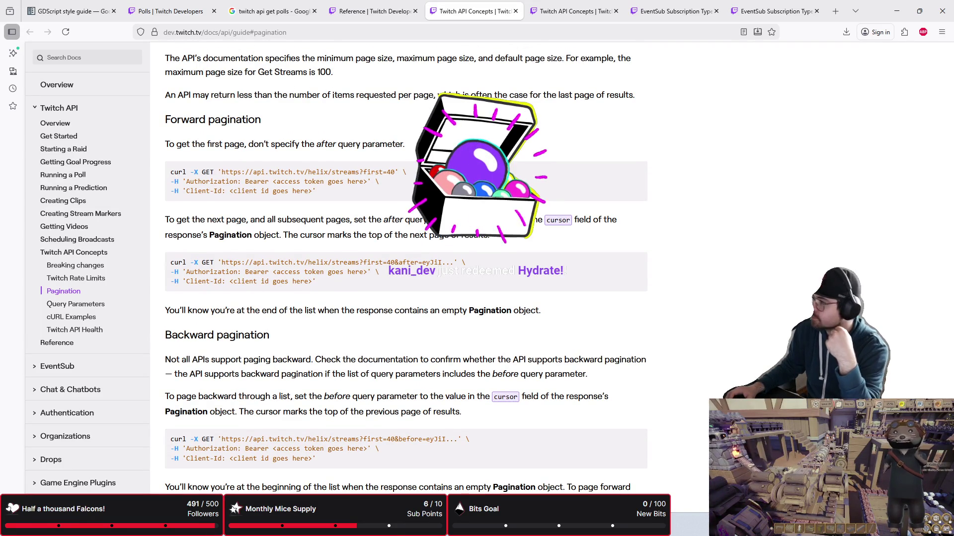
right_click(476, 149)
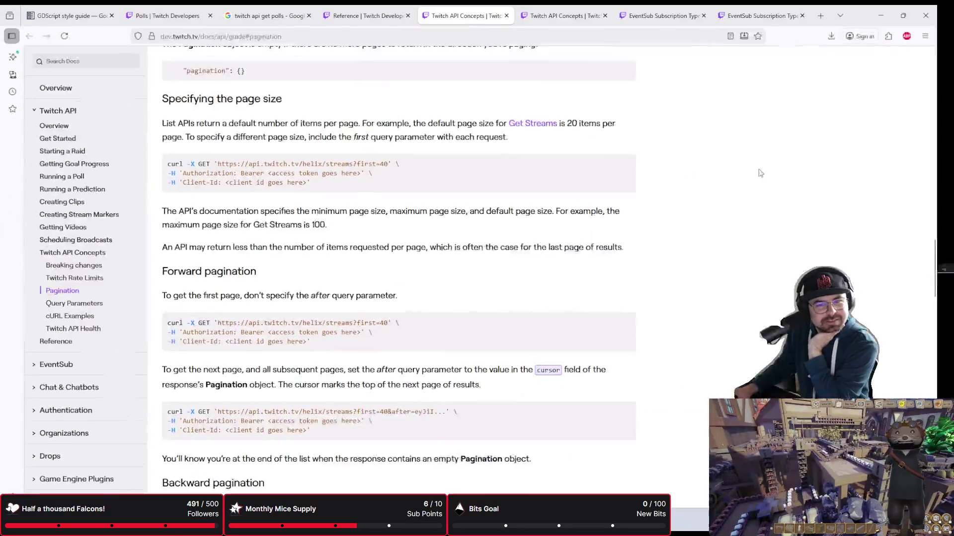
scroll(720, 185, "down", 2)
Compare against the Get Polls reference, then bring up the Twitcher paginated-results docs window
left_click(397, 11)
scroll(424, 241, "up", 2)
scroll(424, 241, "up", 10)
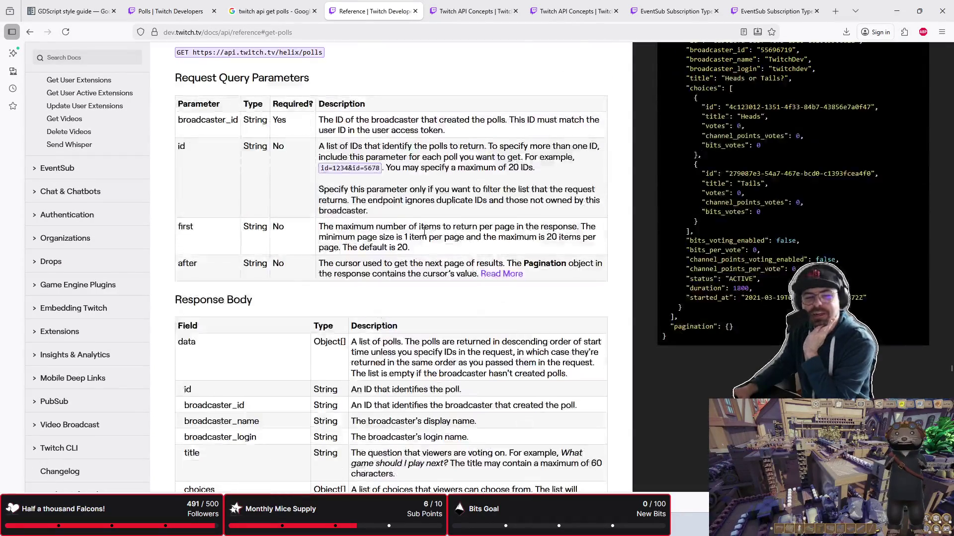
scroll(383, 267, "down", 3)
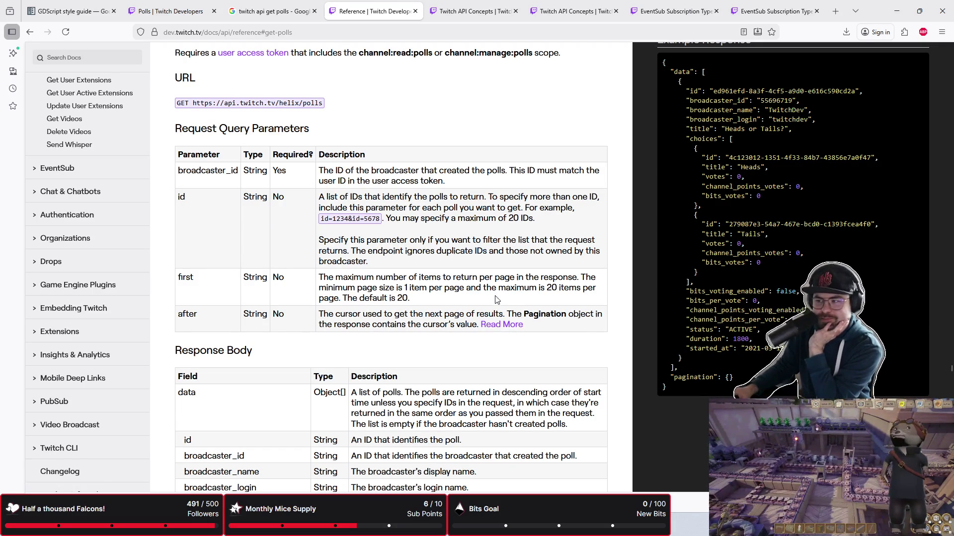
scroll(495, 296, "down", 1)
left_click(485, 10)
key("alt+Tab")
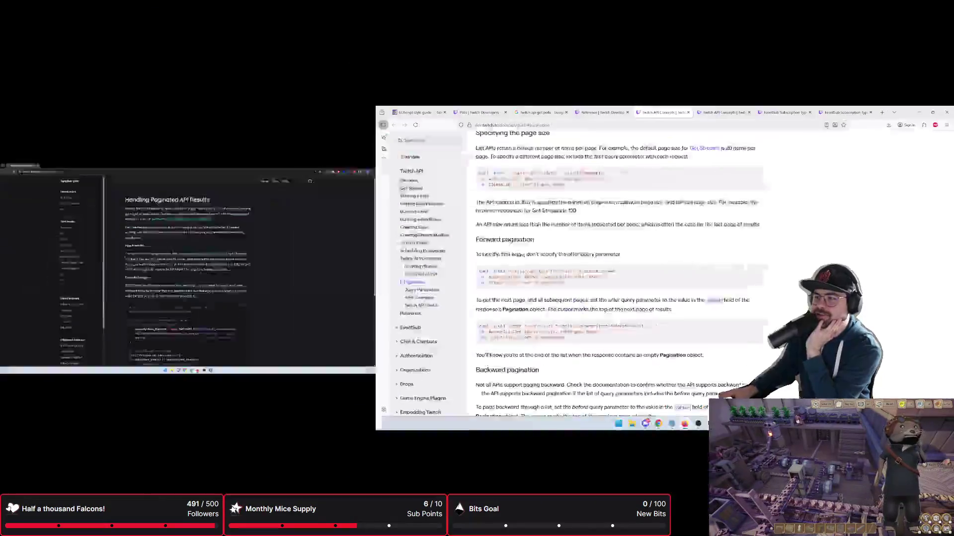
scroll(315, 242, "down", 3)
scroll(315, 242, "up", 6)
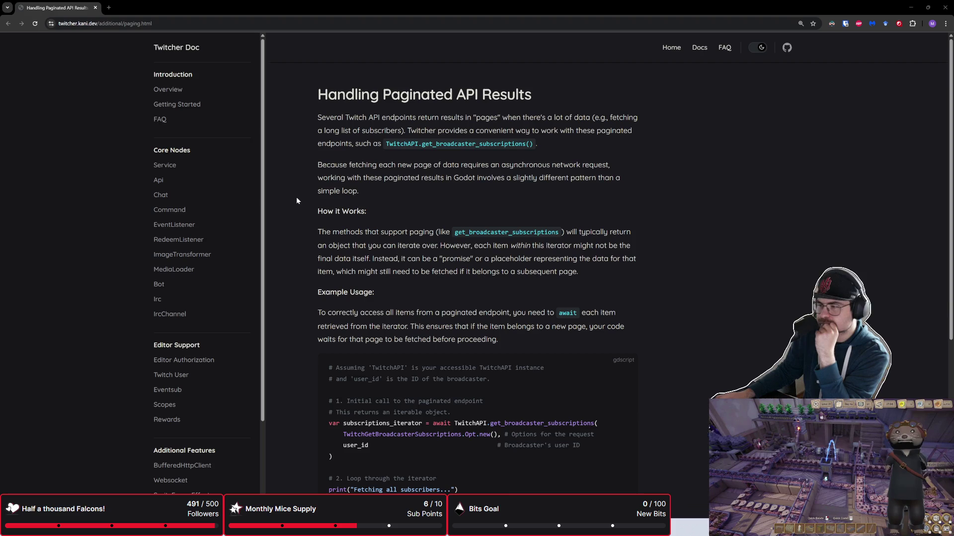
scroll(298, 201, "down", 1)
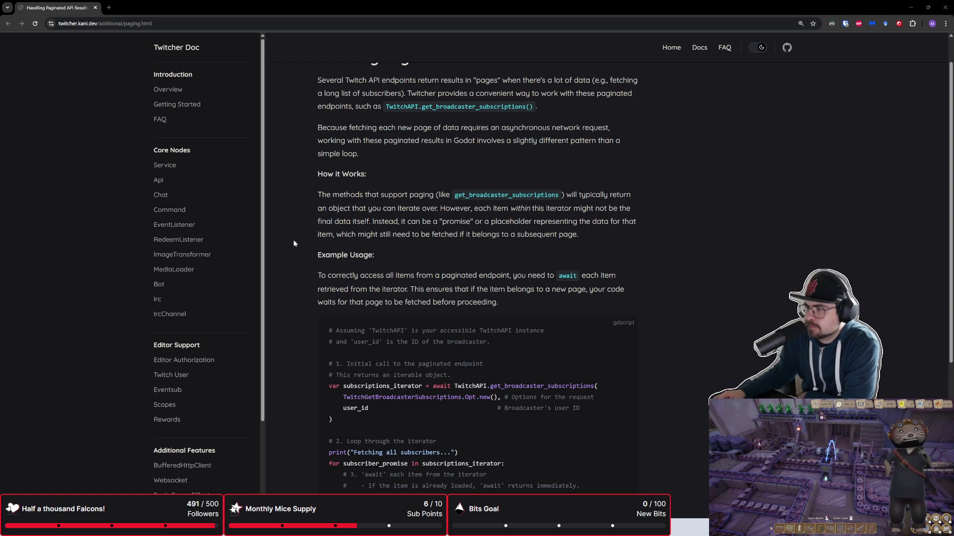
scroll(293, 243, "down", 1)
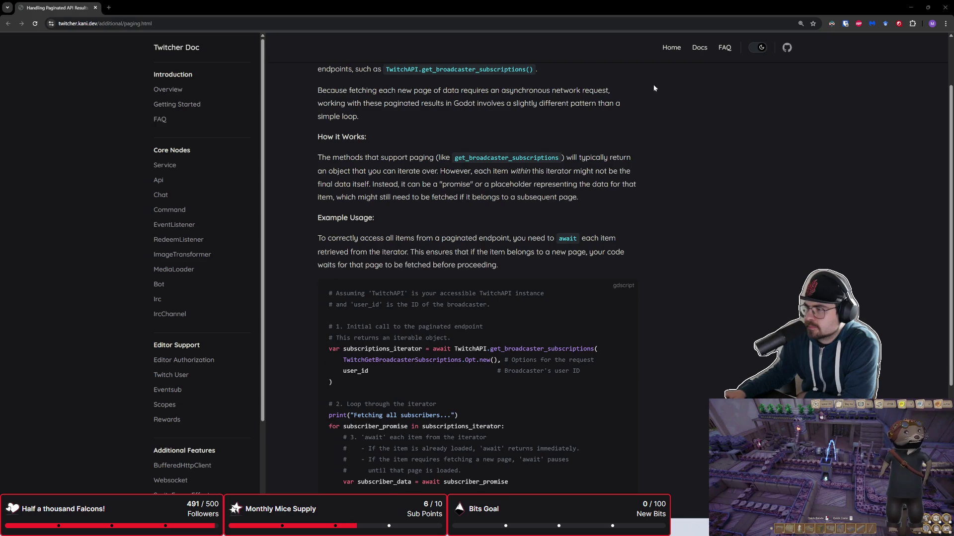
left_click(831, 24)
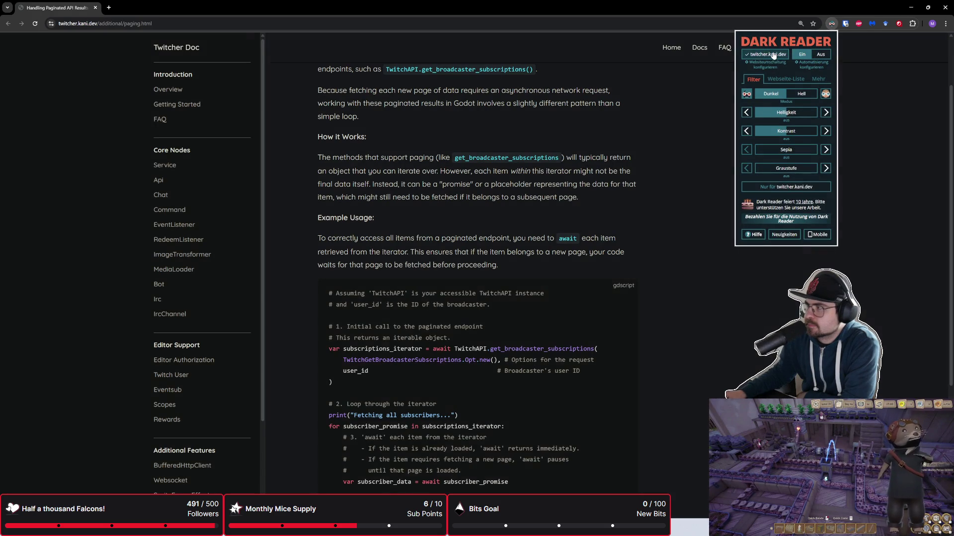
Turn on dark mode for the Twitcher site and read the Handling Paginated API Results page
left_click(774, 55)
left_click(670, 189)
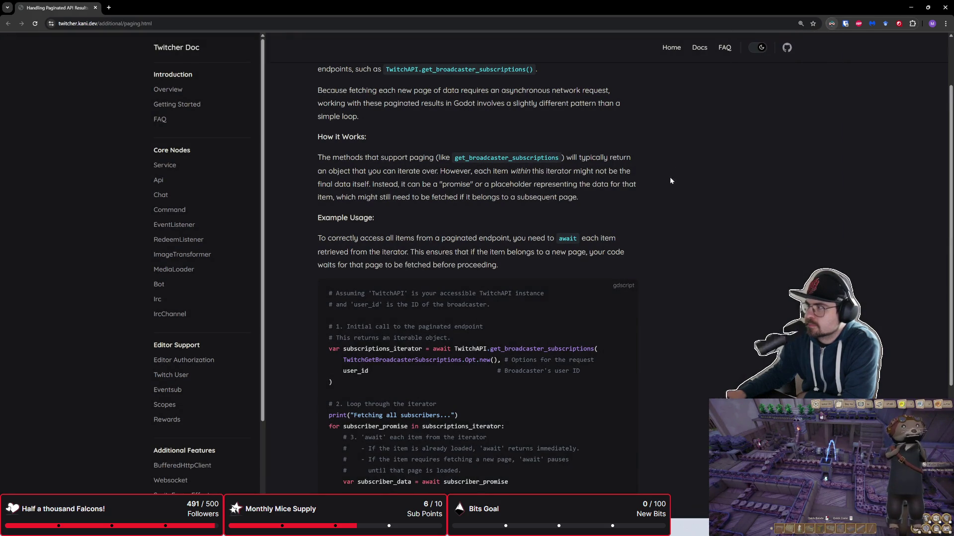
scroll(671, 189, "down", 1)
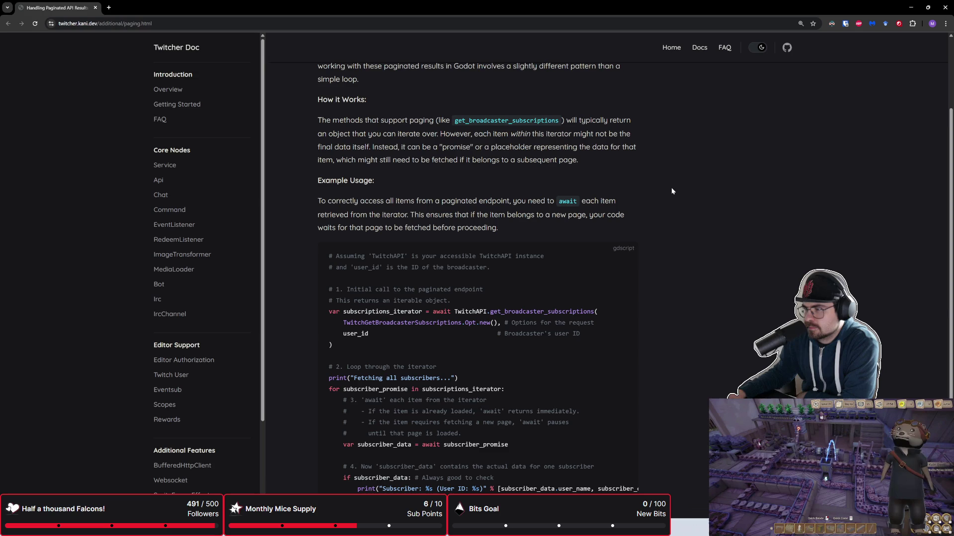
scroll(672, 191, "down", 2)
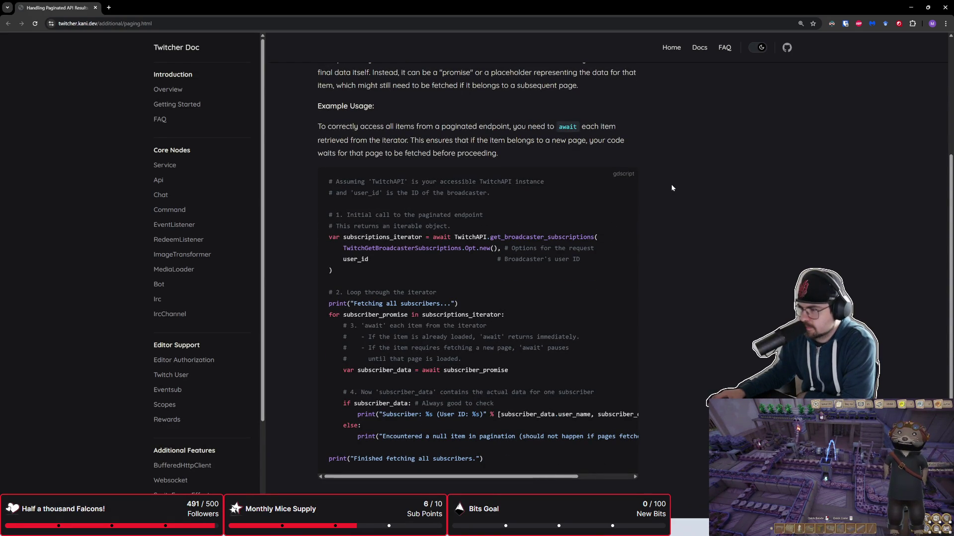
scroll(672, 188, "down", 1)
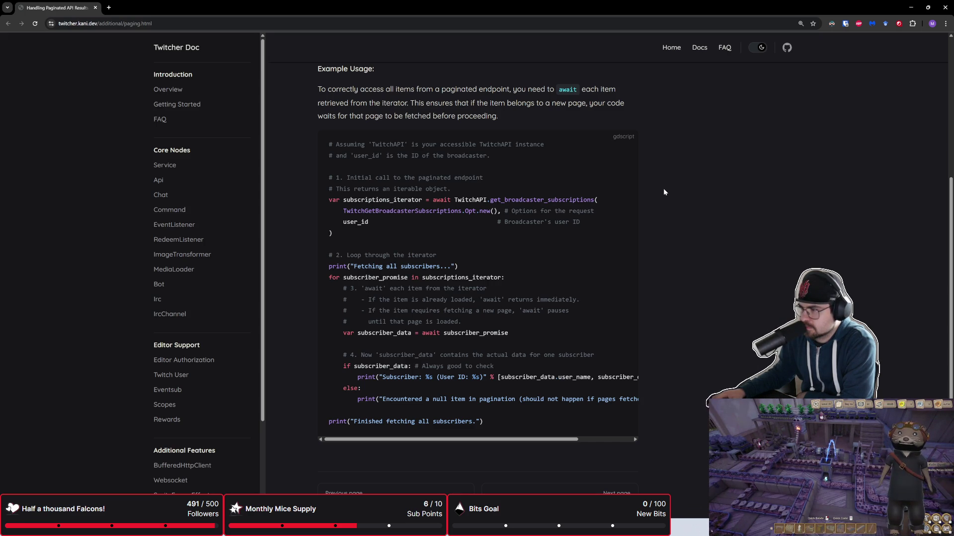
scroll(664, 192, "down", 1)
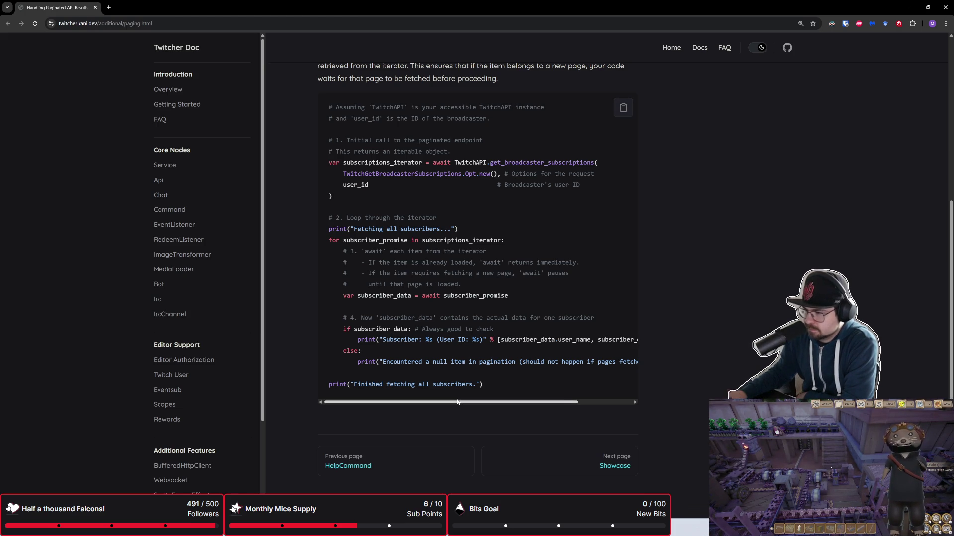
mouse_move(460, 404)
left_mouse_down()
mouse_move(525, 402)
mouse_move(446, 400)
left_mouse_up()
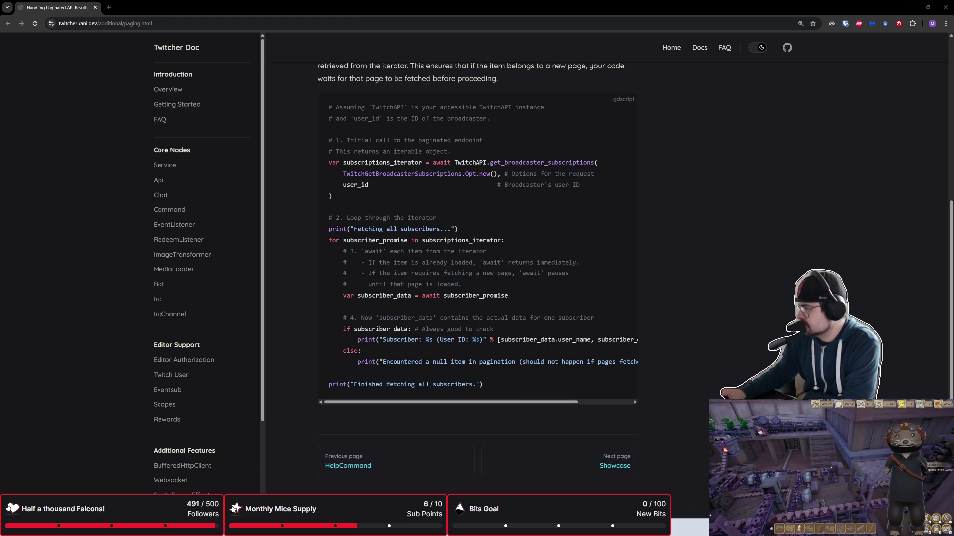
scroll(686, 267, "up", 1)
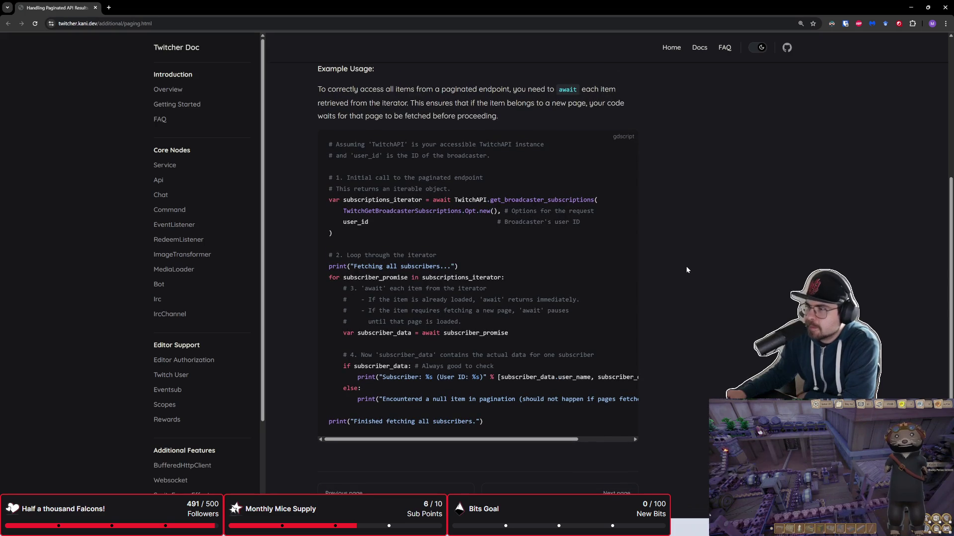
scroll(687, 270, "down", 1)
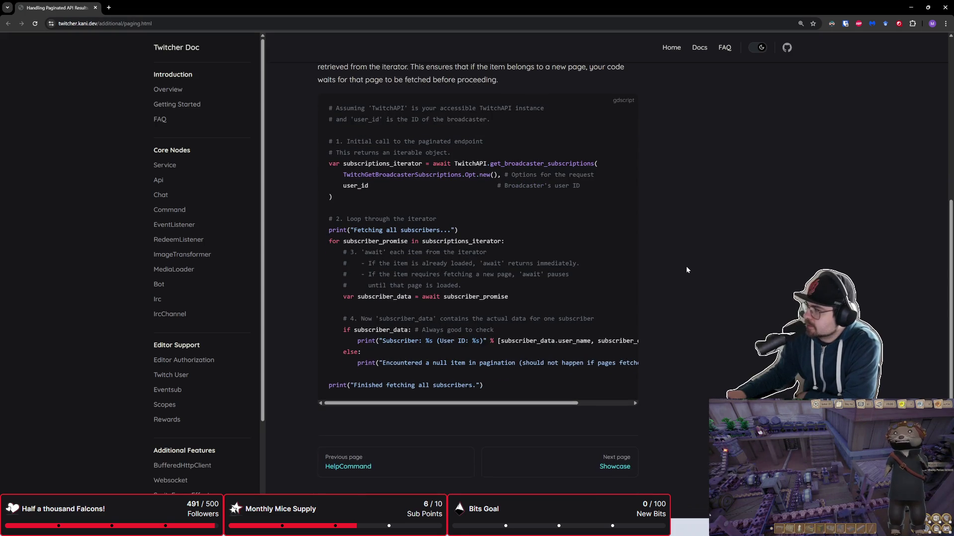
scroll(686, 269, "up", 2)
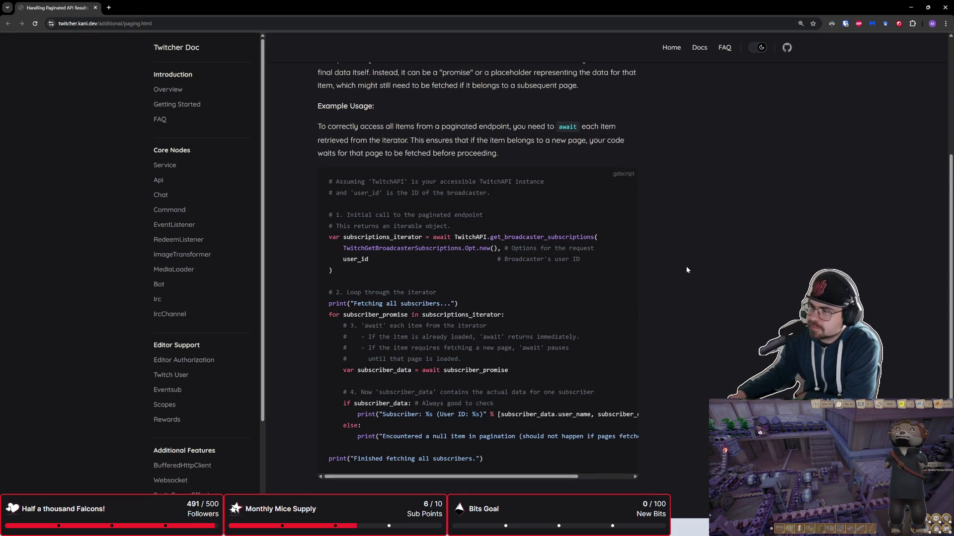
scroll(686, 269, "up", 1)
scroll(687, 270, "up", 4)
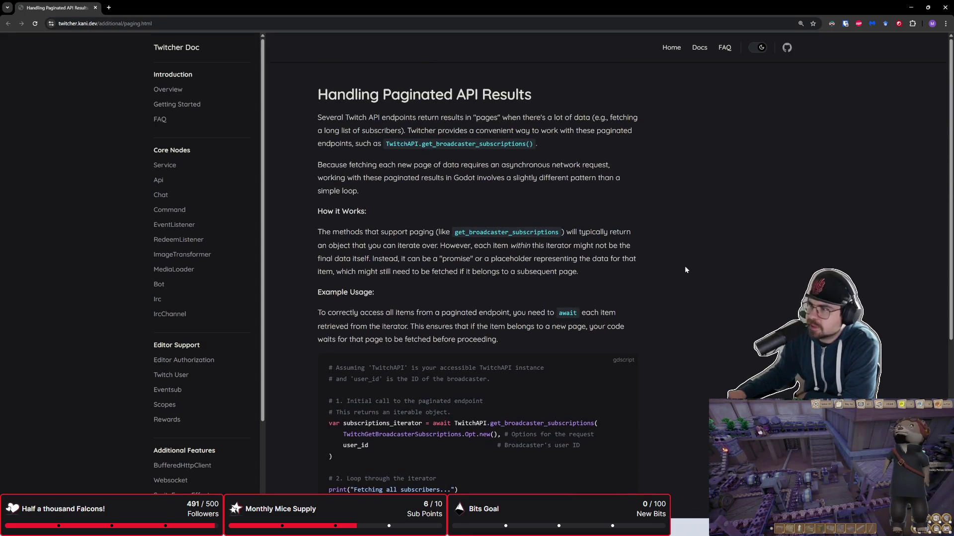
Cross-check the Twitch pagination docs, then minimize the browser to reveal Godot
key("alt+Tab")
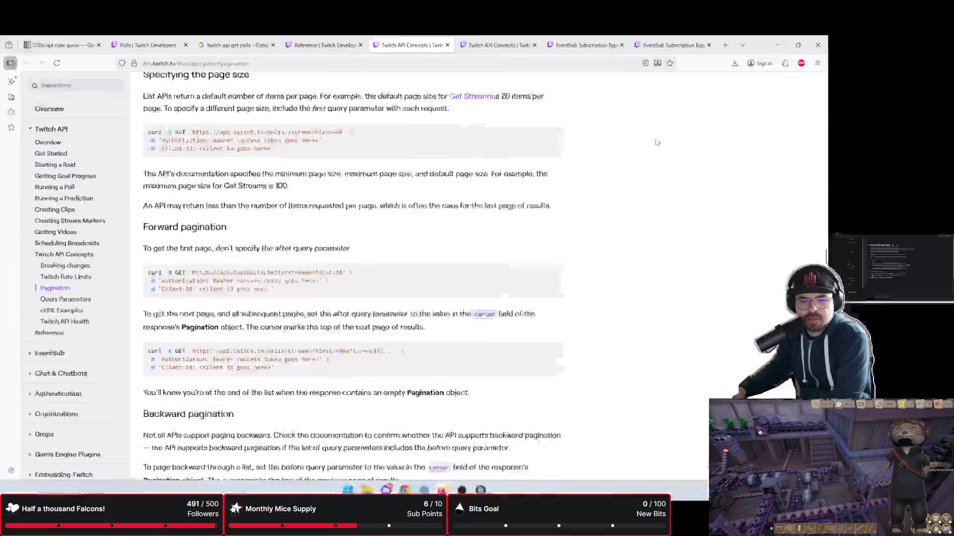
scroll(754, 125, "down", 4)
key("alt+Tab")
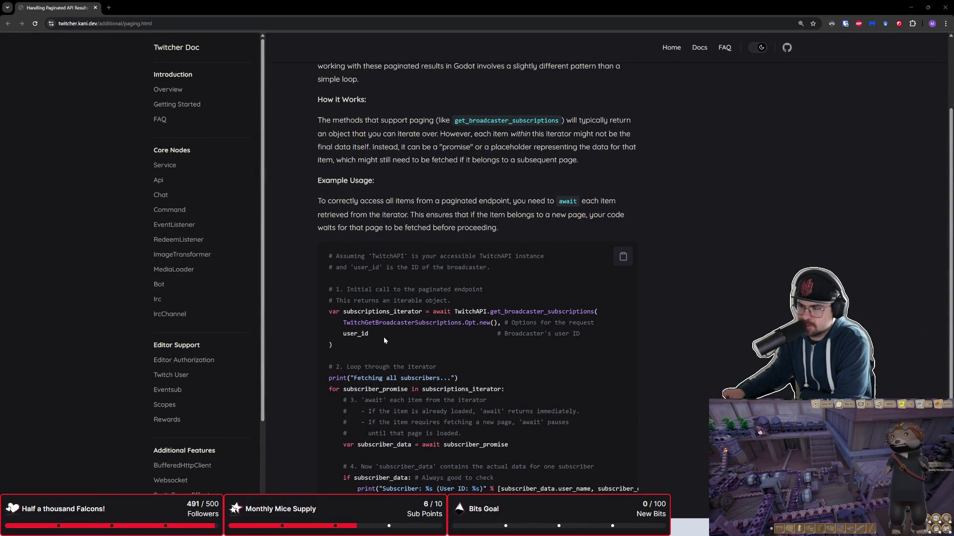
scroll(458, 322, "down", 1)
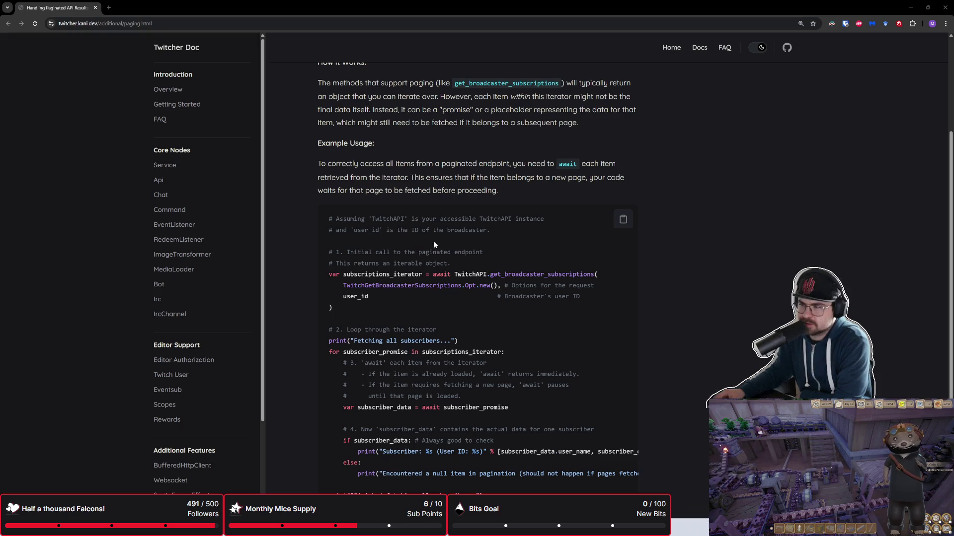
scroll(541, 322, "down", 1)
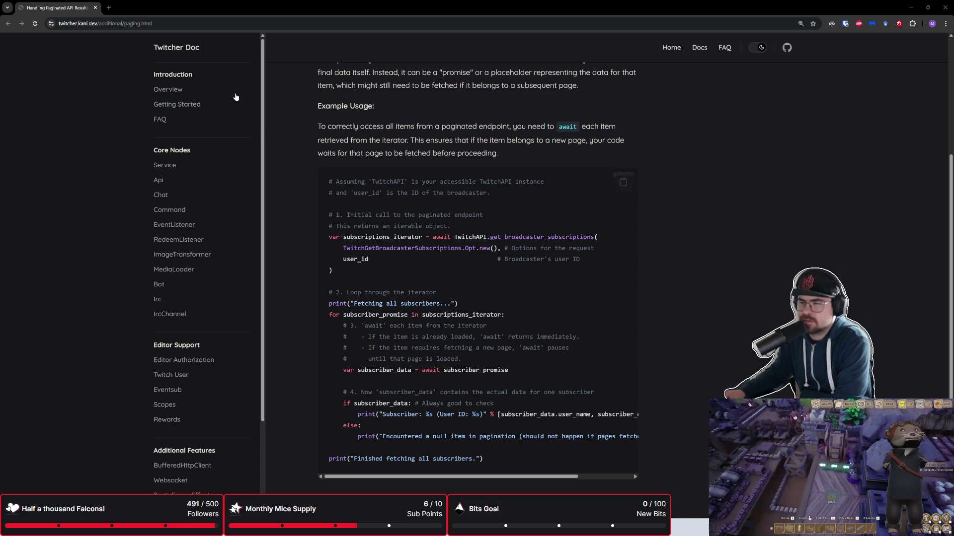
left_click(911, 8)
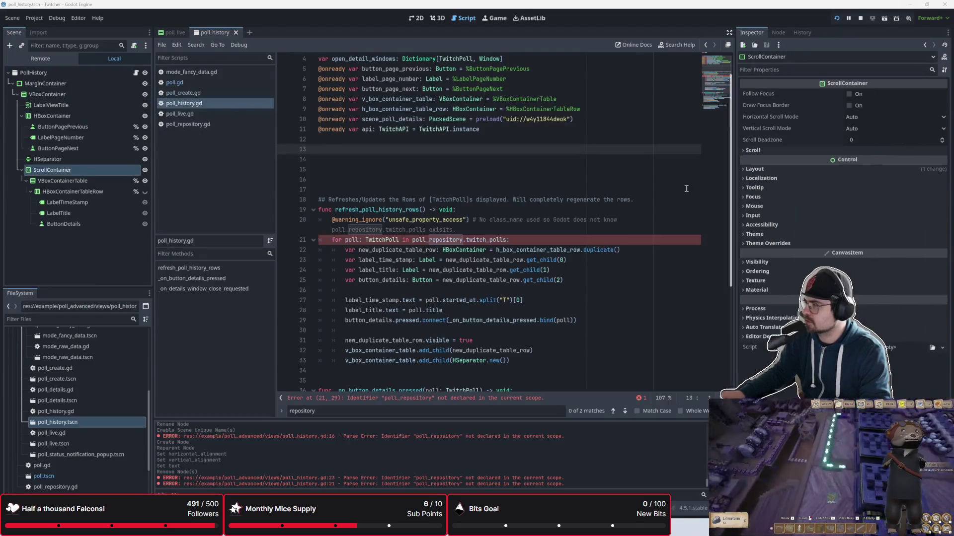
Review the poll_repository error on line 21 and the Button type on line 25
left_click(464, 241)
left_click(430, 281)
mouse_move(430, 283)
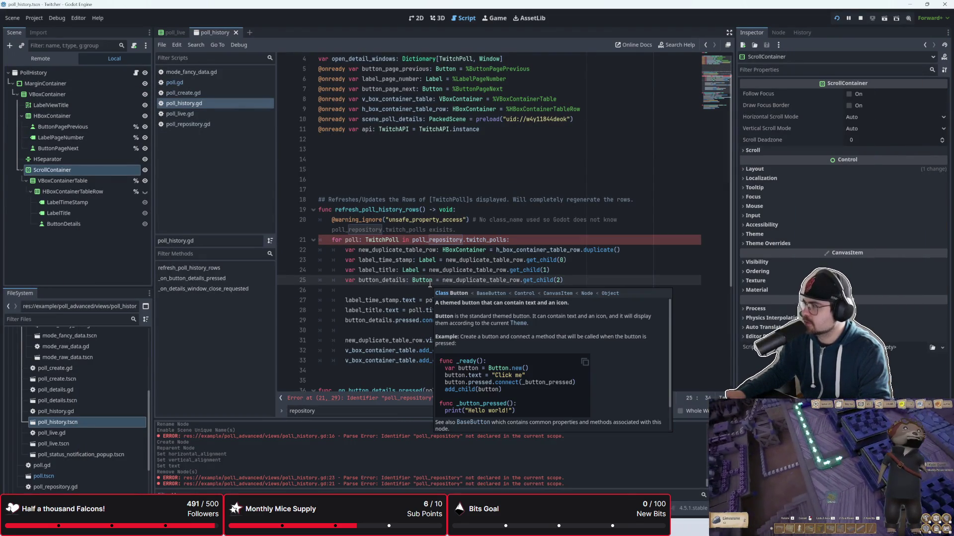
left_click(443, 240)
scroll(397, 209, "up", 1)
key("Up")
key("Up")
key("Up")
Insert an api.get_polls() call at the start of refresh_poll_history_rows, then open poll_repository.gd
type("api.get")
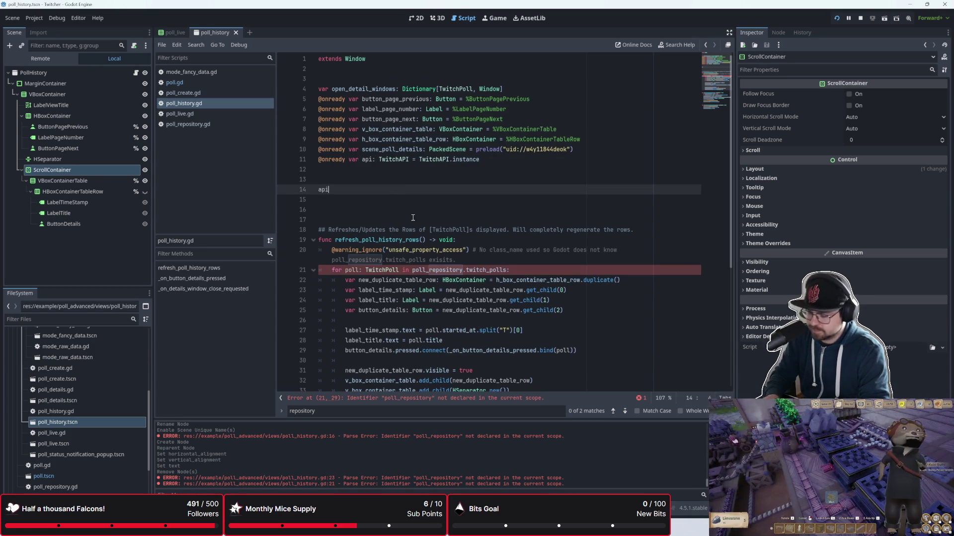
key("BackSpace")
key("BackSpace")
key("BackSpace")
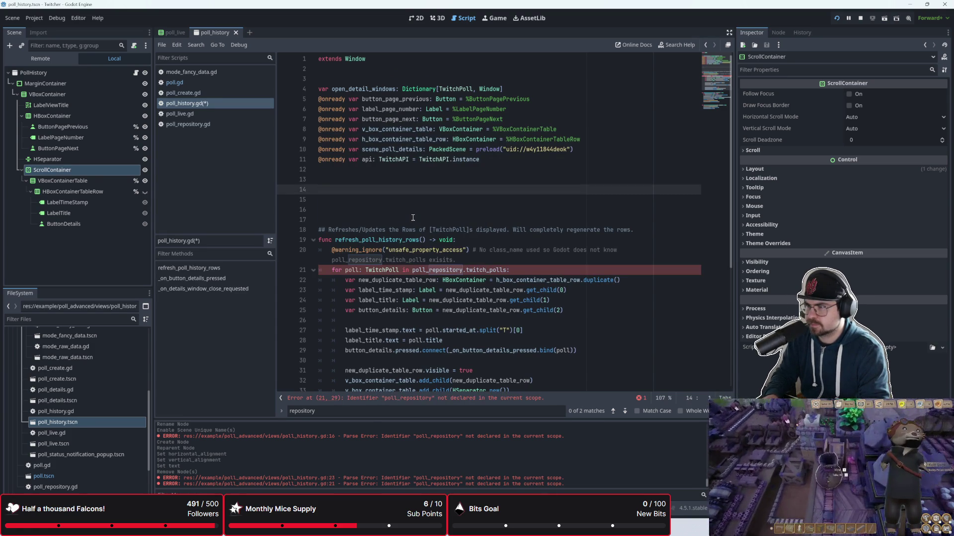
key("Down")
key("Down")
key("Down")
key("Return")
key("Up")
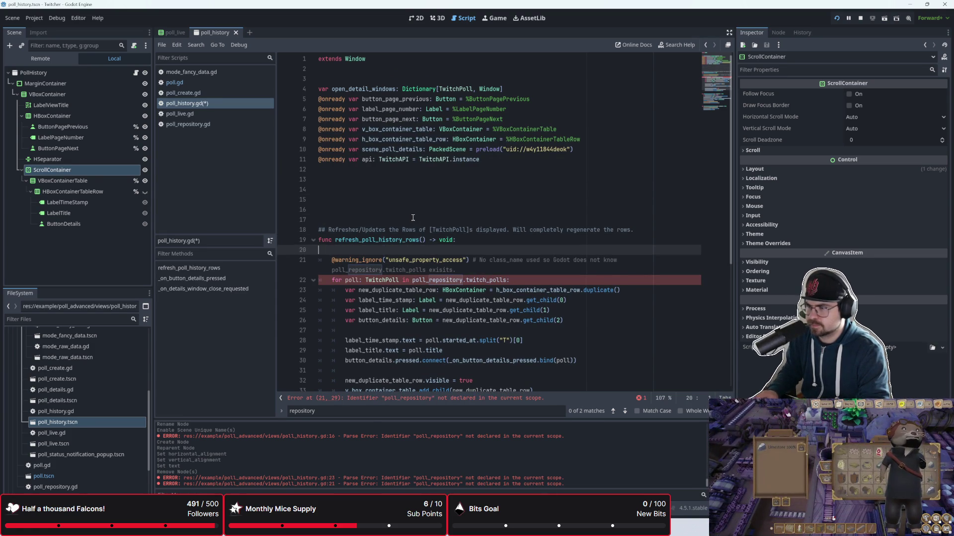
type("api.get")
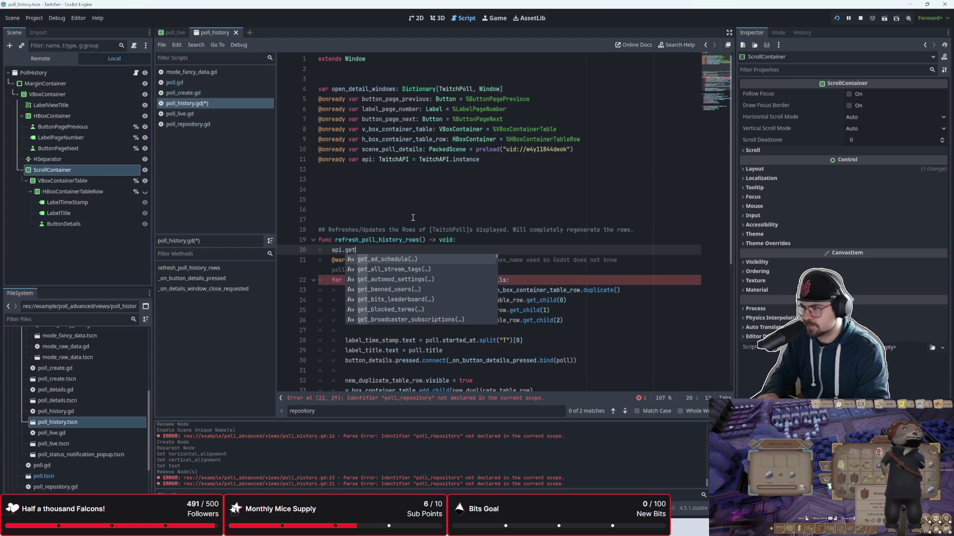
type("_pol")
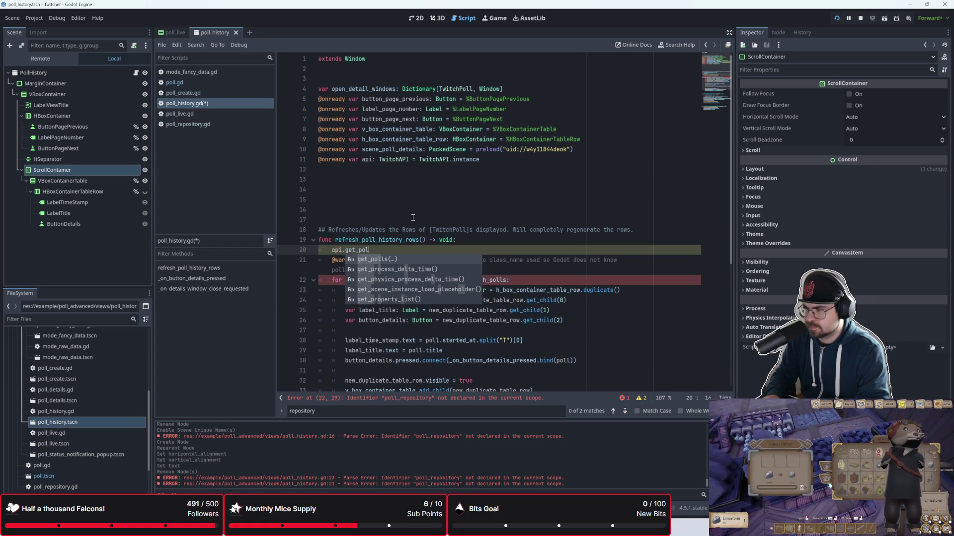
key("Return")
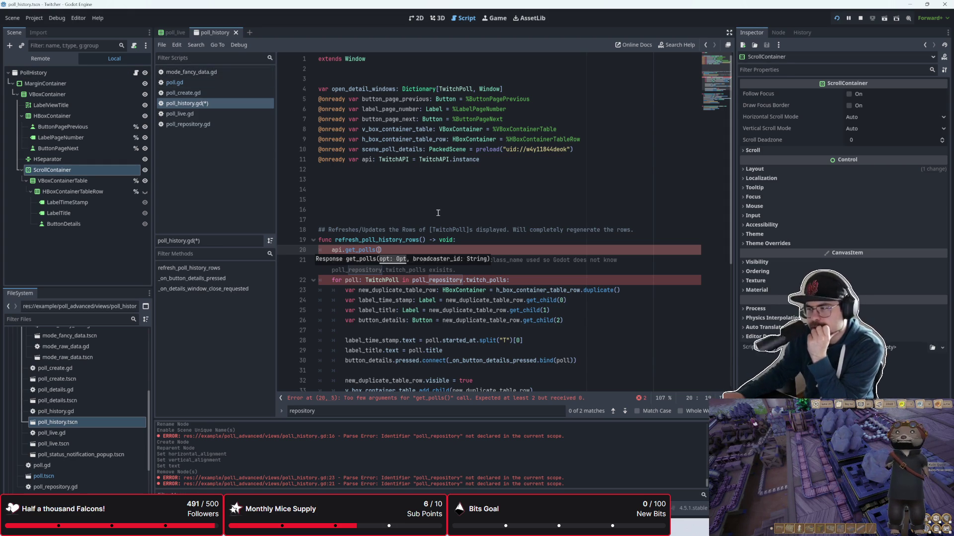
scroll(438, 213, "down", 6)
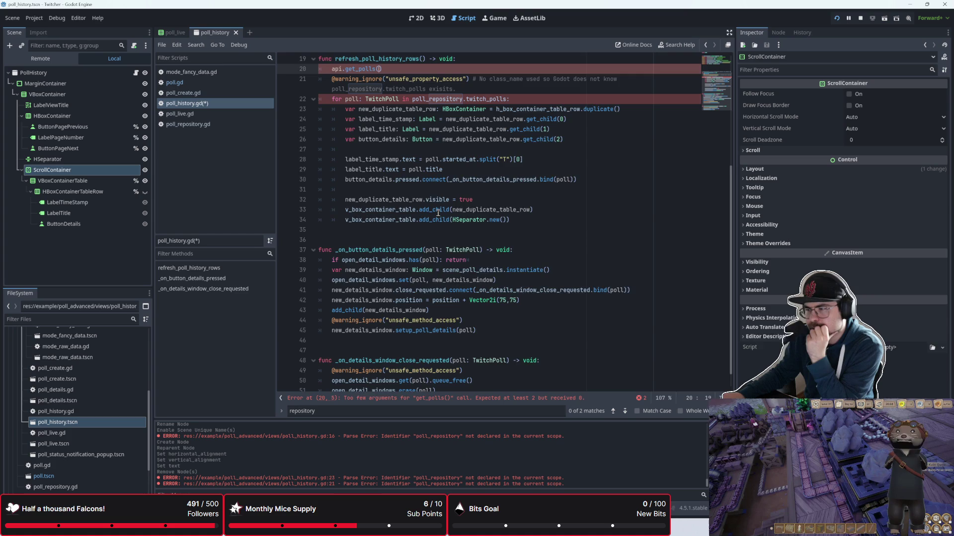
left_click(202, 127)
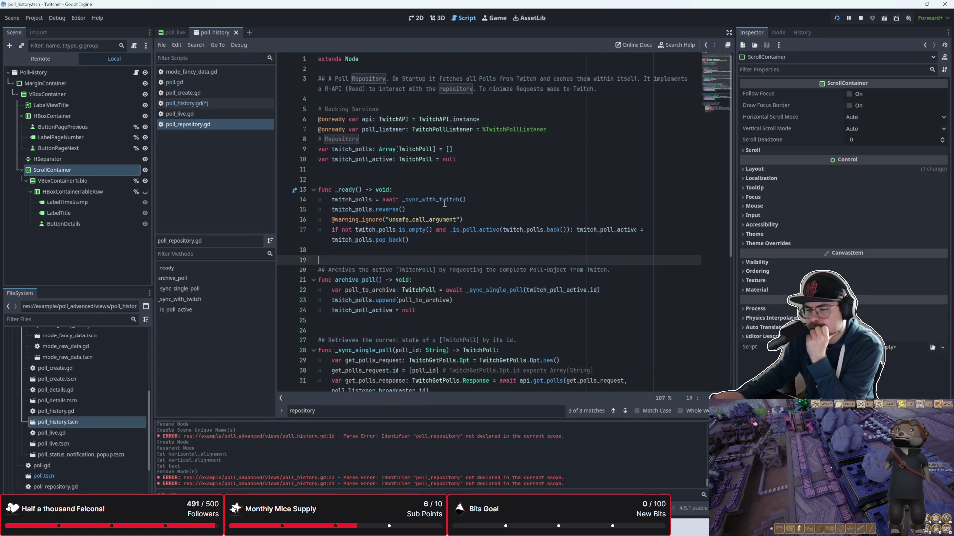
Inspect the get_polls request and broadcaster id in _sync_single_poll, then jump to the TwitchGetPolls definition
scroll(444, 204, "down", 2)
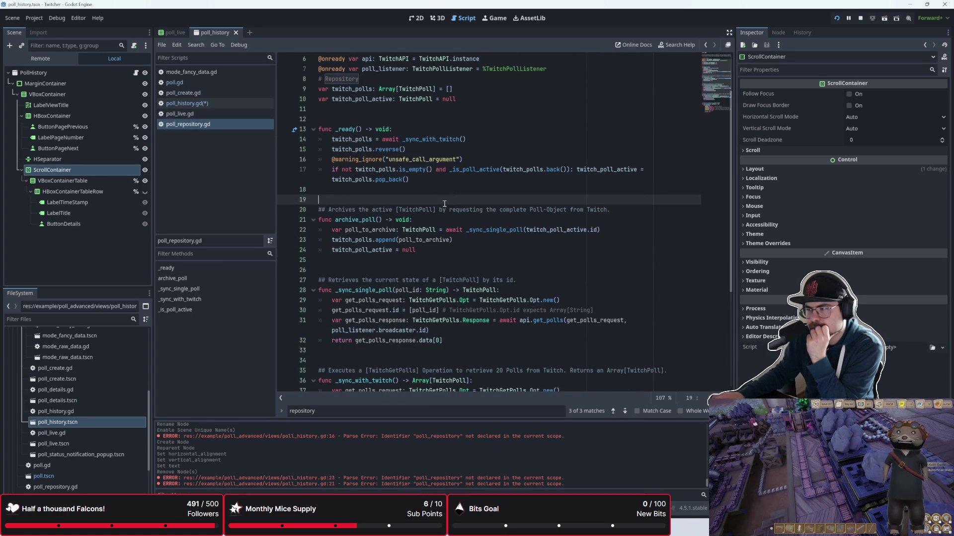
scroll(445, 204, "down", 3)
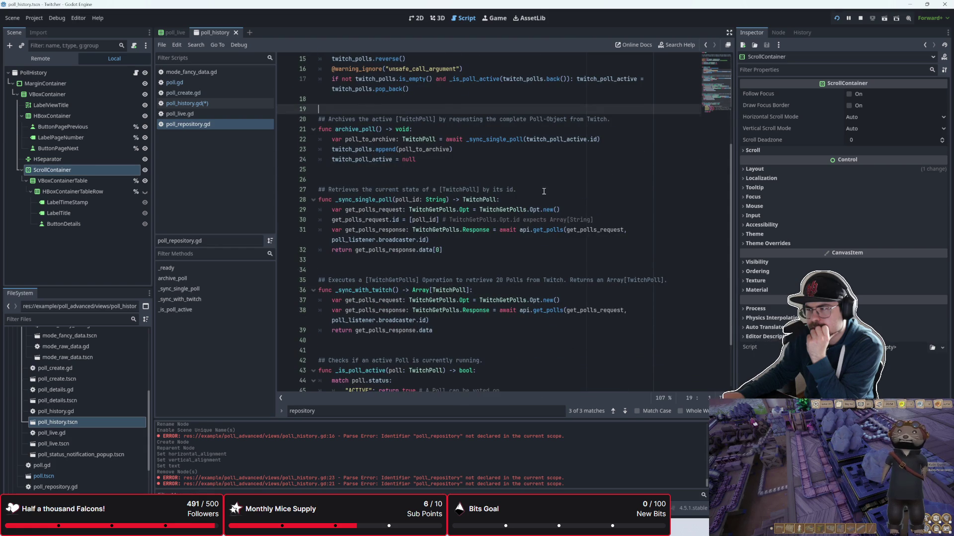
left_click(446, 209)
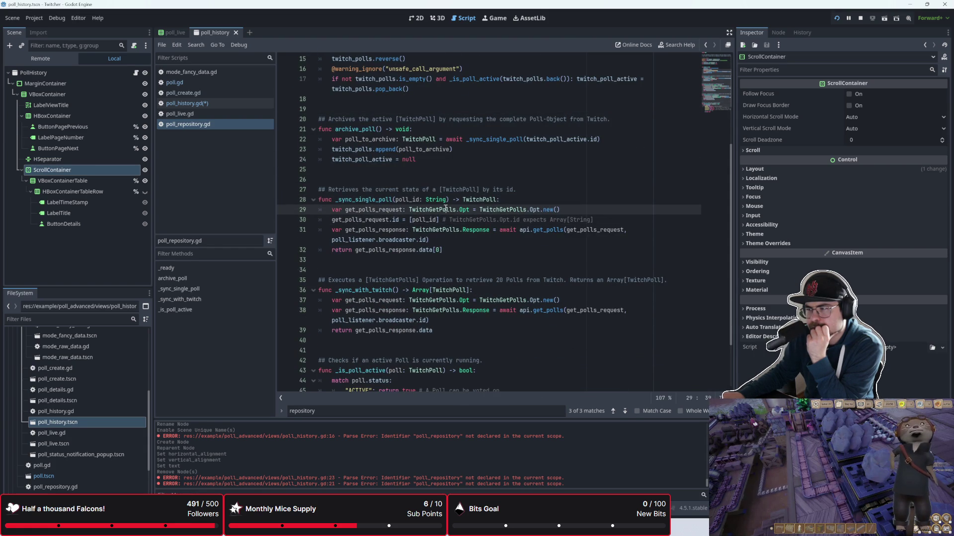
left_click(529, 226)
key("Up")
key("End")
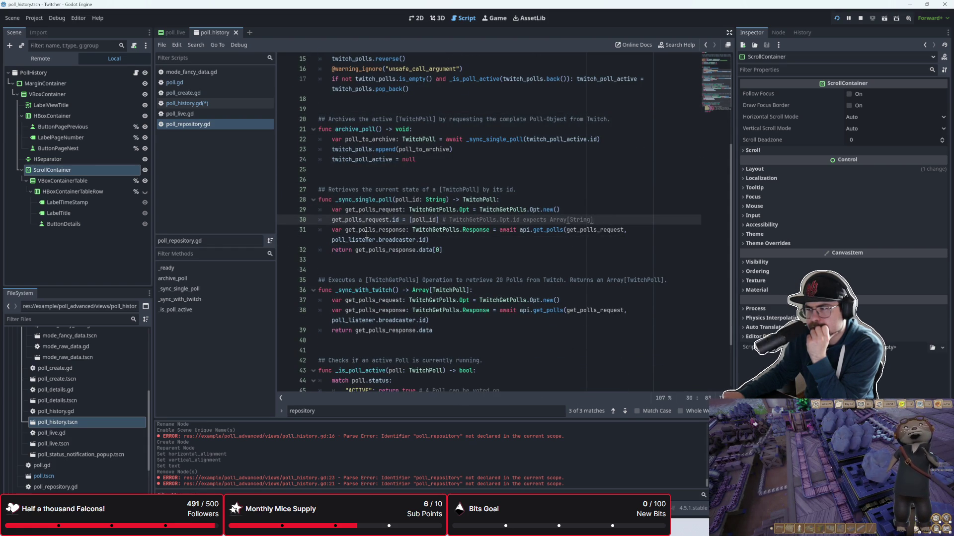
left_click(420, 240)
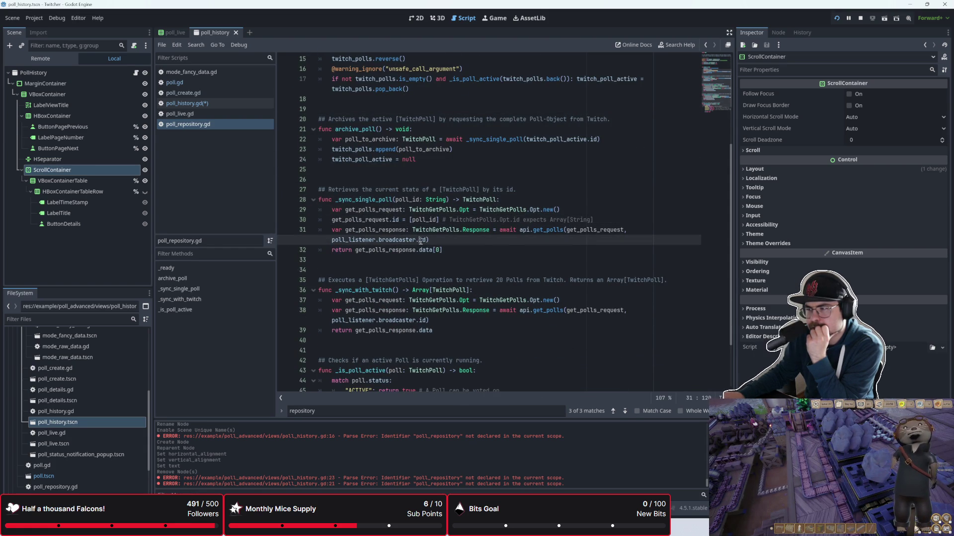
left_click(483, 230)
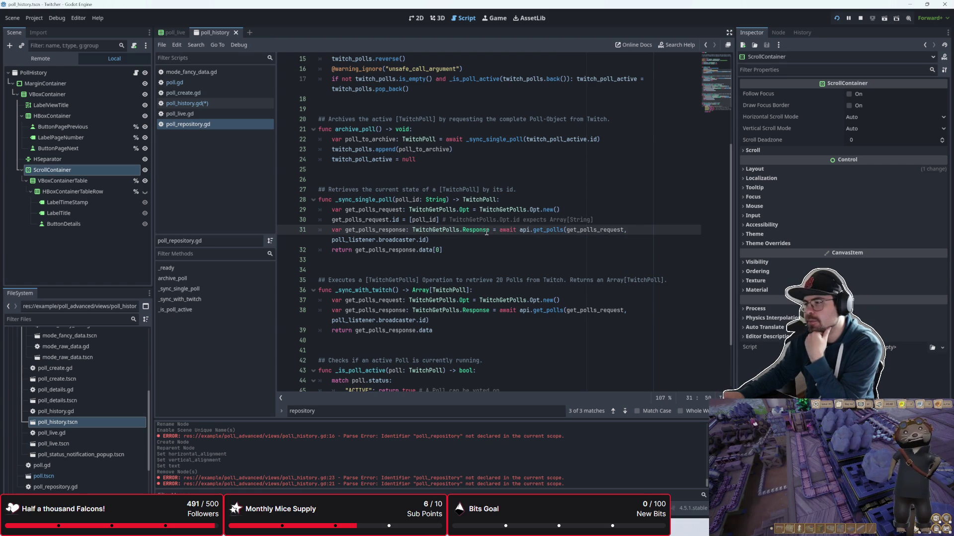
left_click(436, 230)
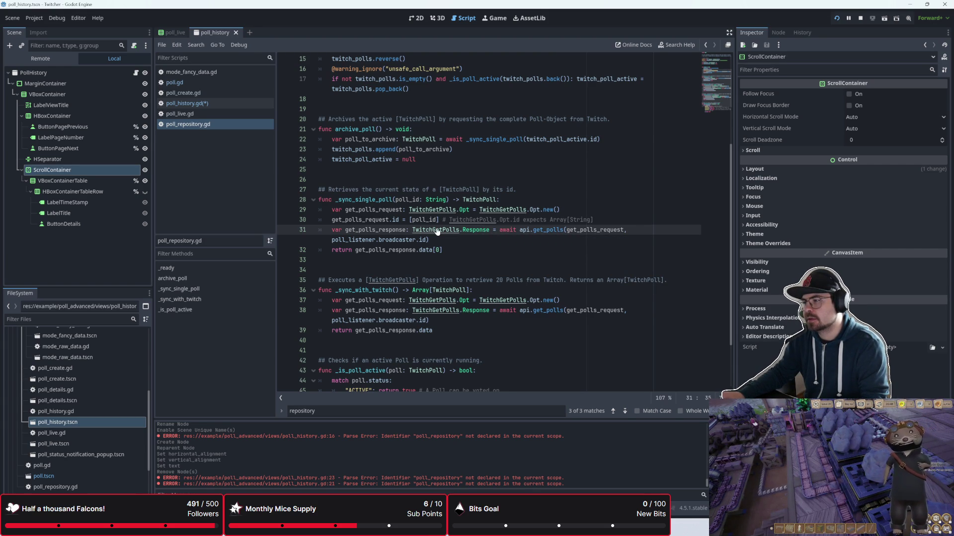
left_click(447, 230, "ctrl")
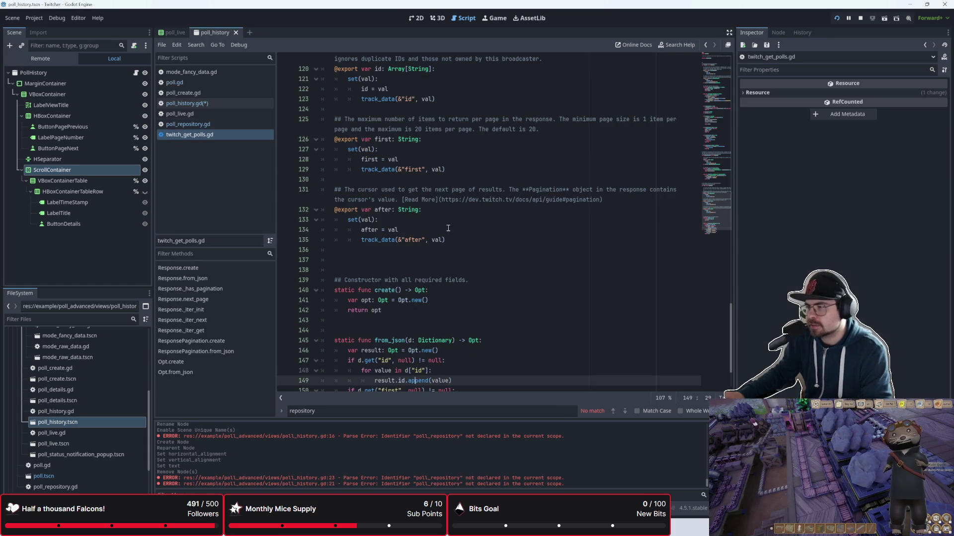
Review the Response class's data and pagination fields in twitch_get_polls.gd, then return to poll_history.gd
key("ctrl+f")
type("Re")
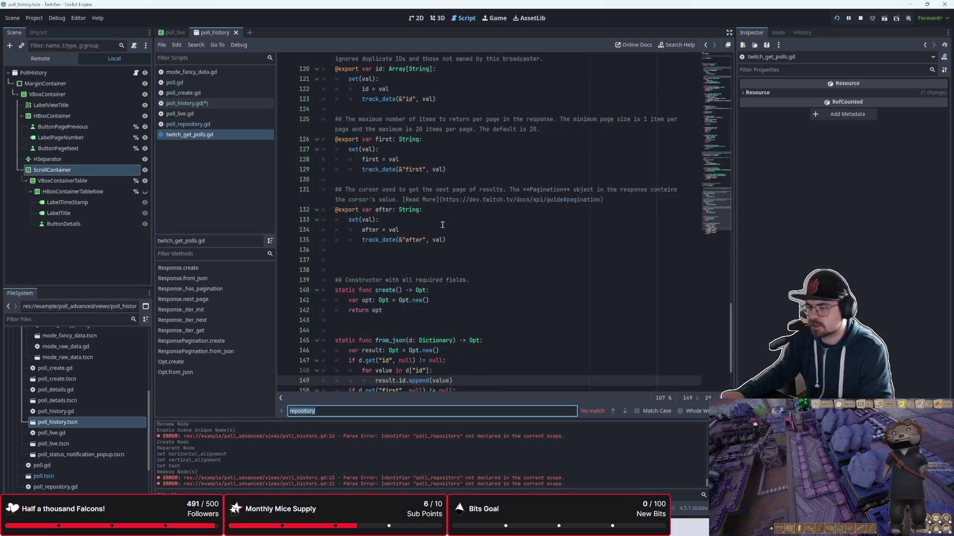
type("spone")
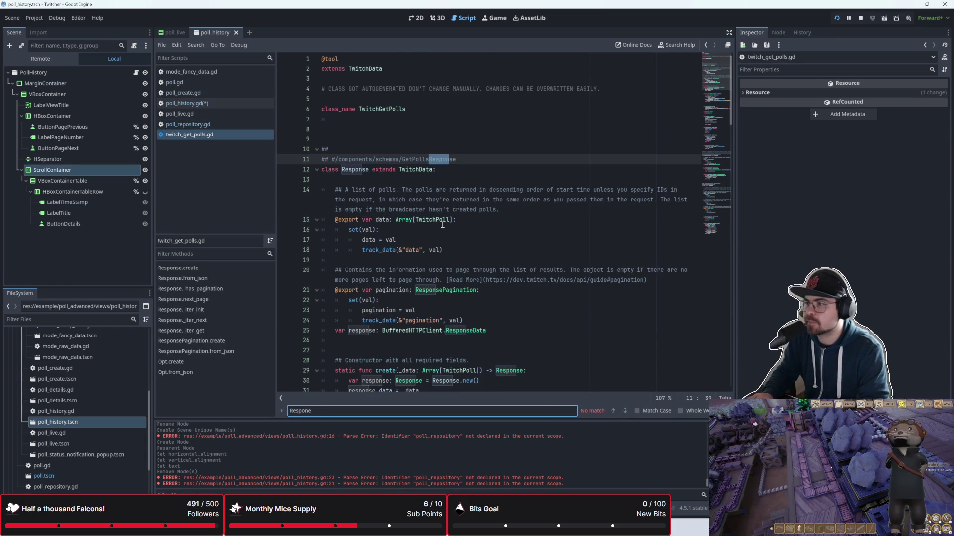
key("Escape")
left_click(433, 223)
scroll(432, 224, "down", 1)
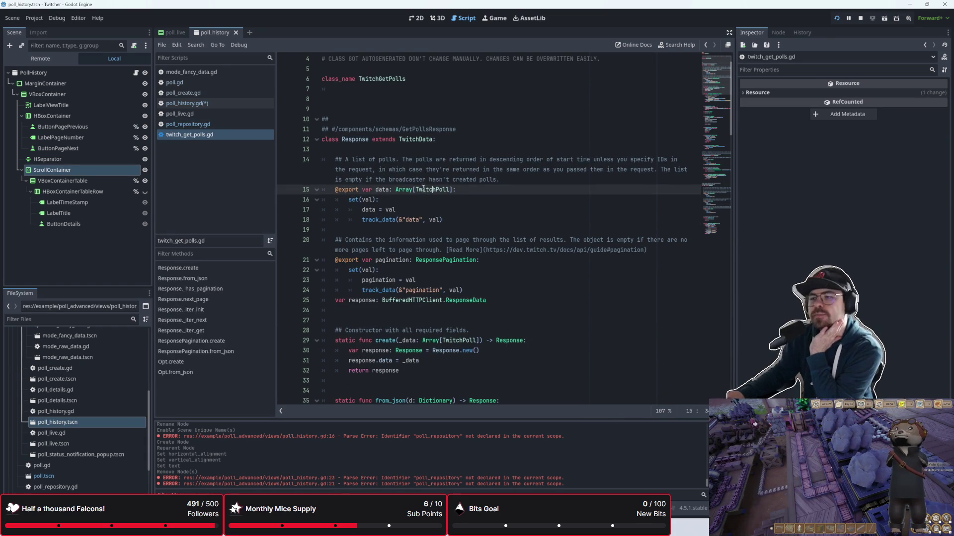
scroll(436, 183, "down", 1)
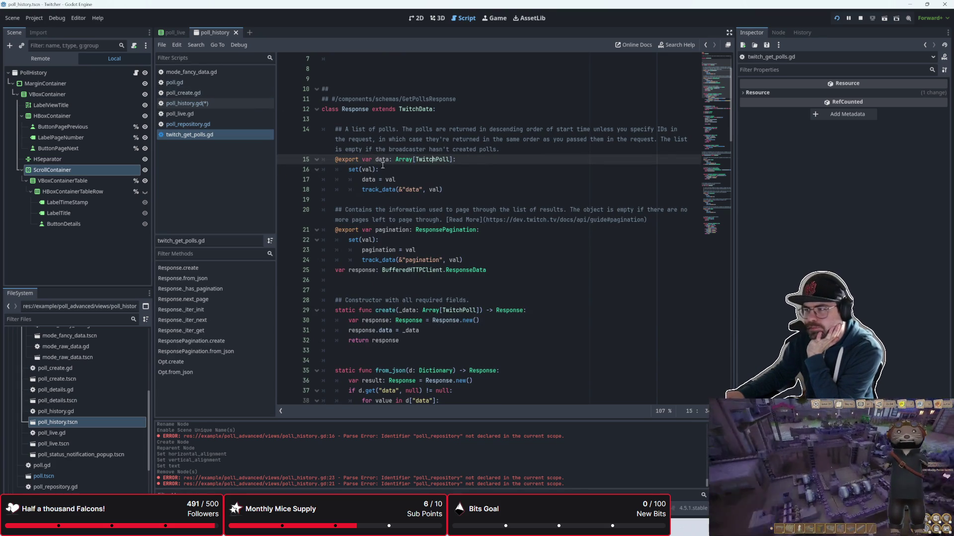
scroll(328, 191, "down", 1)
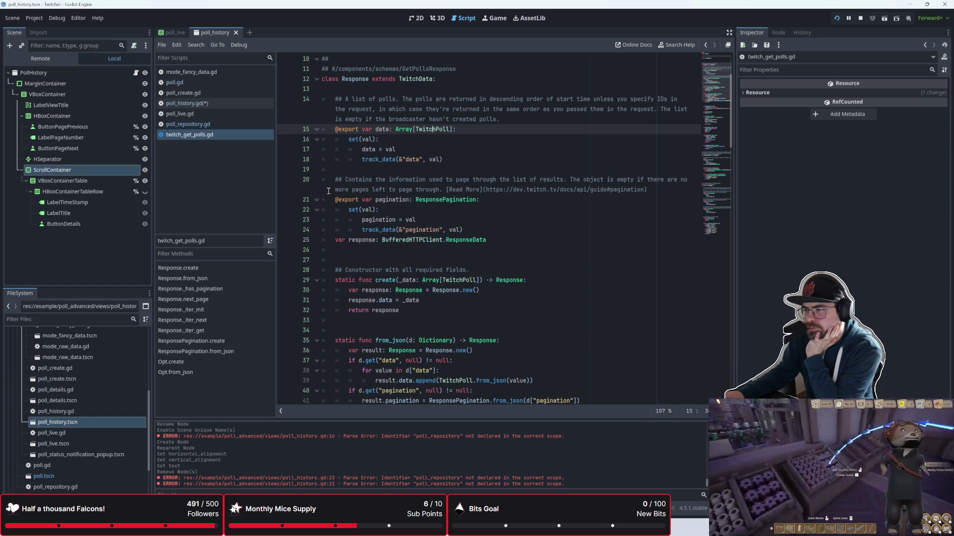
scroll(328, 191, "up", 2)
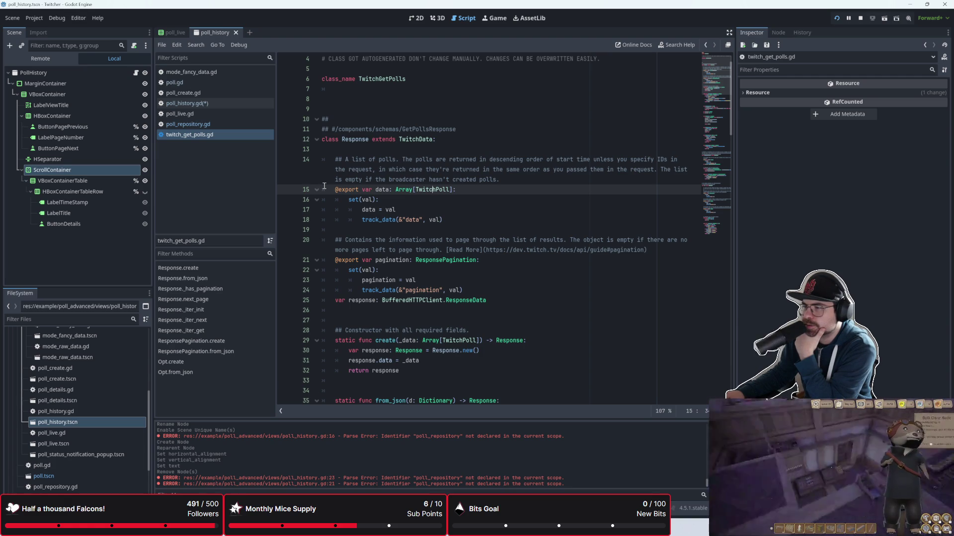
scroll(324, 185, "down", 1)
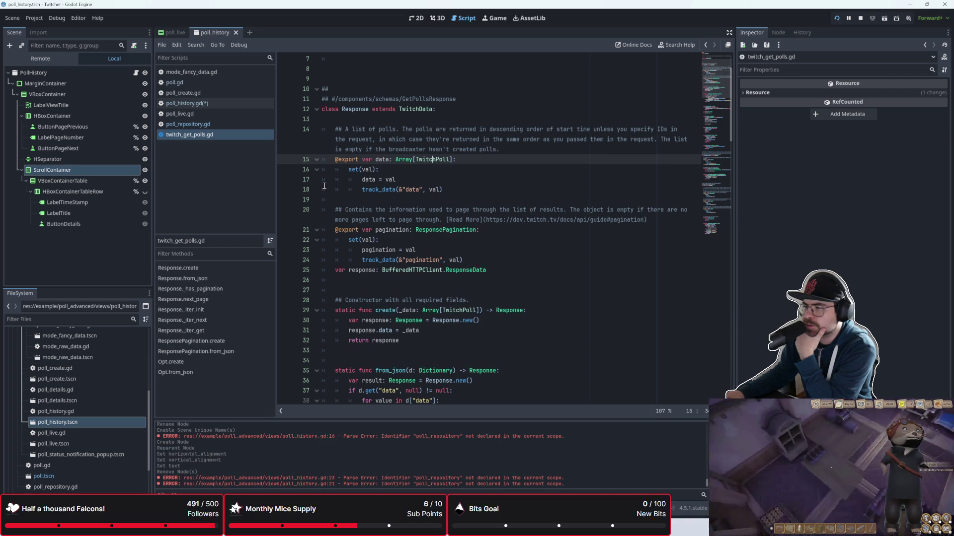
scroll(324, 185, "down", 2)
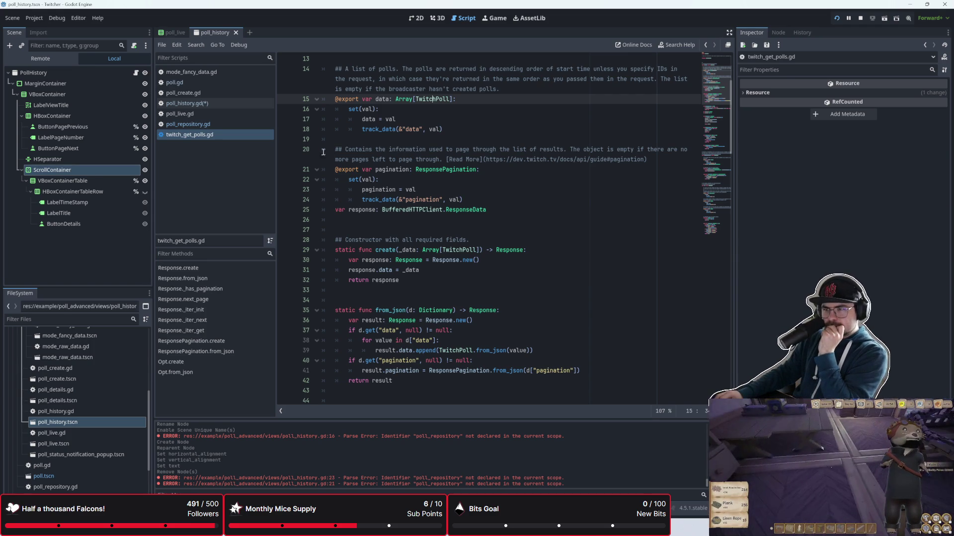
left_click(207, 104)
scroll(422, 191, "up", 4)
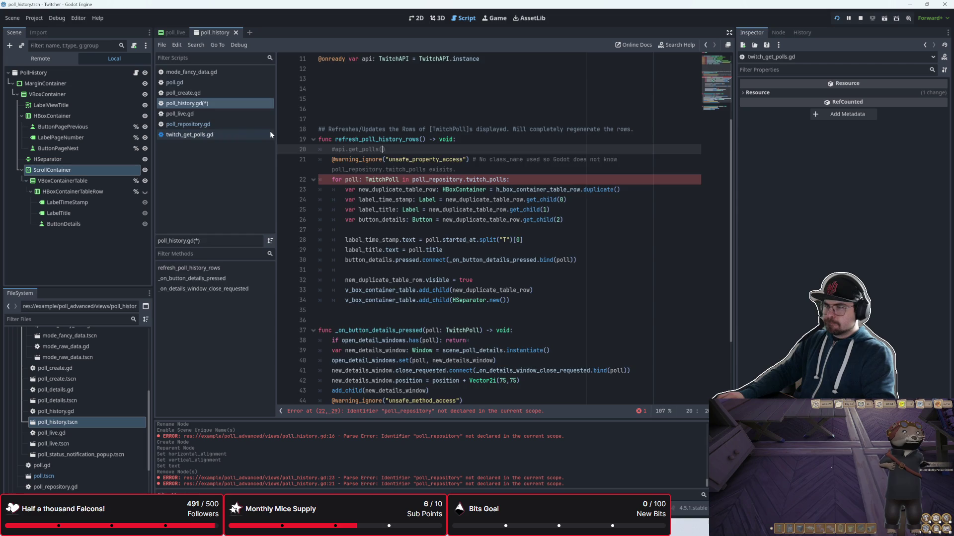
Open poll_repository.gd and inspect the get_polls_request.id expression on line 30
left_click(188, 124)
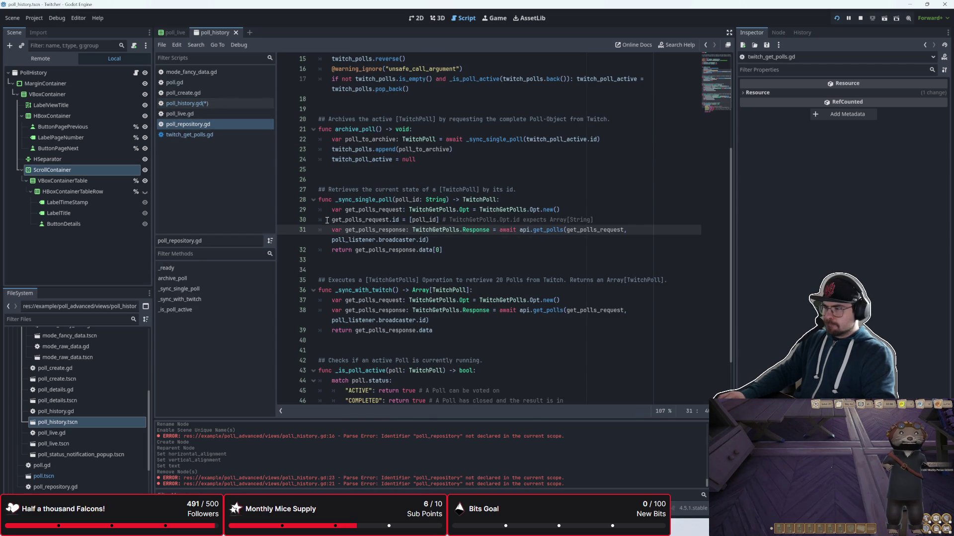
left_click_drag(331, 219, 399, 221)
left_click(399, 221)
left_click_drag(331, 219, 397, 220)
left_click(399, 220)
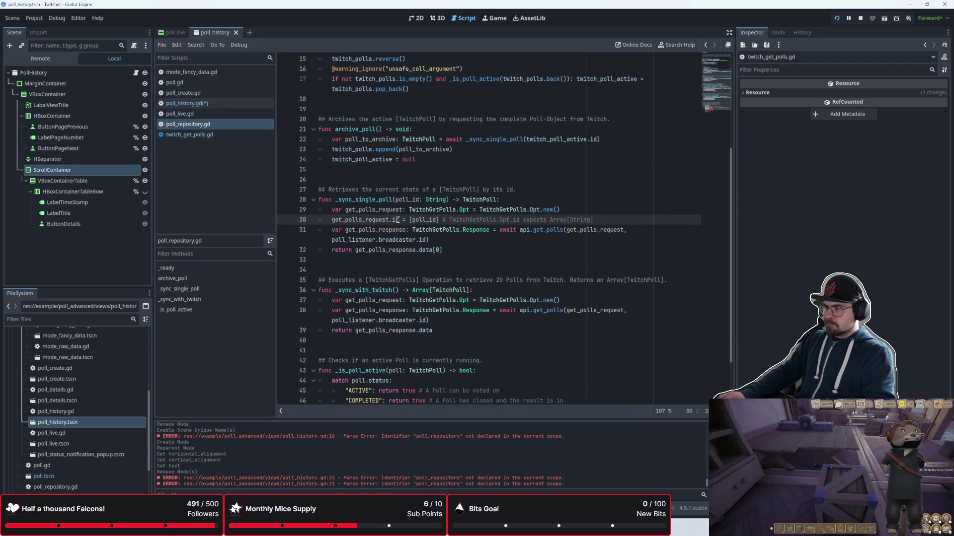
mouse_move(398, 220)
left_click(399, 250)
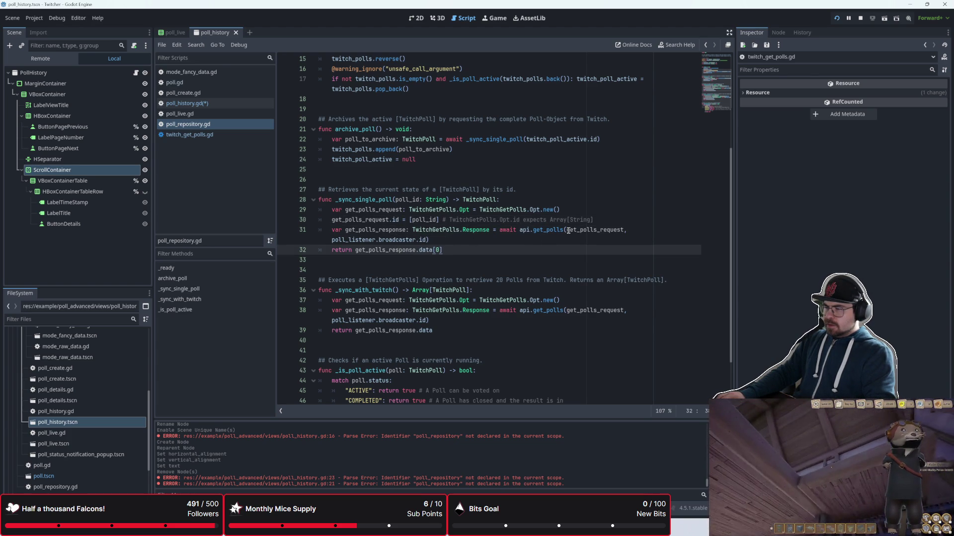
Read the Opt documentation tooltip in _sync_single_poll's code
mouse_move(568, 230)
mouse_move(538, 211)
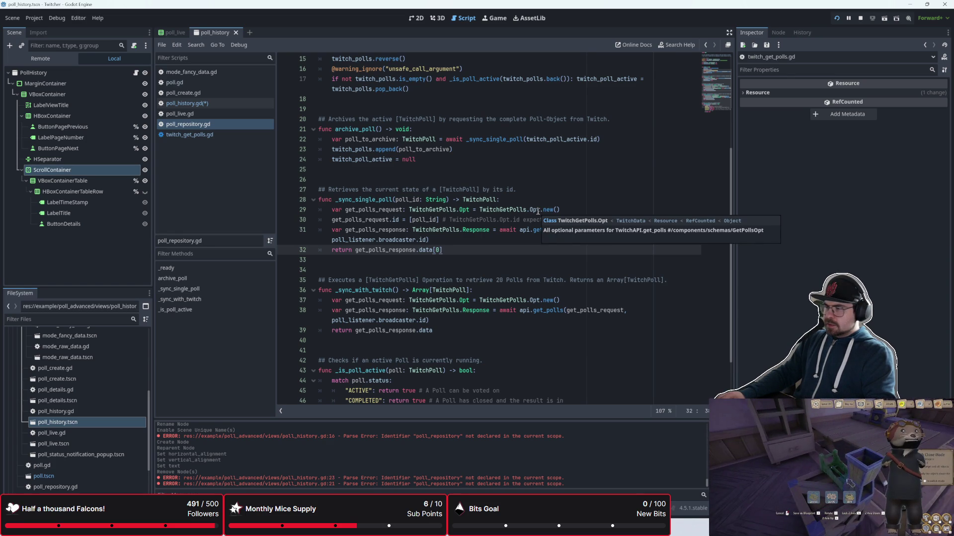
left_click(534, 220)
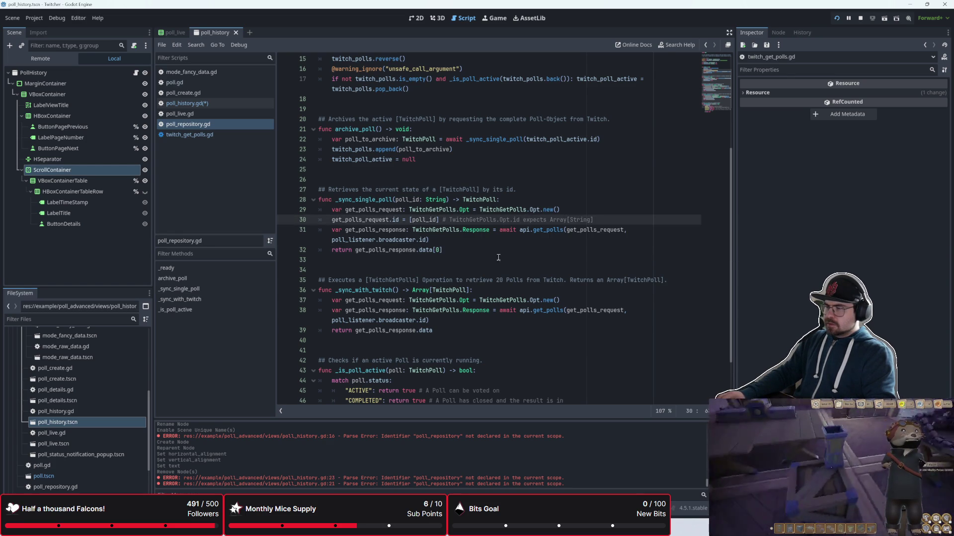
left_click(497, 257)
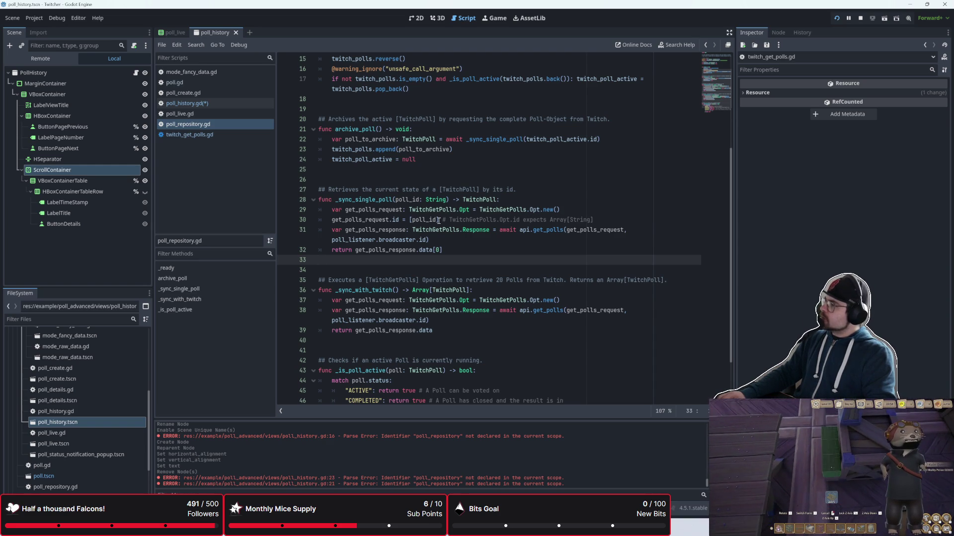
Step through the single-poll request code from poll_id down to the get_polls call
mouse_move(436, 222)
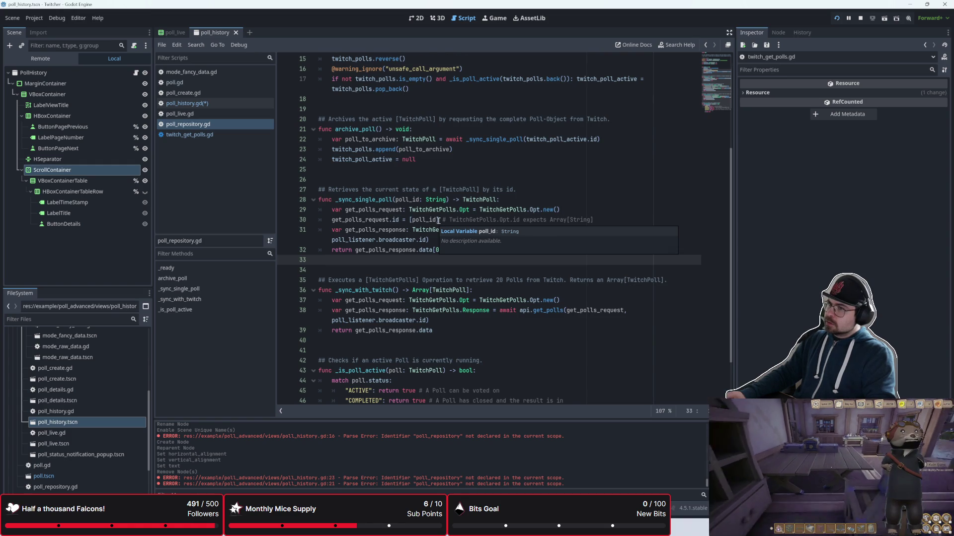
scroll(437, 222, "up", 5)
scroll(438, 221, "down", 4)
left_click(437, 240)
left_click(437, 250)
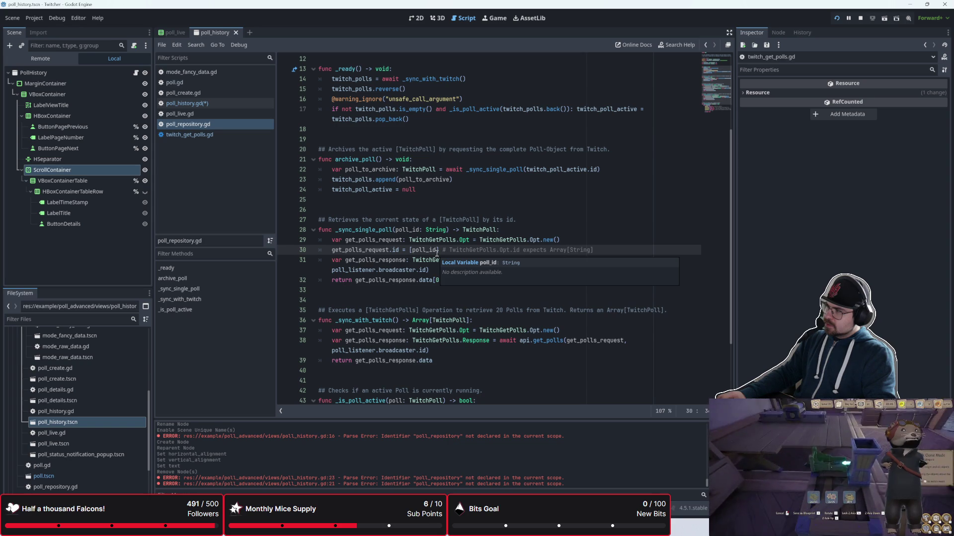
key("Down")
key("Down")
key("Down")
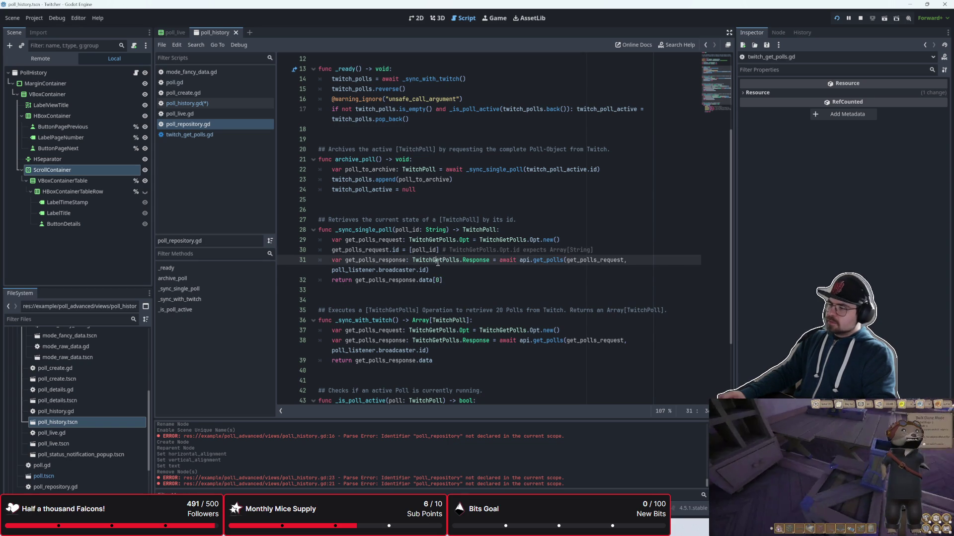
key("Up")
key("Up")
key("End")
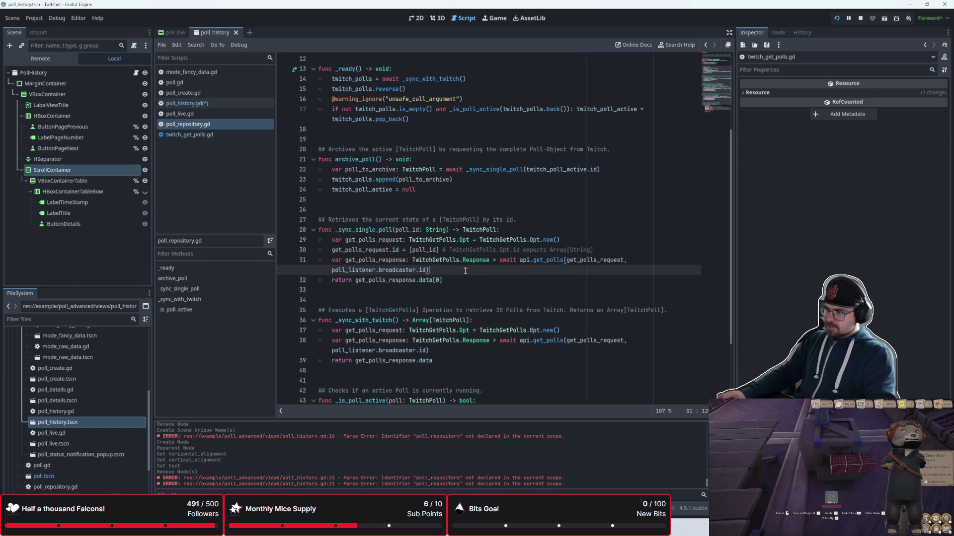
Review the data[0] return line and get_polls call, then bring up Firefox's Get Polls reference
mouse_move(462, 263)
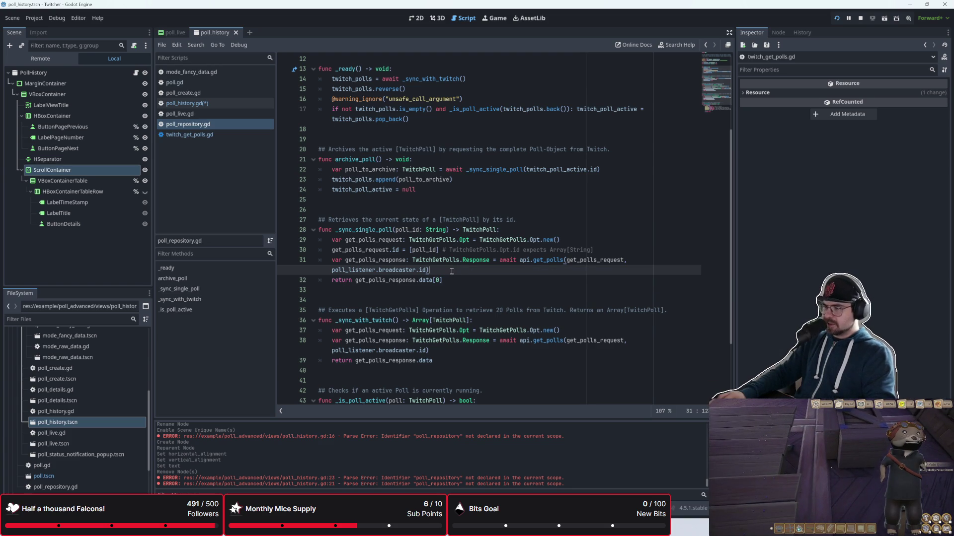
left_click(452, 281)
scroll(452, 282, "up", 2)
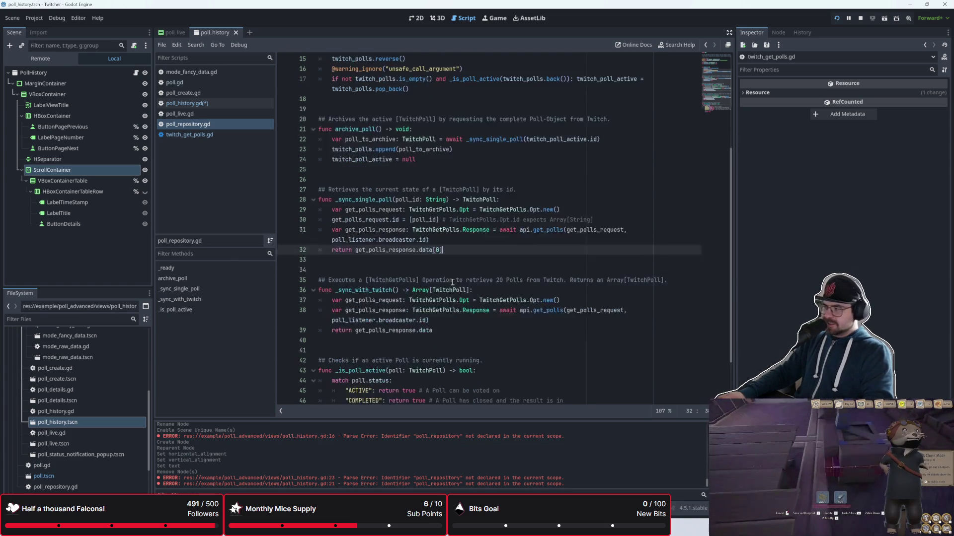
left_click(454, 361)
scroll(457, 360, "down", 2)
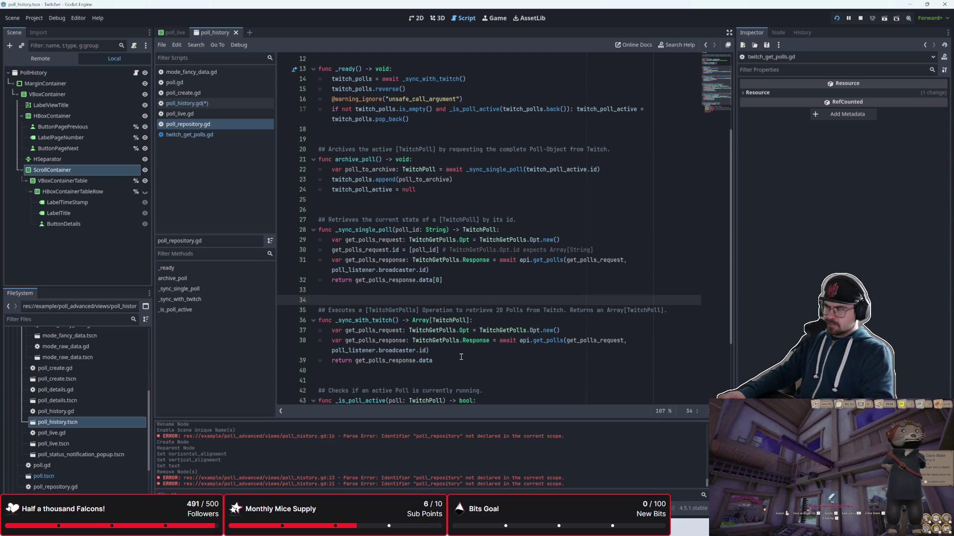
left_click(483, 281)
left_click(472, 268)
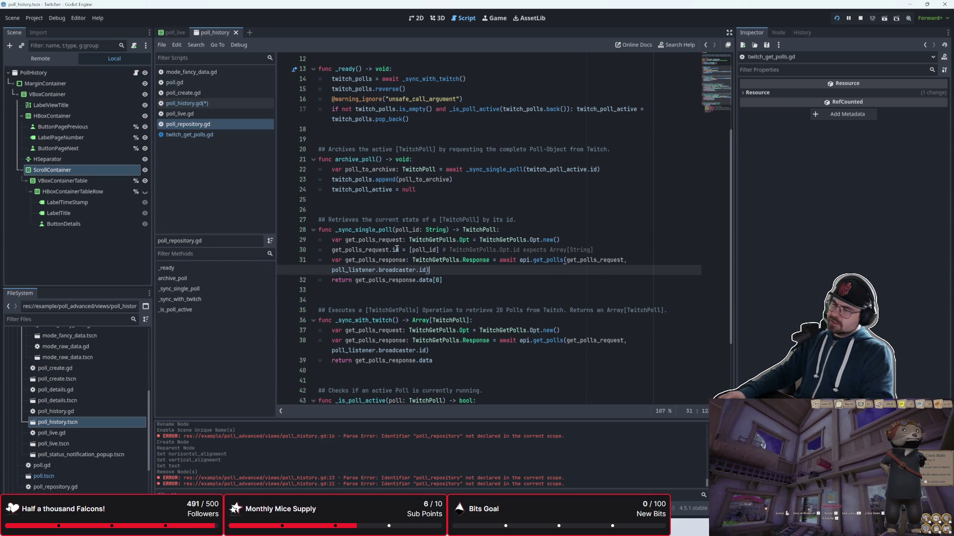
key("alt+Tab")
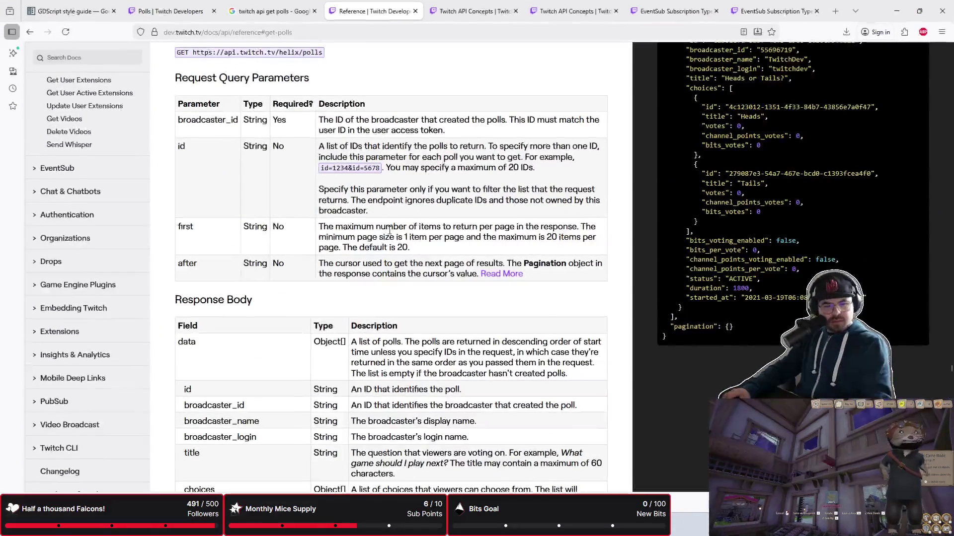